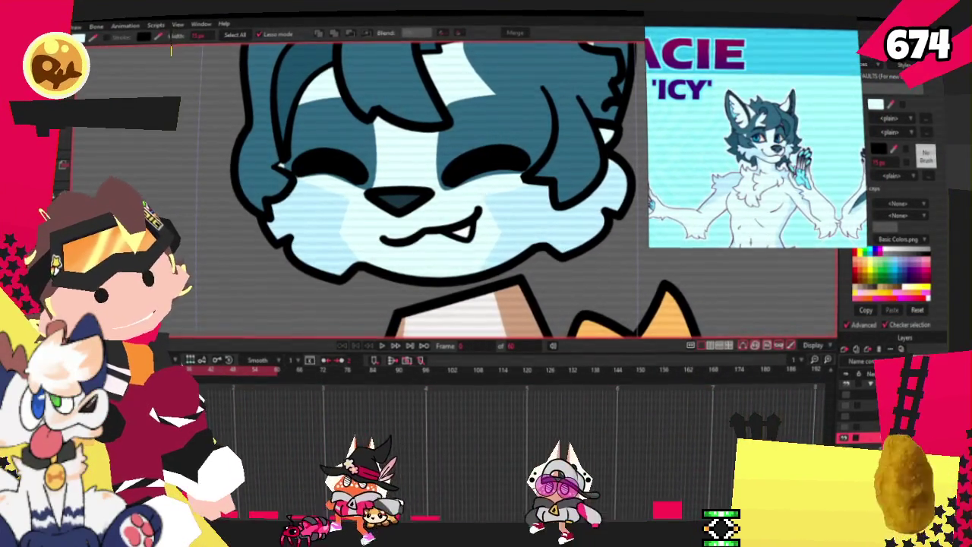
- Select a different bone in the wolf's face rig
{"action": "key", "text": "t"}
{"action": "scroll", "coordinate": [244, 187], "scroll_direction": "up", "scroll_amount": 3}
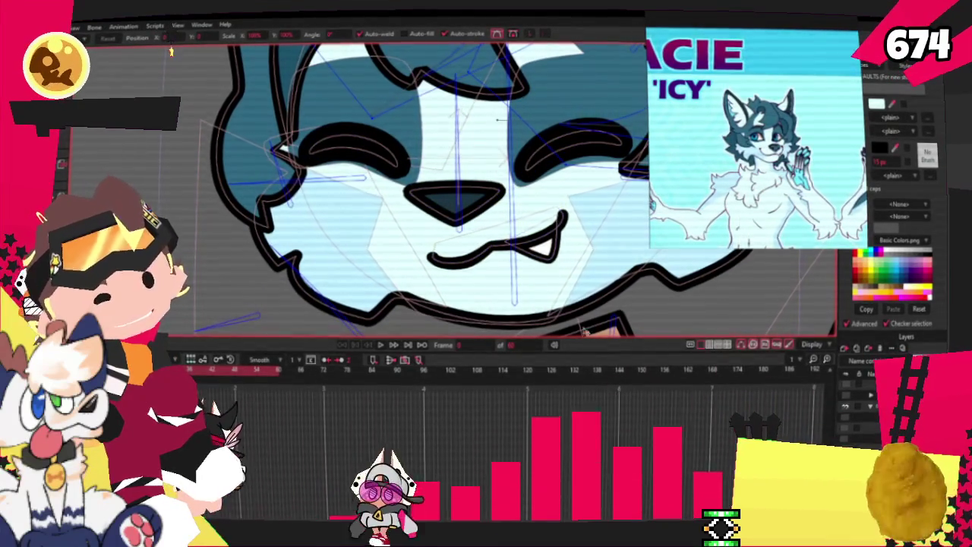
{"action": "key", "text": "b"}
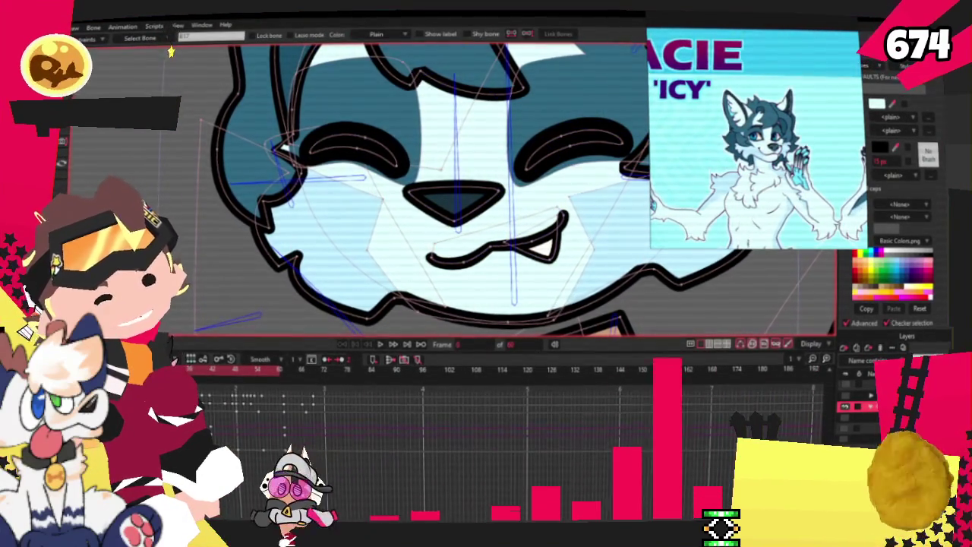
{"action": "left_click", "coordinate": [171, 51]}
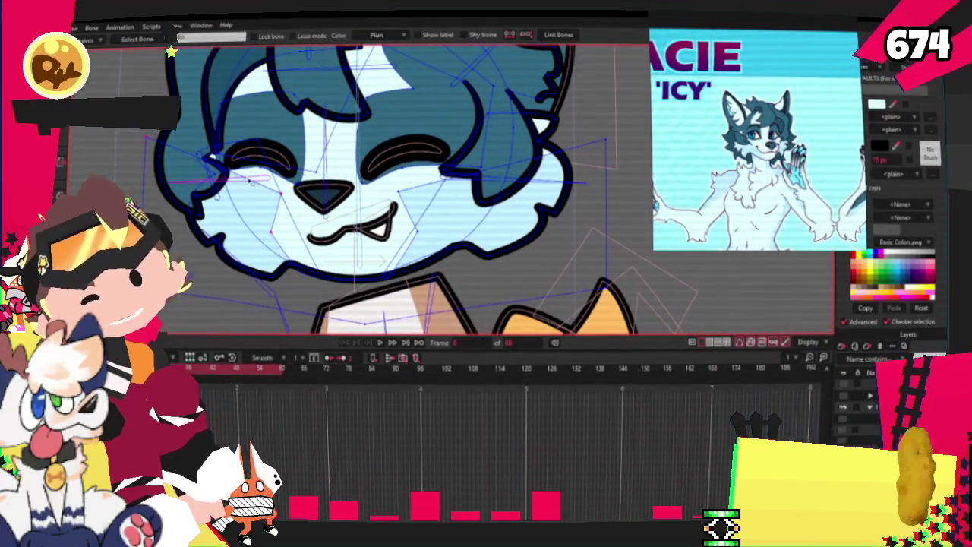
- Zoom in on the wolf's face points to inspect how the rig moves the head
{"action": "key", "text": "g"}
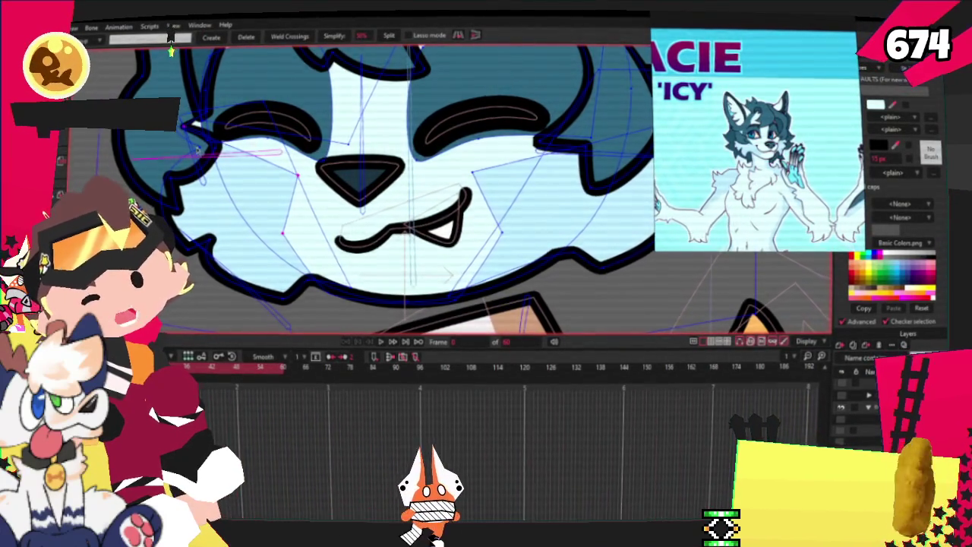
{"action": "scroll", "coordinate": [232, 156], "scroll_direction": "up", "scroll_amount": 2}
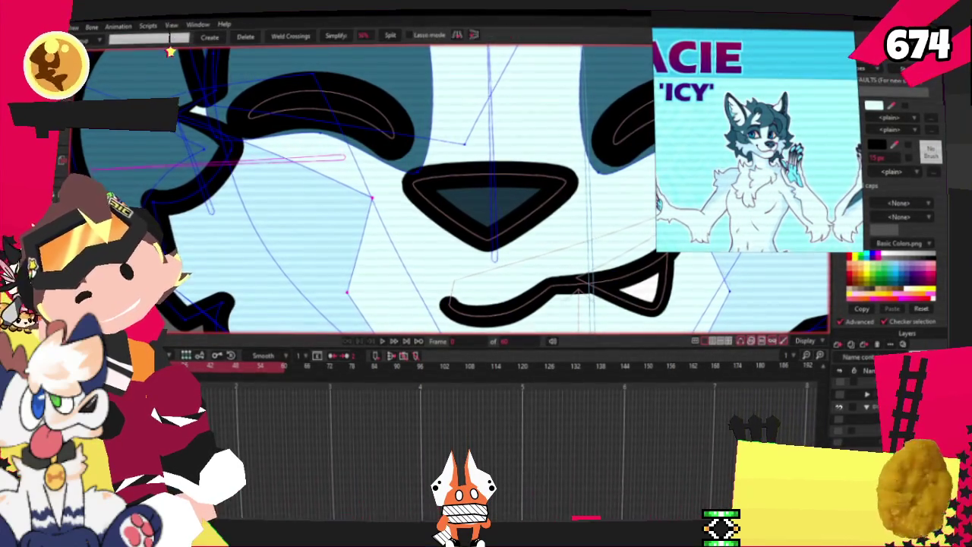
{"action": "scroll", "coordinate": [182, 129], "scroll_direction": "up", "scroll_amount": 2}
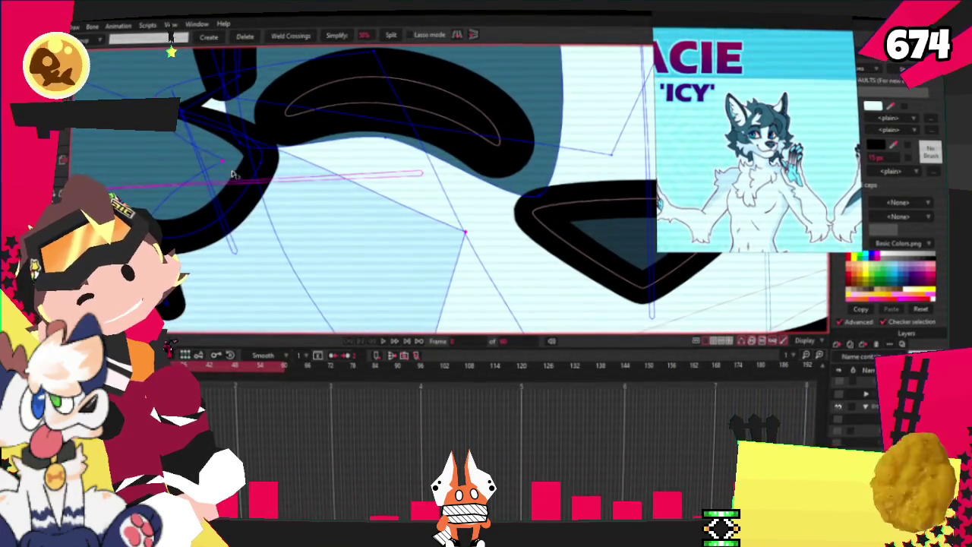
{"action": "scroll", "coordinate": [233, 174], "scroll_direction": "down", "scroll_amount": 3}
{"action": "scroll", "coordinate": [266, 225], "scroll_direction": "up", "scroll_amount": 3}
{"action": "scroll", "coordinate": [215, 256], "scroll_direction": "down", "scroll_amount": 2}
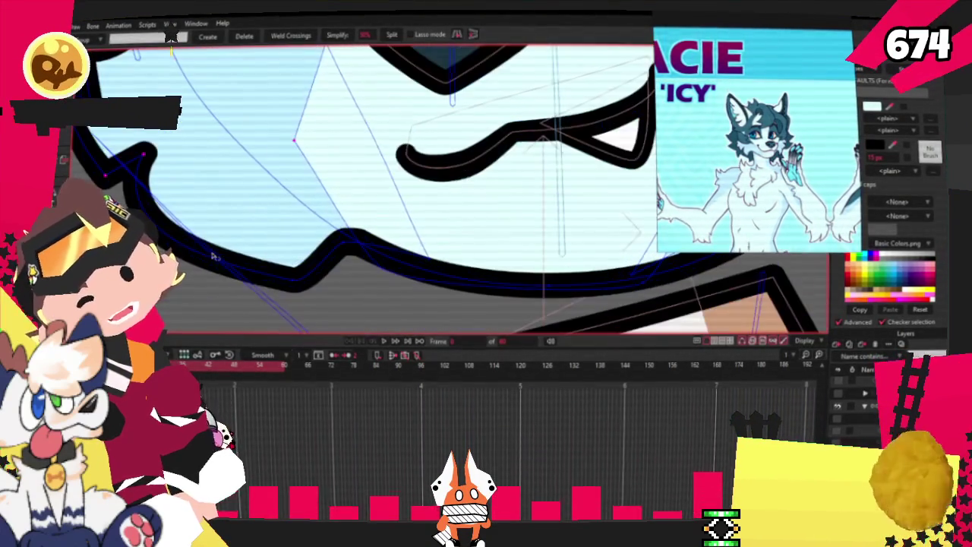
{"action": "scroll", "coordinate": [353, 264], "scroll_direction": "down", "scroll_amount": 2}
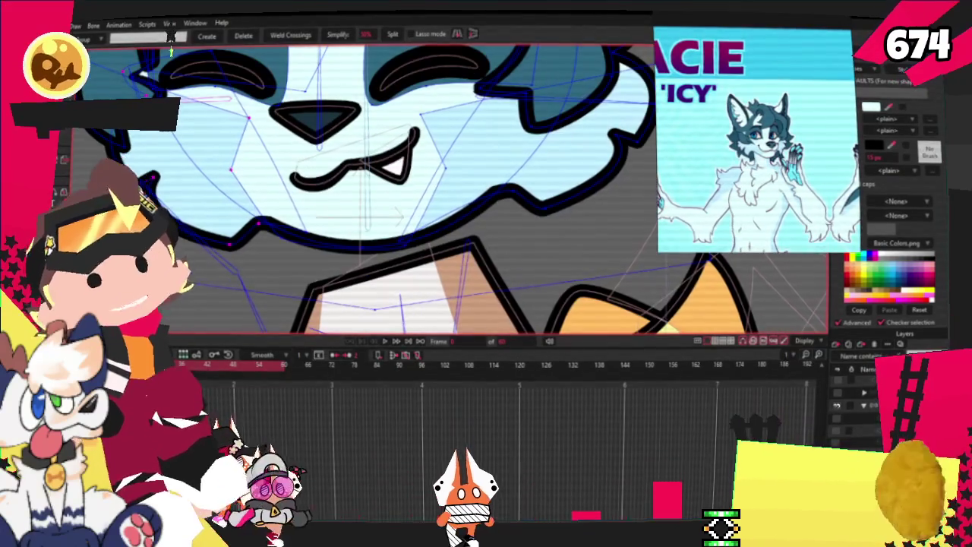
{"action": "scroll", "coordinate": [346, 224], "scroll_direction": "down", "scroll_amount": 2}
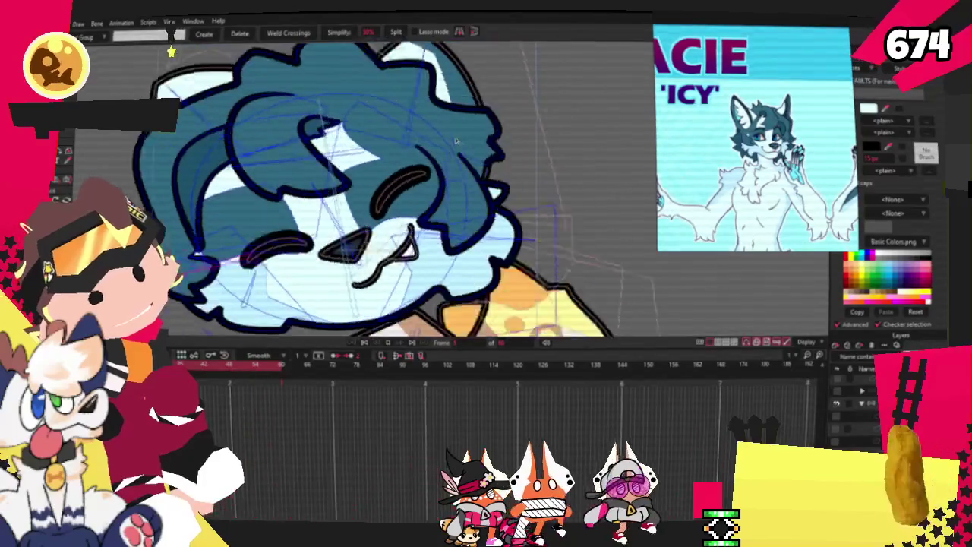
- Stop playback and rotate the view of the wolf's face about 30°
{"action": "key", "text": "space"}
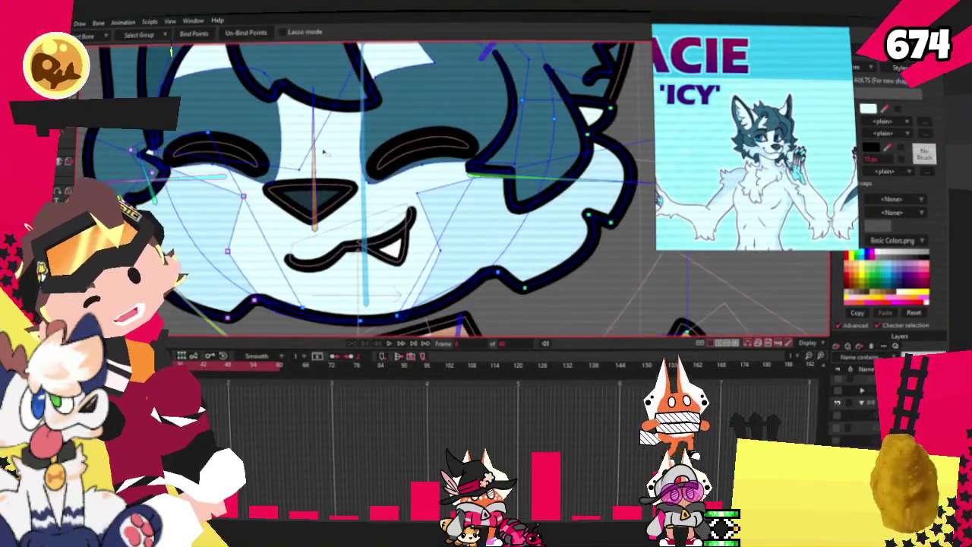
{"action": "key", "text": "g"}
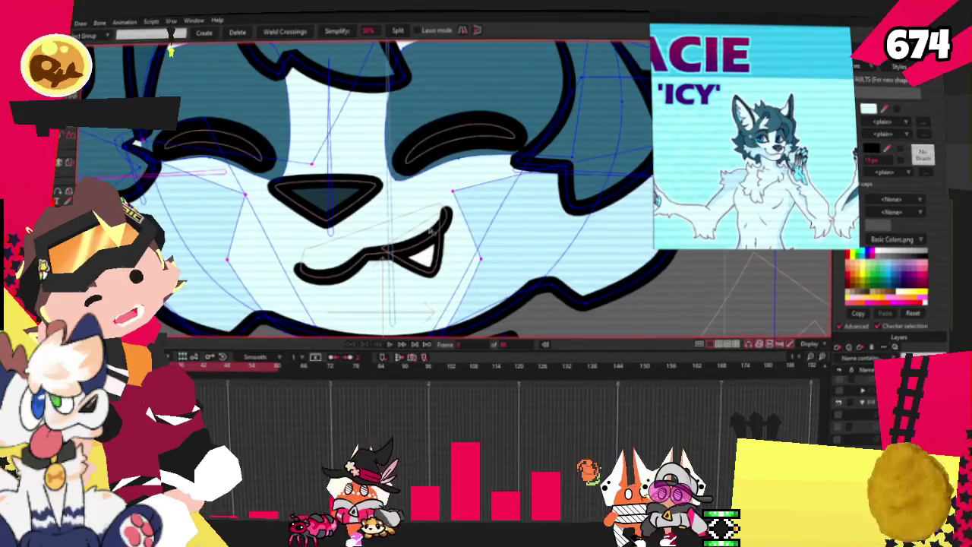
{"action": "scroll", "coordinate": [352, 163], "scroll_direction": "down", "scroll_amount": 3}
{"action": "scroll", "coordinate": [352, 163], "scroll_direction": "up", "scroll_amount": 4}
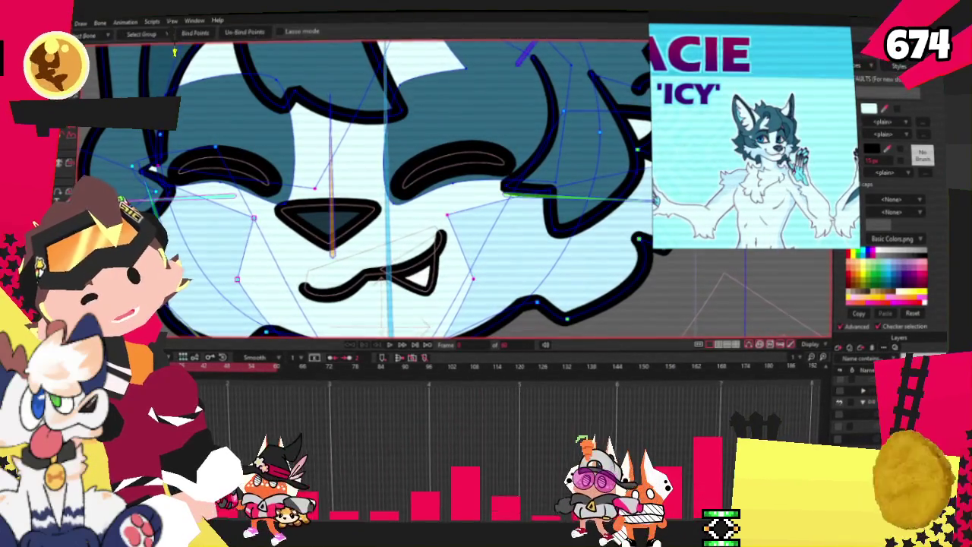
{"action": "scroll", "coordinate": [343, 224], "scroll_direction": "down", "scroll_amount": 2}
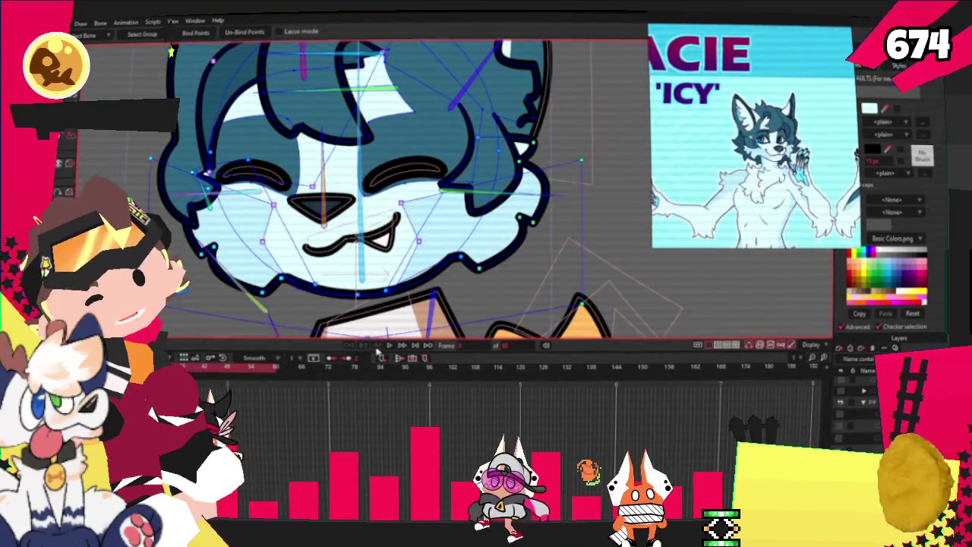
{"action": "key", "text": "g"}
{"action": "scroll", "coordinate": [380, 327], "scroll_direction": "up", "scroll_amount": 2}
{"action": "scroll", "coordinate": [364, 285], "scroll_direction": "down", "scroll_amount": 2}
{"action": "scroll", "coordinate": [357, 278], "scroll_direction": "up", "scroll_amount": 3}
{"action": "scroll", "coordinate": [339, 268], "scroll_direction": "down", "scroll_amount": 2}
{"action": "scroll", "coordinate": [339, 268], "scroll_direction": "up", "scroll_amount": 2}
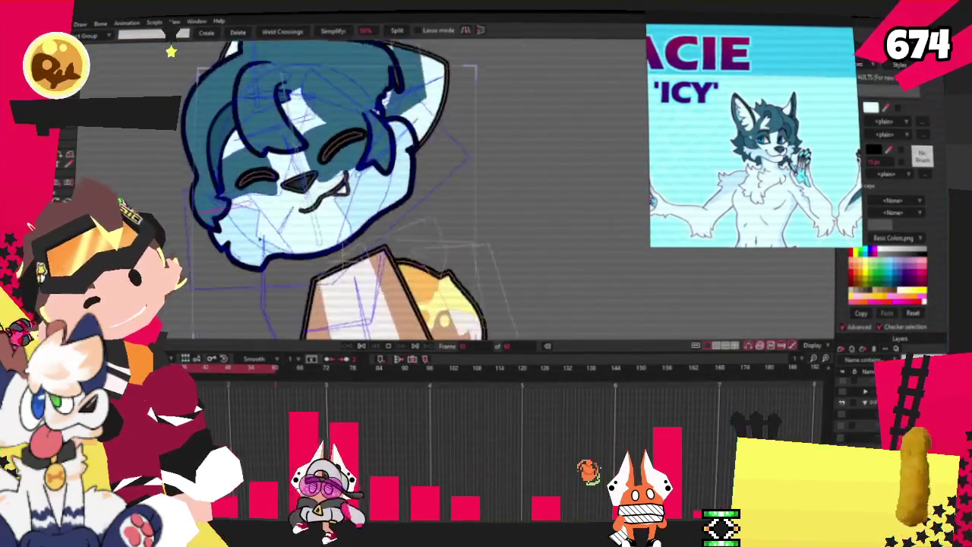
{"action": "scroll", "coordinate": [349, 288], "scroll_direction": "down", "scroll_amount": 2}
{"action": "scroll", "coordinate": [373, 320], "scroll_direction": "up", "scroll_amount": 2}
{"action": "mouse_move", "coordinate": [382, 327]}
{"action": "left_mouse_down", "text": "ctrl"}
{"action": "mouse_move", "coordinate": [405, 345]}
{"action": "mouse_move", "coordinate": [456, 357]}
{"action": "left_mouse_up", "text": "ctrl"}
{"action": "scroll", "coordinate": [471, 365], "scroll_direction": "up", "scroll_amount": 2}
{"action": "scroll", "coordinate": [501, 372], "scroll_direction": "down", "scroll_amount": 2}
{"action": "scroll", "coordinate": [549, 393], "scroll_direction": "up", "scroll_amount": 2}
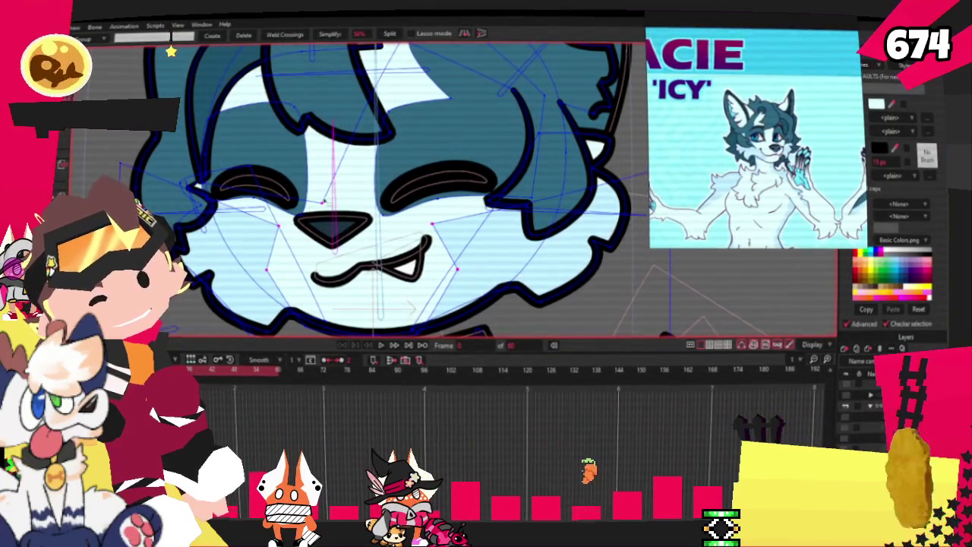
- Drag the face points to lower the head and rearrange the hair strands
{"action": "left_click_drag", "start_coordinate": [424, 203], "coordinate": [391, 157]}
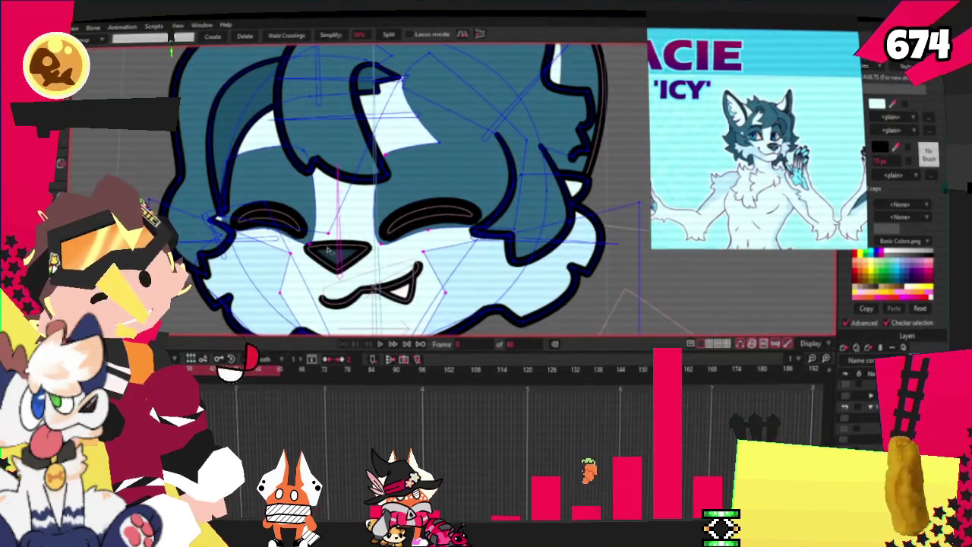
{"action": "scroll", "coordinate": [236, 226], "scroll_direction": "up", "scroll_amount": 5}
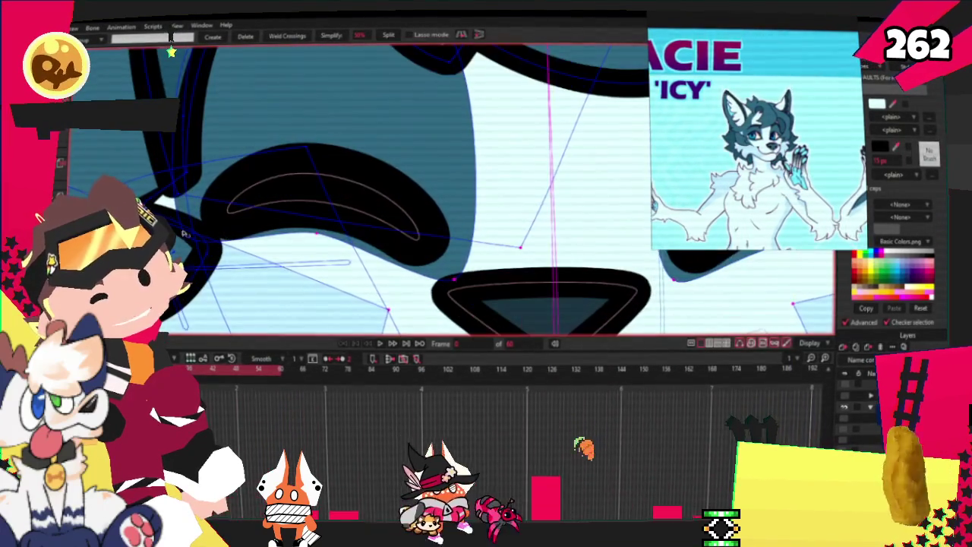
{"action": "scroll", "coordinate": [366, 110], "scroll_direction": "down", "scroll_amount": 3}
{"action": "scroll", "coordinate": [366, 111], "scroll_direction": "up", "scroll_amount": 2}
{"action": "scroll", "coordinate": [366, 110], "scroll_direction": "down", "scroll_amount": 2}
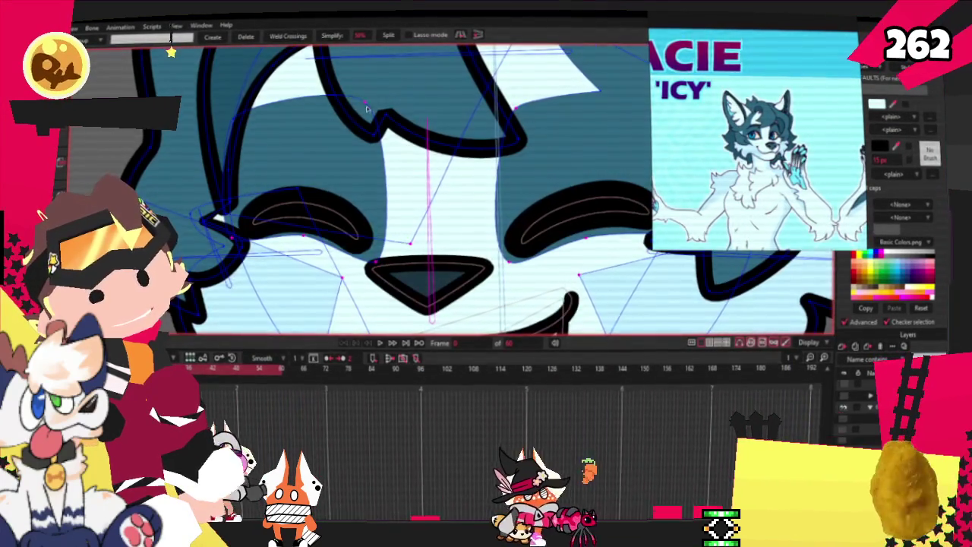
{"action": "scroll", "coordinate": [366, 111], "scroll_direction": "down", "scroll_amount": 2}
{"action": "scroll", "coordinate": [304, 152], "scroll_direction": "down", "scroll_amount": 1}
{"action": "scroll", "coordinate": [245, 190], "scroll_direction": "up", "scroll_amount": 2}
{"action": "scroll", "coordinate": [245, 190], "scroll_direction": "up", "scroll_amount": 1}
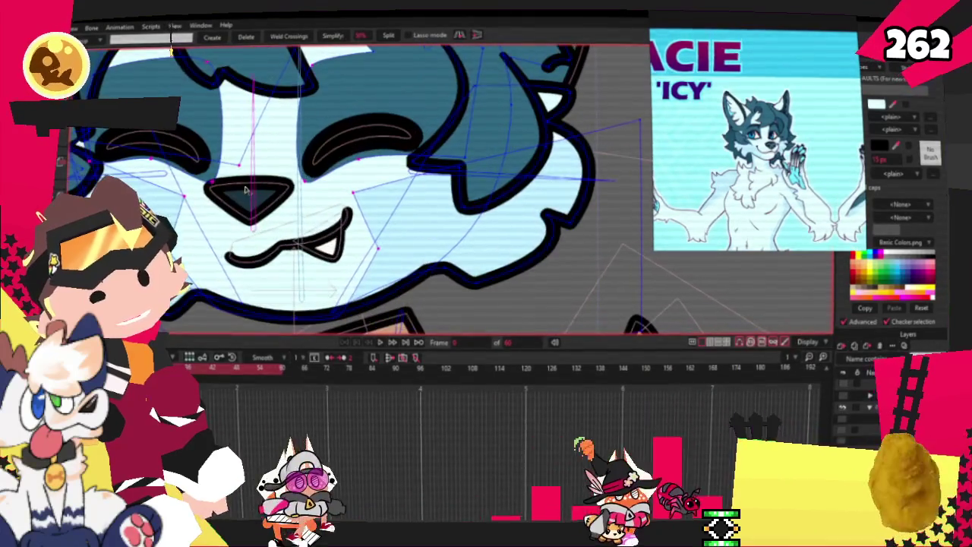
- Check the face points' bone bindings, then return to point selection
{"action": "key", "text": "i"}
{"action": "scroll", "coordinate": [323, 182], "scroll_direction": "down", "scroll_amount": 1}
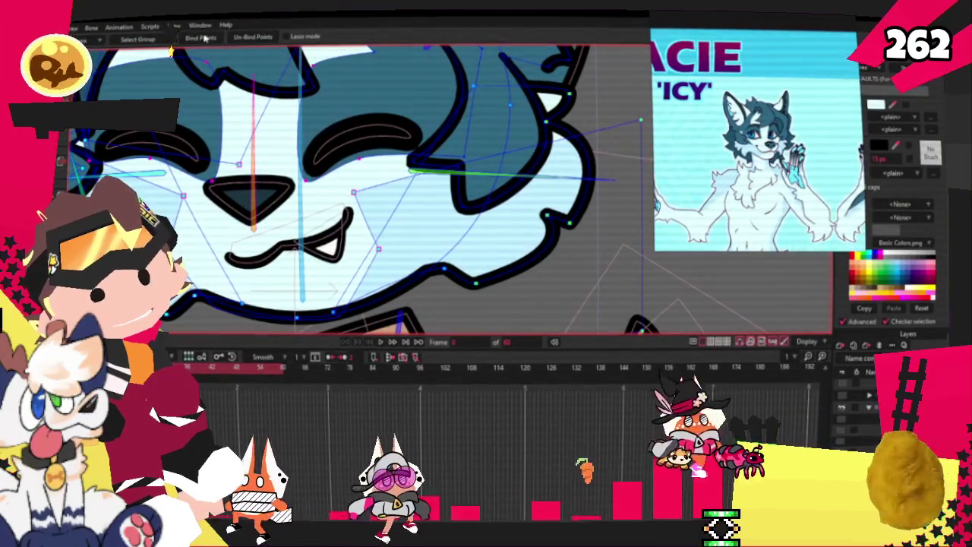
{"action": "scroll", "coordinate": [324, 183], "scroll_direction": "down", "scroll_amount": 1}
{"action": "key", "text": "g"}
{"action": "scroll", "coordinate": [303, 152], "scroll_direction": "up", "scroll_amount": 1}
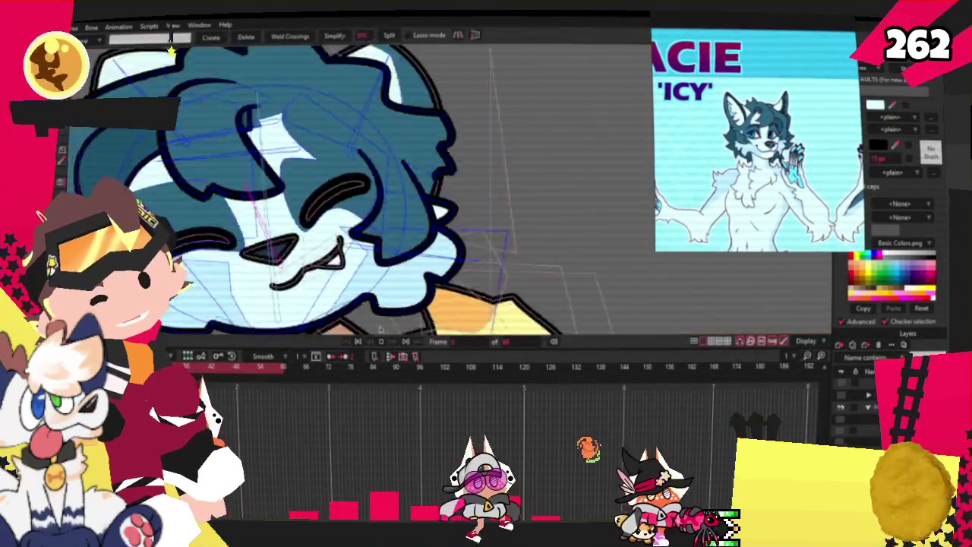
{"action": "scroll", "coordinate": [304, 152], "scroll_direction": "down", "scroll_amount": 1}
{"action": "scroll", "coordinate": [342, 190], "scroll_direction": "up", "scroll_amount": 2}
{"action": "scroll", "coordinate": [342, 190], "scroll_direction": "down", "scroll_amount": 1}
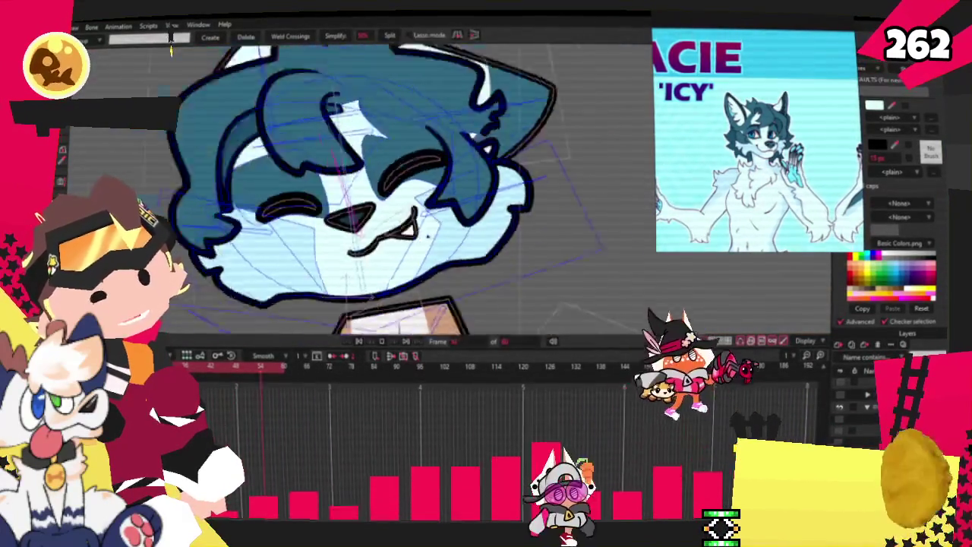
{"action": "scroll", "coordinate": [342, 190], "scroll_direction": "up", "scroll_amount": 2}
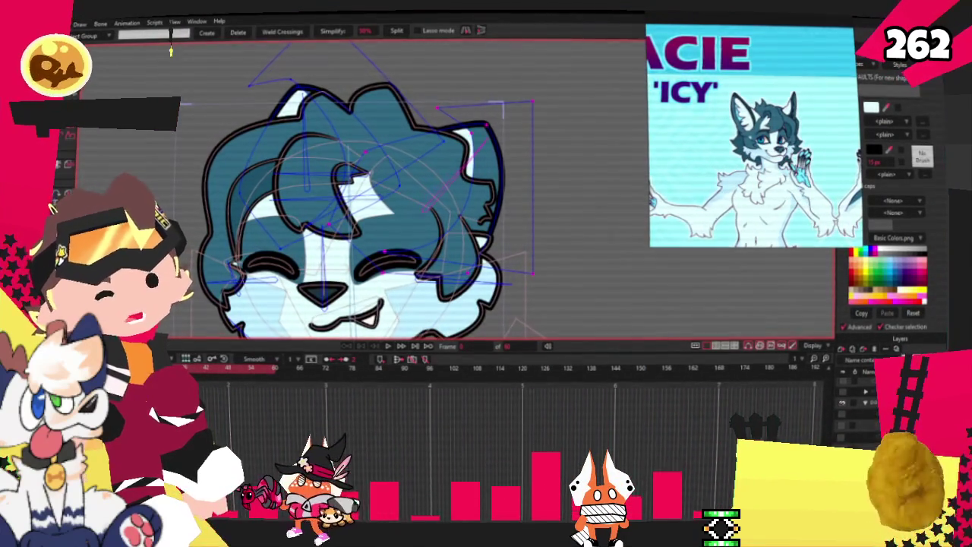
- Select the vertical bone running through the wolf's hair
{"action": "key", "text": "i"}
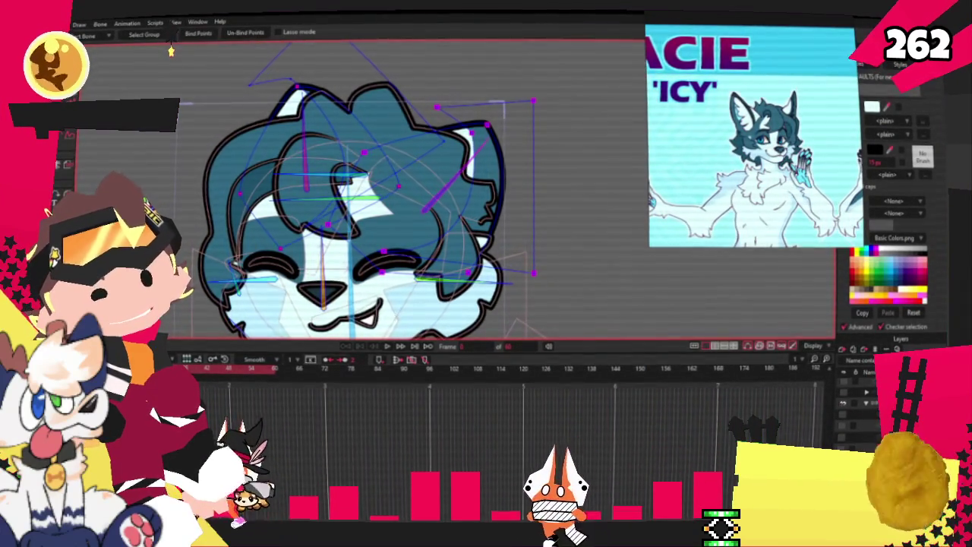
{"action": "key", "text": "z"}
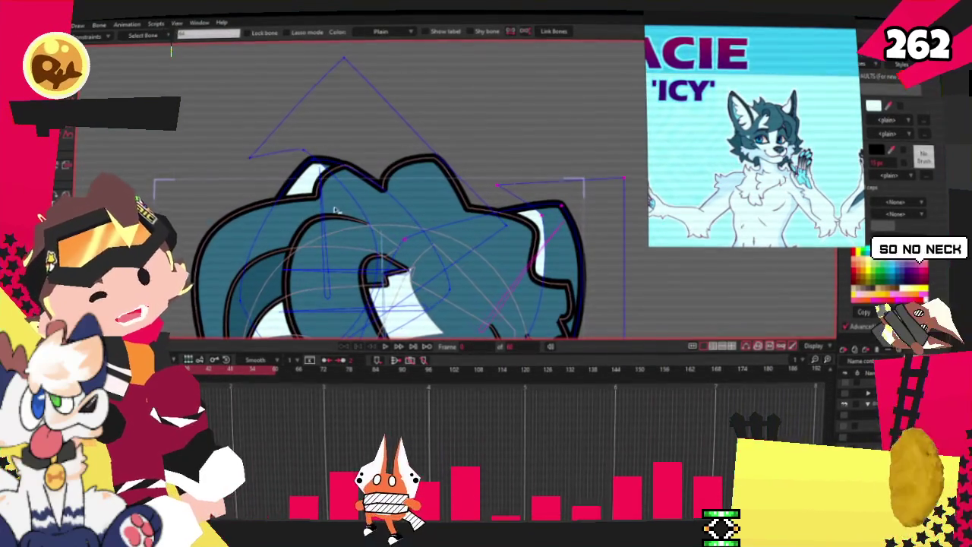
{"action": "left_click", "coordinate": [335, 216]}
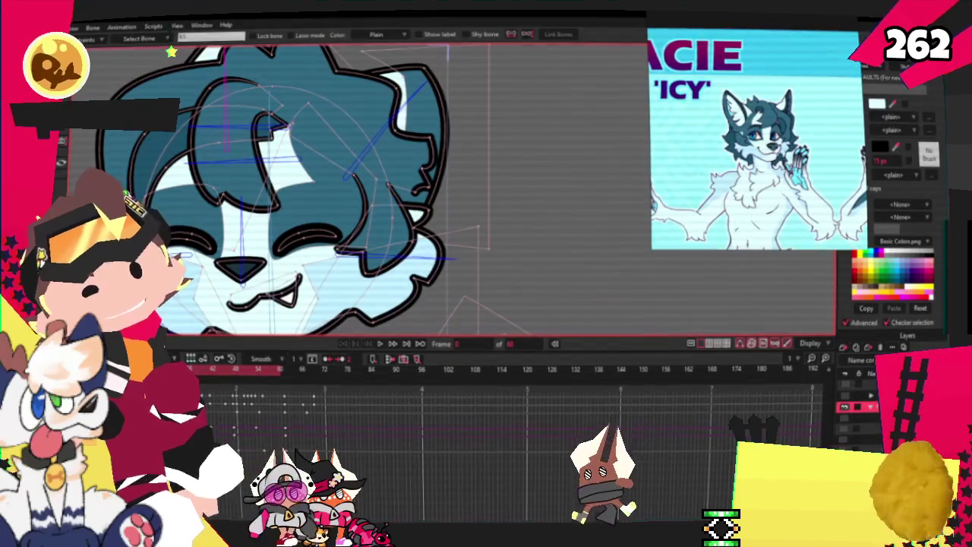
- Extend a head bone's influence over the right side of the face and recheck bone strengths
{"action": "key", "text": "b"}
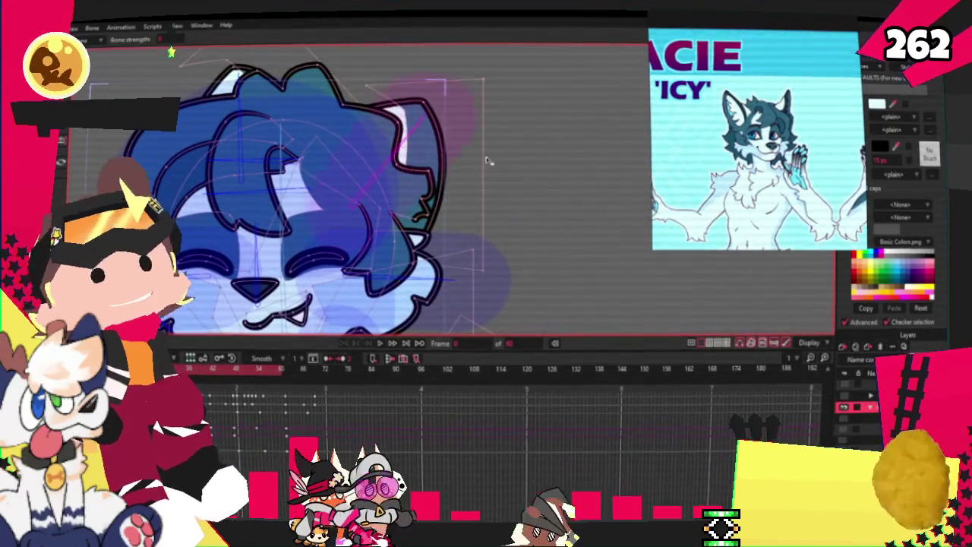
{"action": "left_click", "coordinate": [303, 124]}
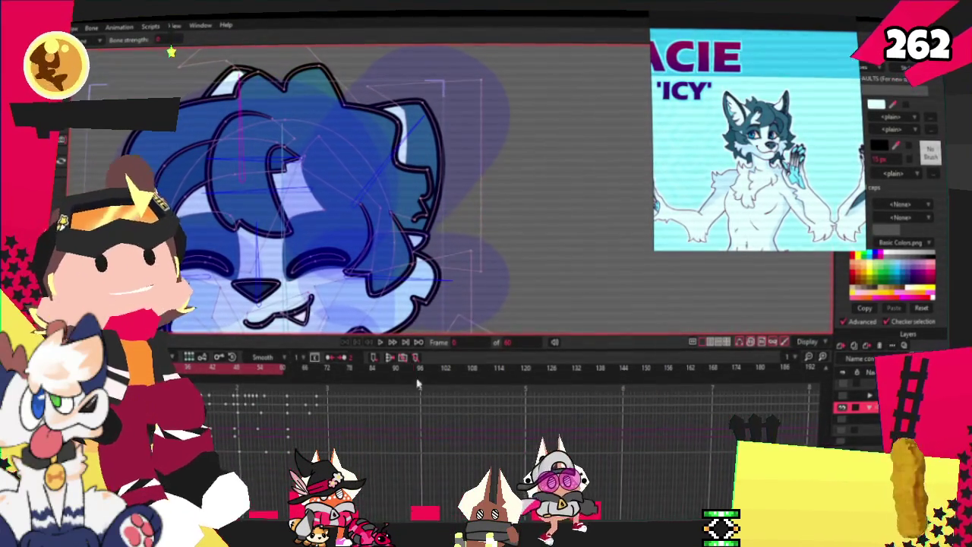
{"action": "key", "text": "z"}
{"action": "scroll", "coordinate": [409, 215], "scroll_direction": "down", "scroll_amount": 2}
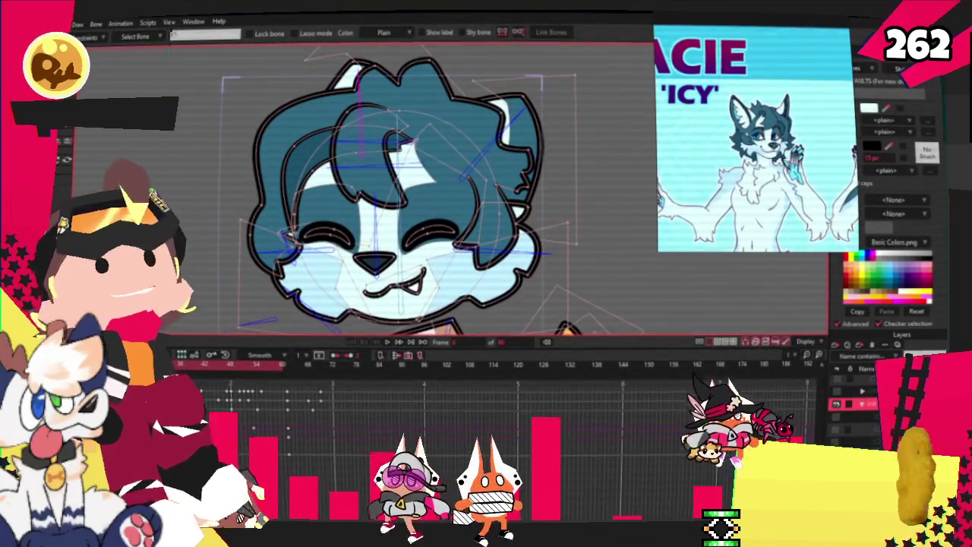
{"action": "key", "text": "z"}
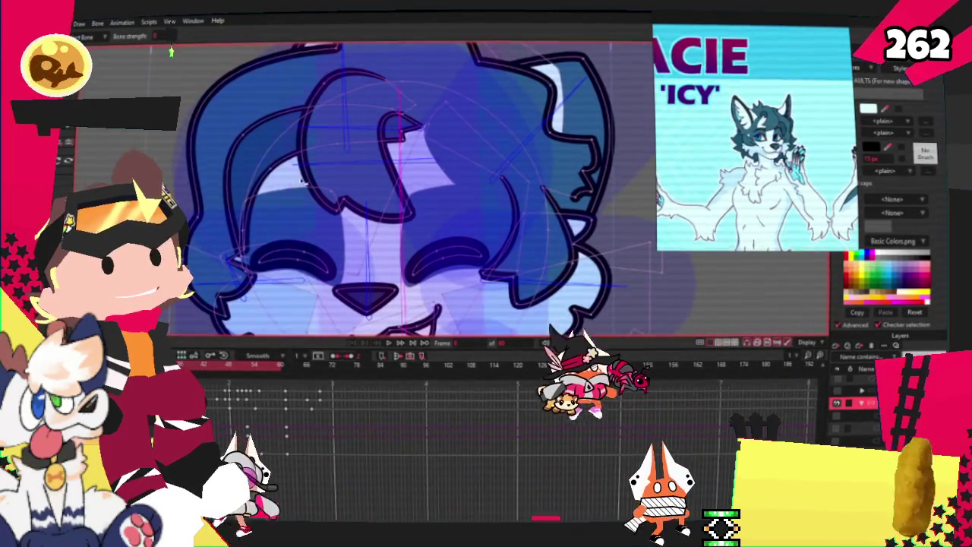
{"action": "left_click", "coordinate": [389, 345]}
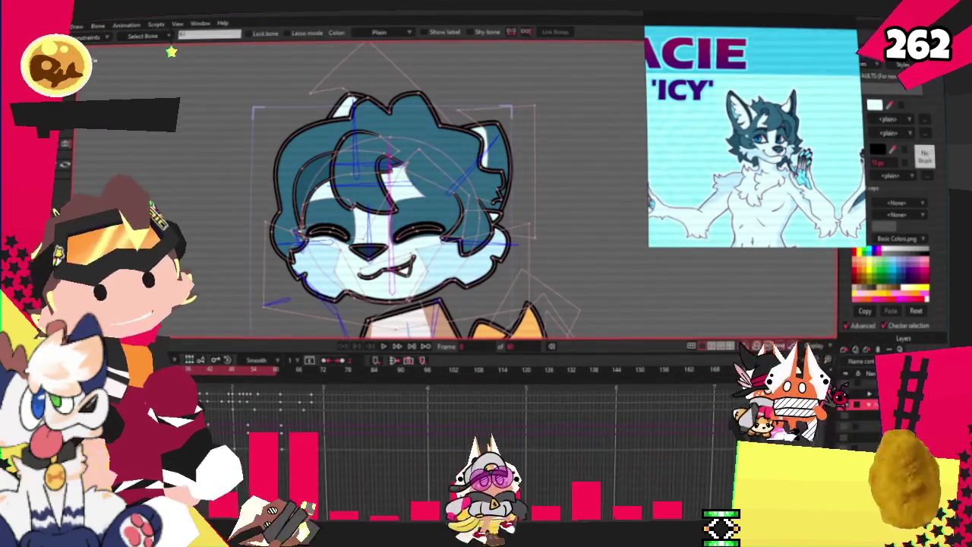
{"action": "scroll", "coordinate": [790, 112], "scroll_direction": "up", "scroll_amount": 5}
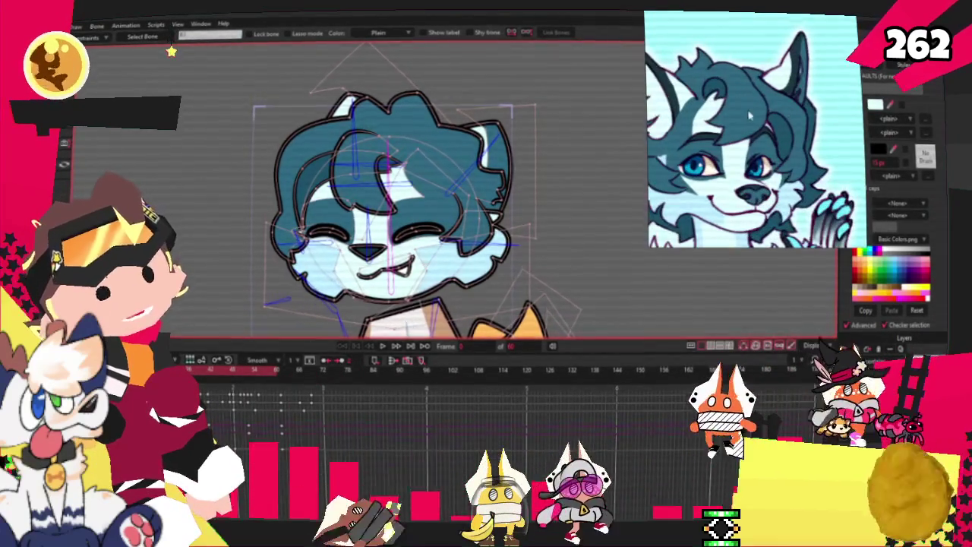
{"action": "scroll", "coordinate": [332, 162], "scroll_direction": "up", "scroll_amount": 3}
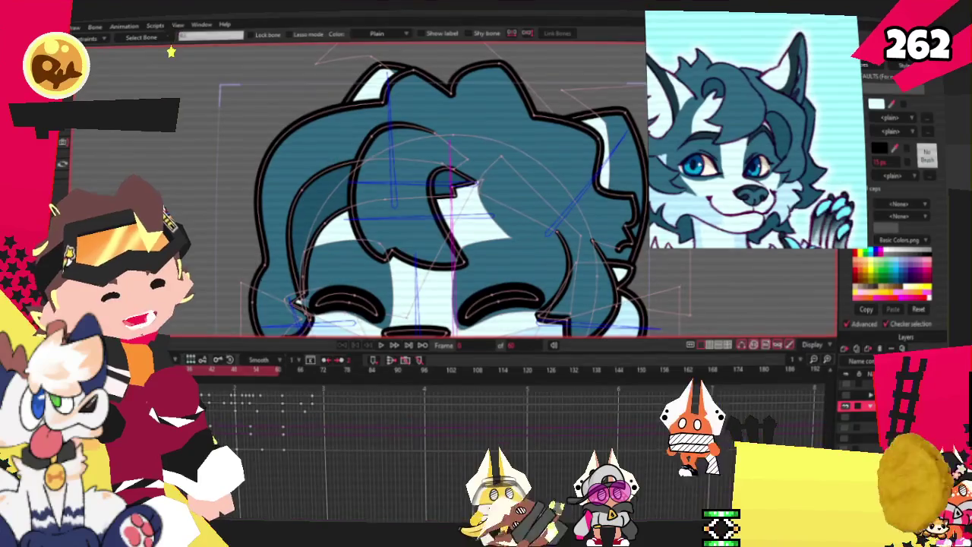
{"action": "key", "text": "ctrl+a"}
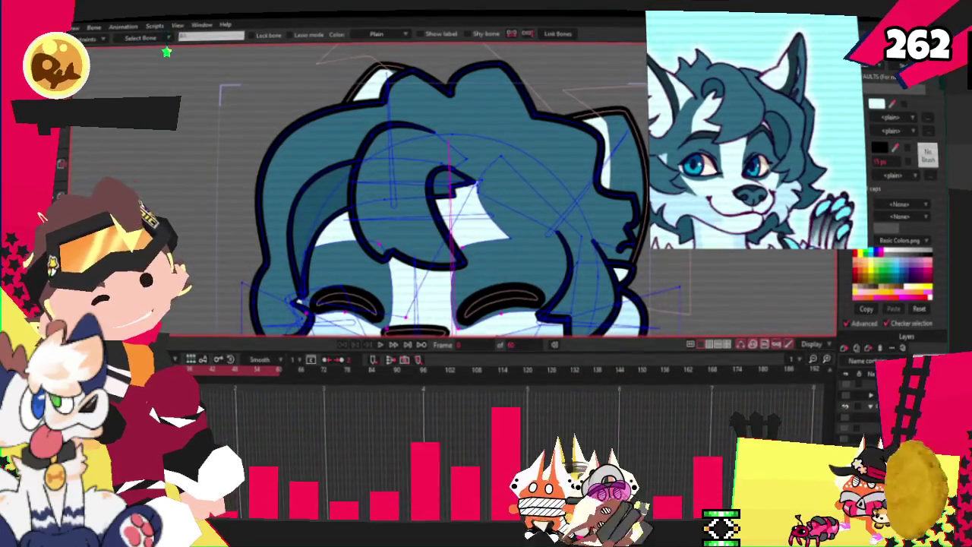
{"action": "key", "text": "t"}
{"action": "scroll", "coordinate": [423, 150], "scroll_direction": "up", "scroll_amount": 1}
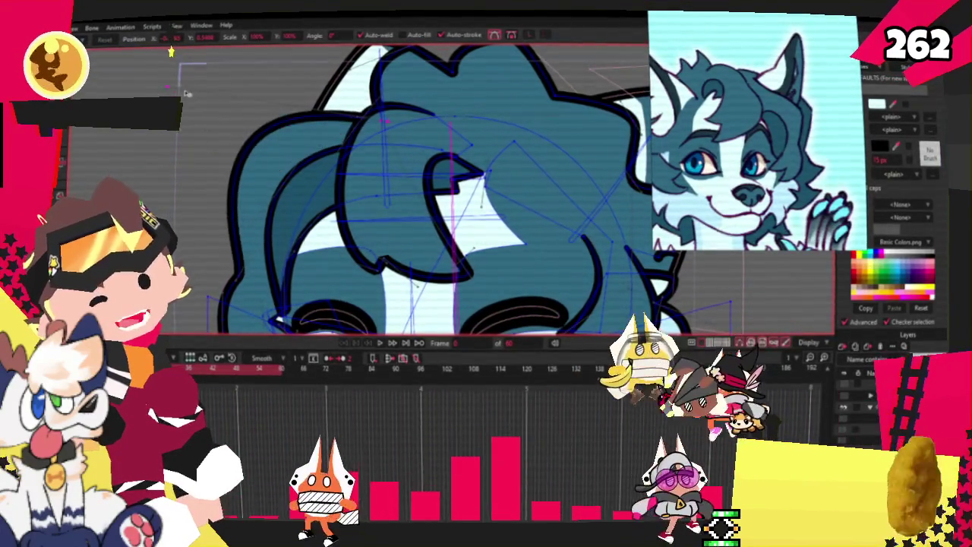
{"action": "scroll", "coordinate": [395, 211], "scroll_direction": "up", "scroll_amount": 2}
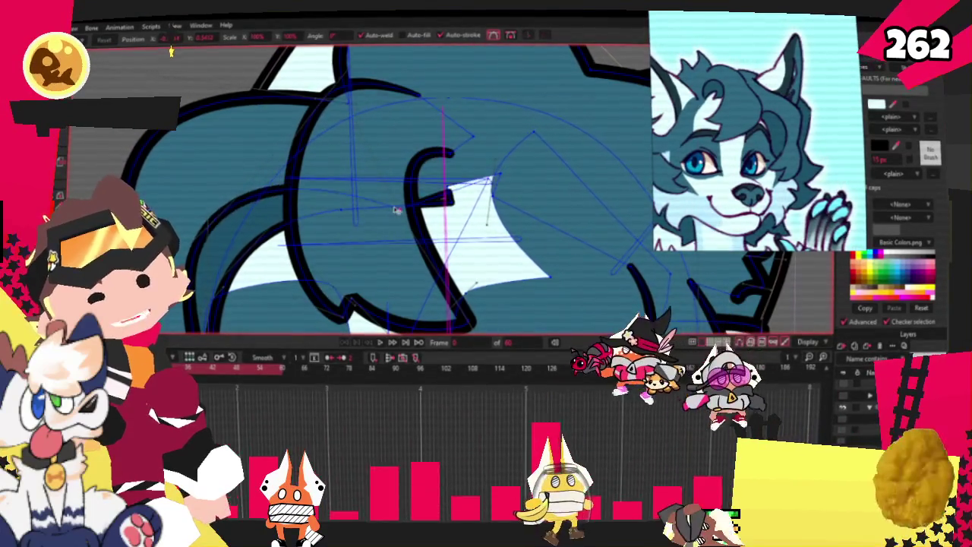
{"action": "scroll", "coordinate": [469, 177], "scroll_direction": "up", "scroll_amount": 2}
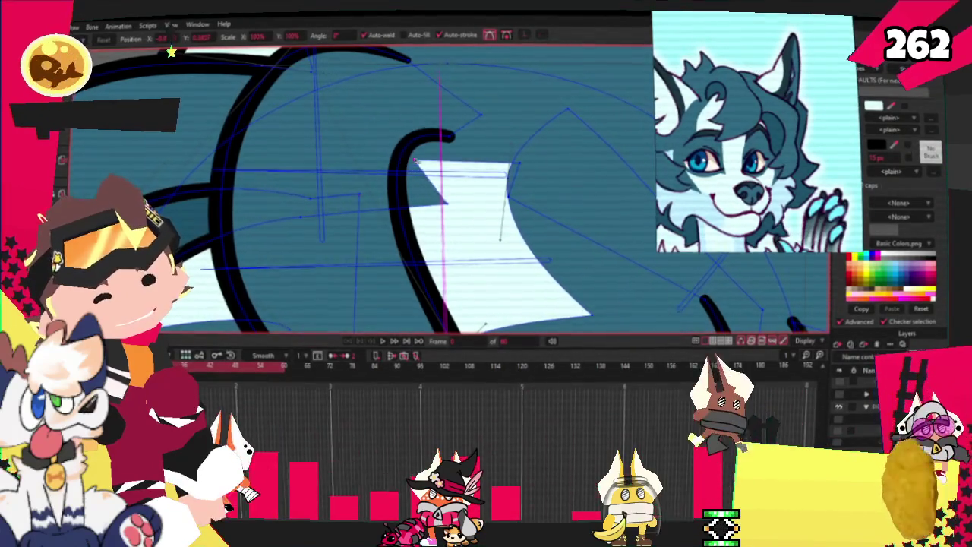
{"action": "scroll", "coordinate": [455, 149], "scroll_direction": "down", "scroll_amount": 2}
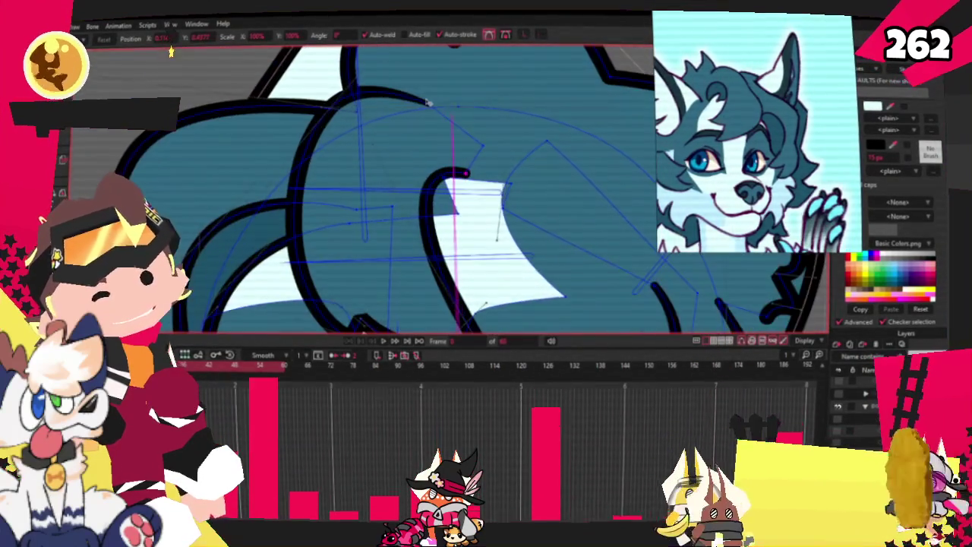
{"action": "scroll", "coordinate": [377, 118], "scroll_direction": "down", "scroll_amount": 2}
{"action": "scroll", "coordinate": [411, 190], "scroll_direction": "up", "scroll_amount": 2}
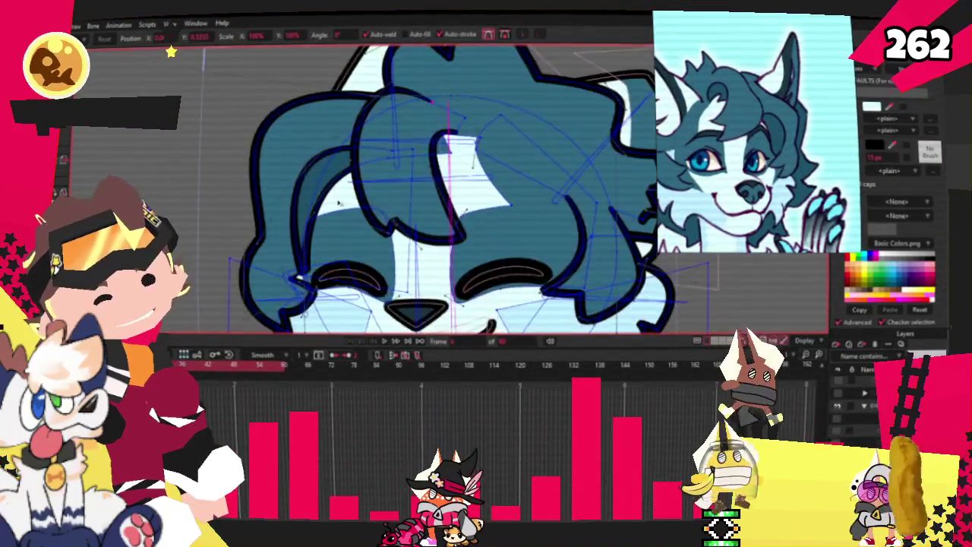
{"action": "scroll", "coordinate": [410, 190], "scroll_direction": "up", "scroll_amount": 2}
{"action": "scroll", "coordinate": [410, 189], "scroll_direction": "down", "scroll_amount": 1}
{"action": "scroll", "coordinate": [304, 220], "scroll_direction": "up", "scroll_amount": 2}
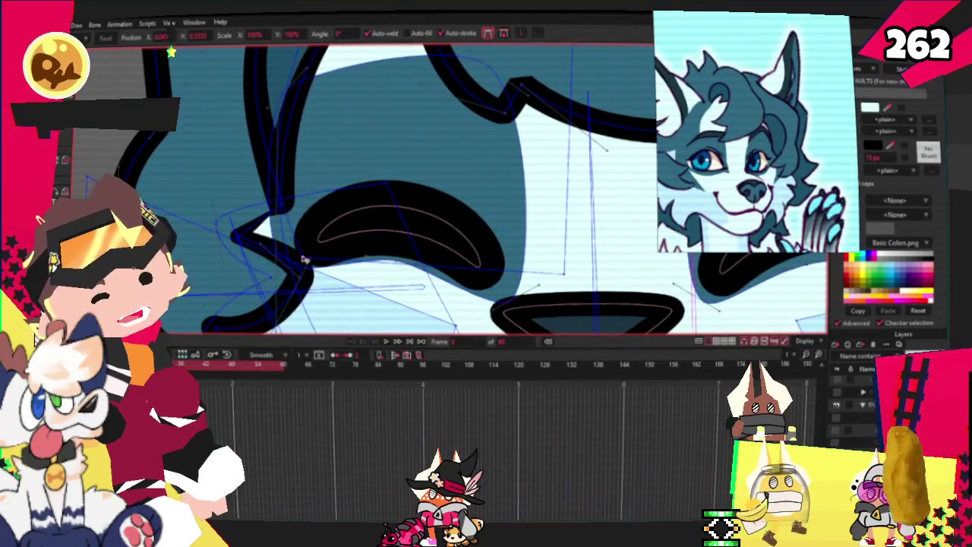
{"action": "scroll", "coordinate": [282, 214], "scroll_direction": "down", "scroll_amount": 1}
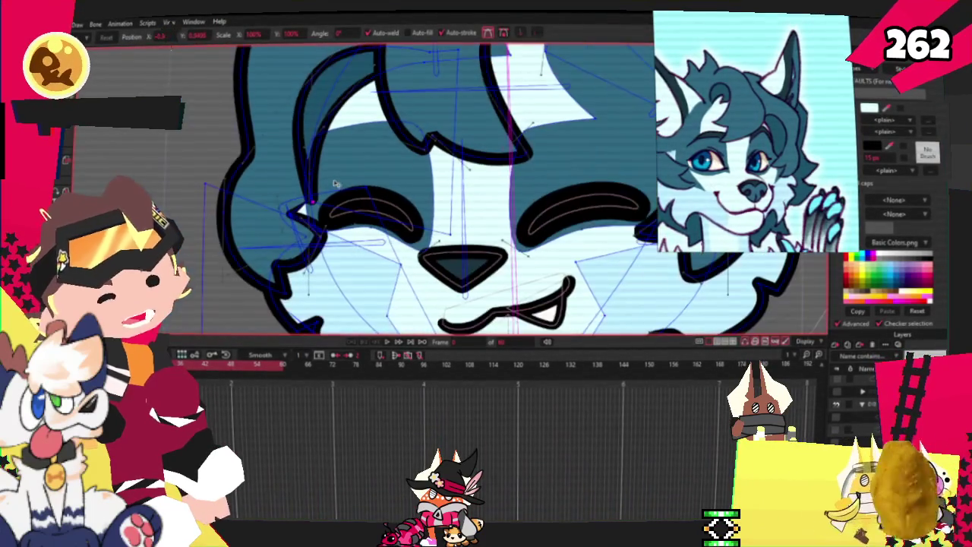
{"action": "scroll", "coordinate": [350, 169], "scroll_direction": "up", "scroll_amount": 1}
{"action": "key", "text": "x"}
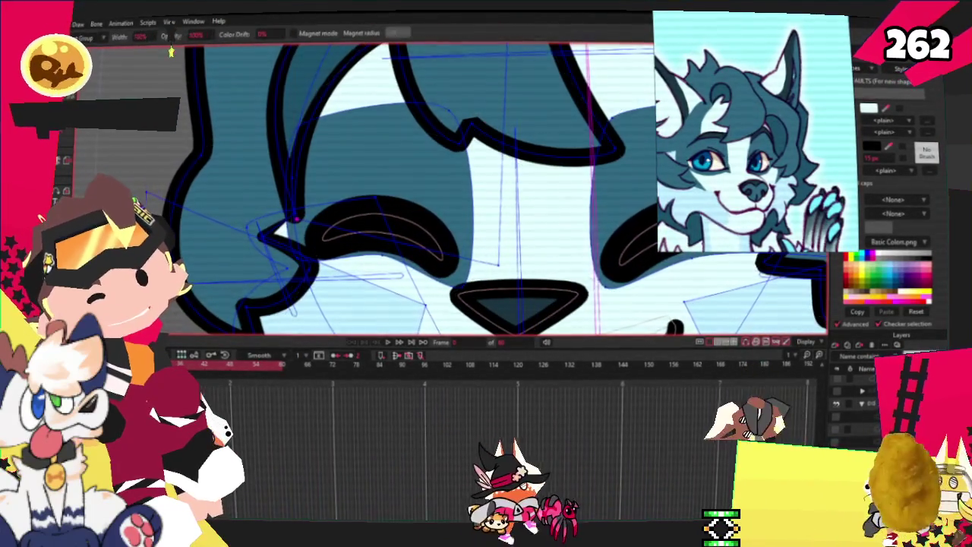
{"action": "scroll", "coordinate": [274, 218], "scroll_direction": "up", "scroll_amount": 1}
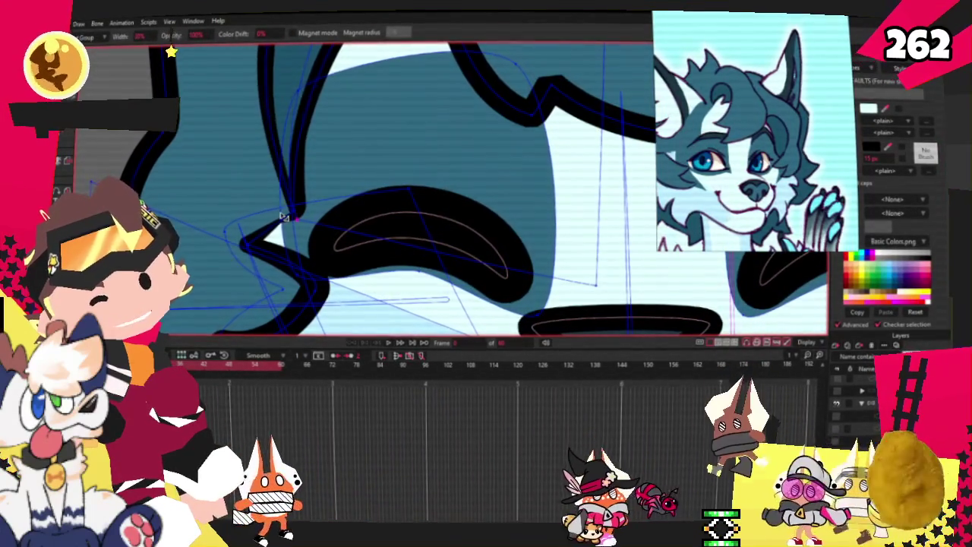
{"action": "scroll", "coordinate": [271, 219], "scroll_direction": "down", "scroll_amount": 2}
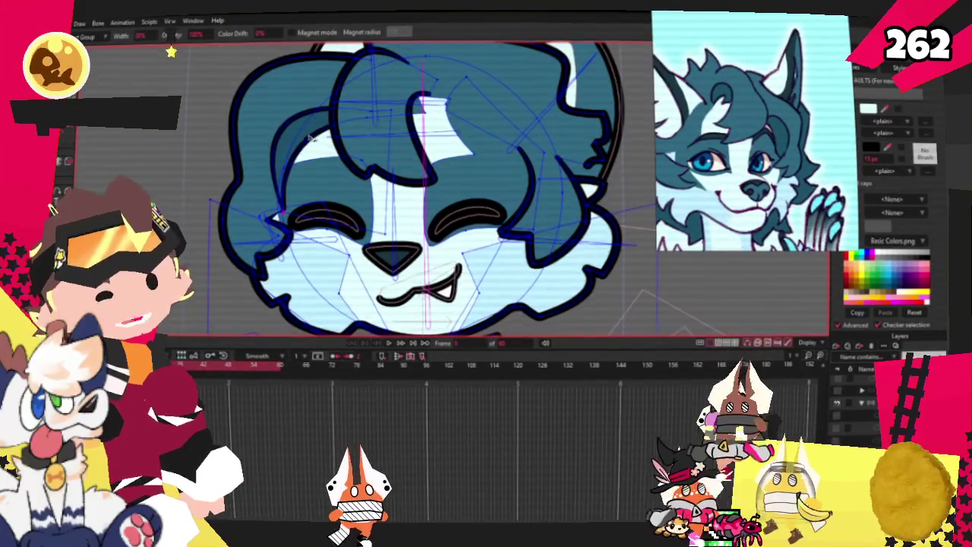
{"action": "scroll", "coordinate": [338, 116], "scroll_direction": "up", "scroll_amount": 2}
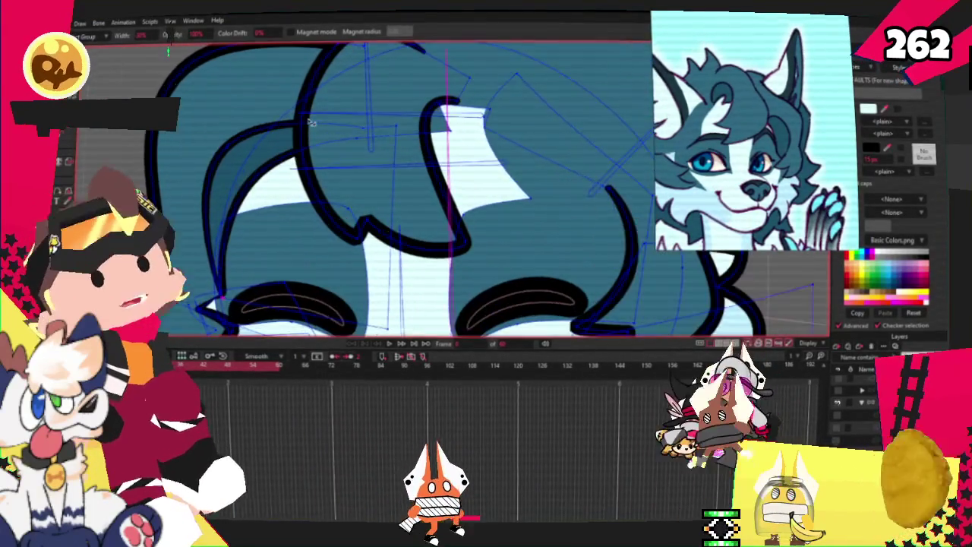
{"action": "scroll", "coordinate": [332, 117], "scroll_direction": "down", "scroll_amount": 2}
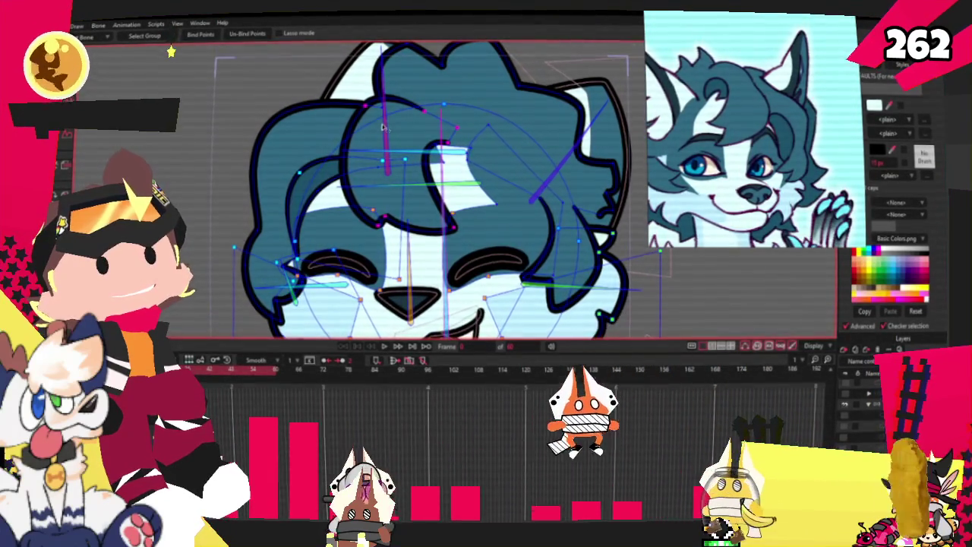
{"action": "key", "text": "t"}
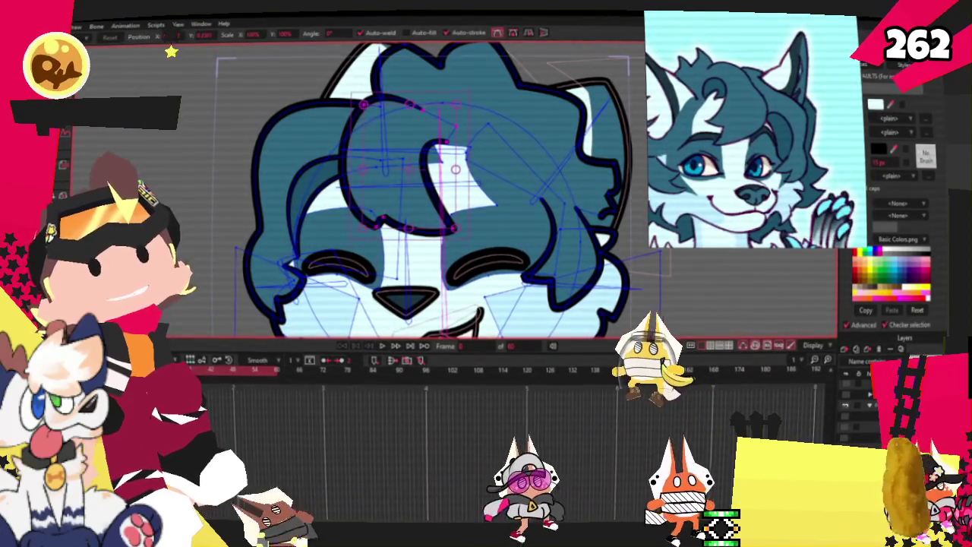
{"action": "scroll", "coordinate": [298, 229], "scroll_direction": "up", "scroll_amount": 2}
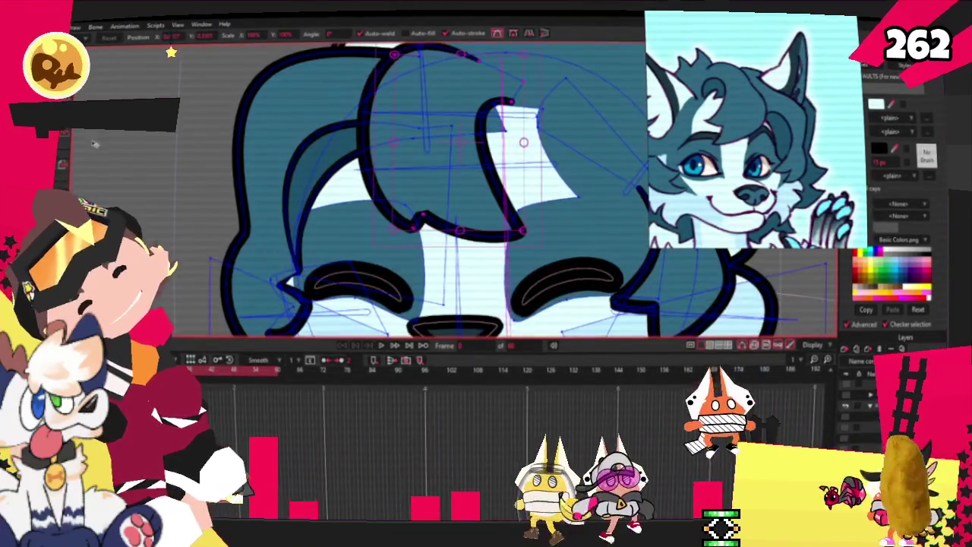
- Deselect the eye shape and pull the outline stroke's upper endpoint down near the left eye
{"action": "scroll", "coordinate": [250, 142], "scroll_direction": "down", "scroll_amount": 2}
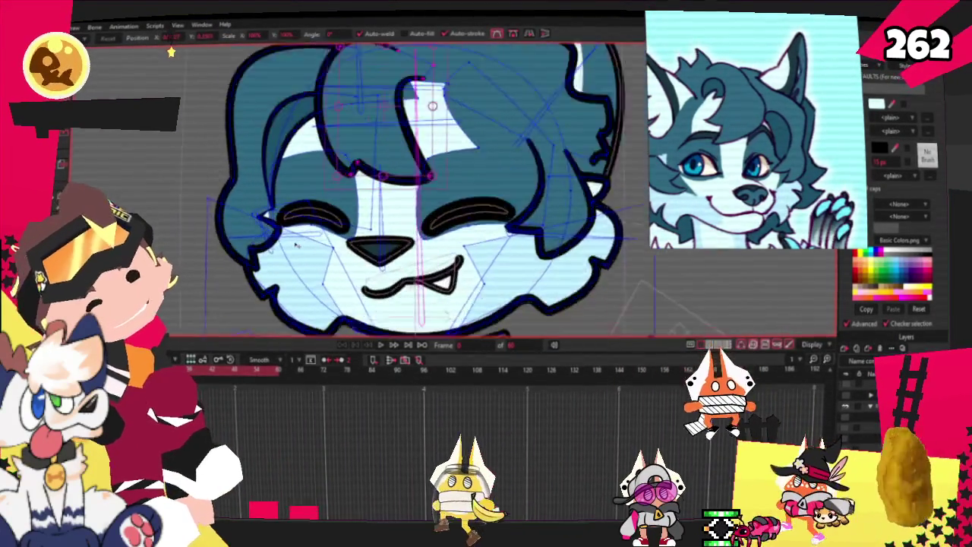
{"action": "scroll", "coordinate": [250, 142], "scroll_direction": "up", "scroll_amount": 3}
{"action": "scroll", "coordinate": [322, 194], "scroll_direction": "up", "scroll_amount": 2}
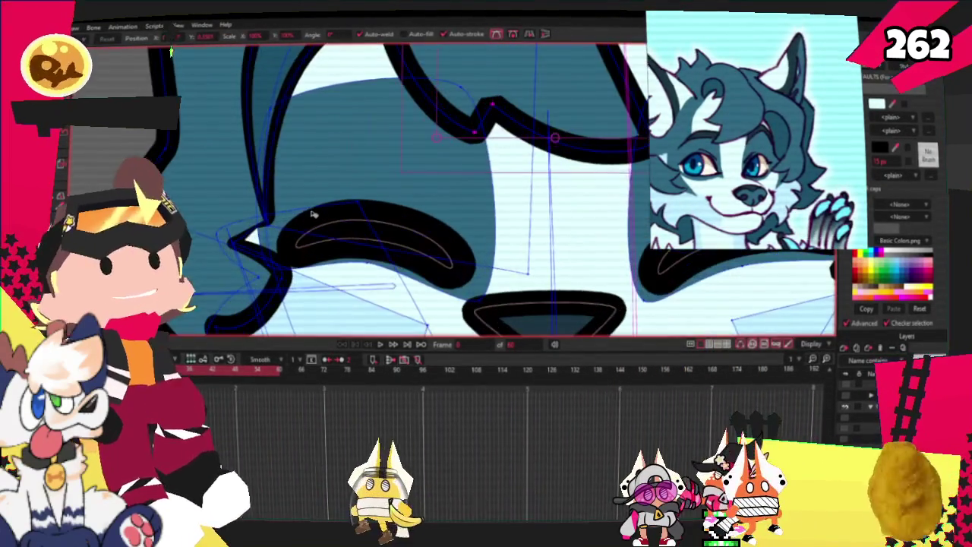
{"action": "scroll", "coordinate": [322, 194], "scroll_direction": "down", "scroll_amount": 2}
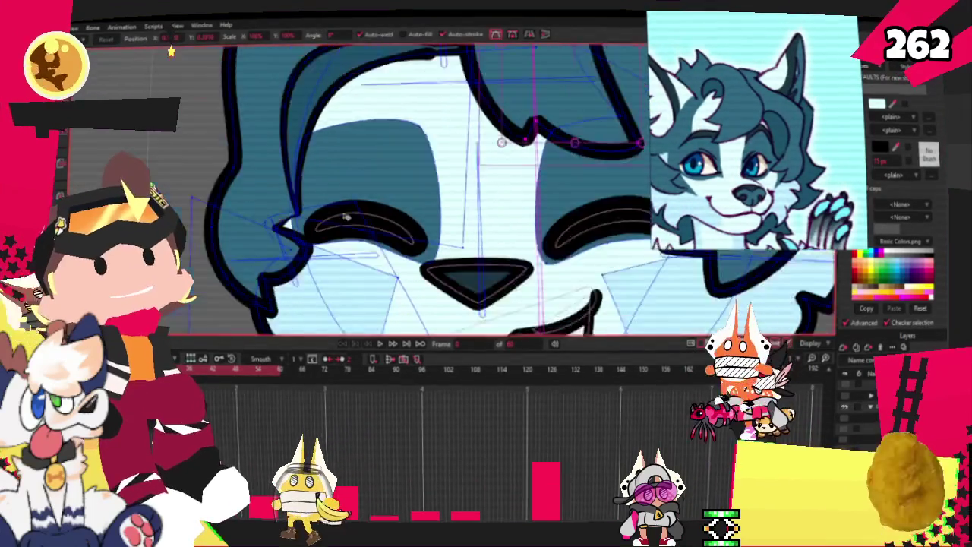
{"action": "scroll", "coordinate": [322, 194], "scroll_direction": "down", "scroll_amount": 2}
{"action": "scroll", "coordinate": [408, 108], "scroll_direction": "up", "scroll_amount": 2}
{"action": "scroll", "coordinate": [408, 107], "scroll_direction": "up", "scroll_amount": 2}
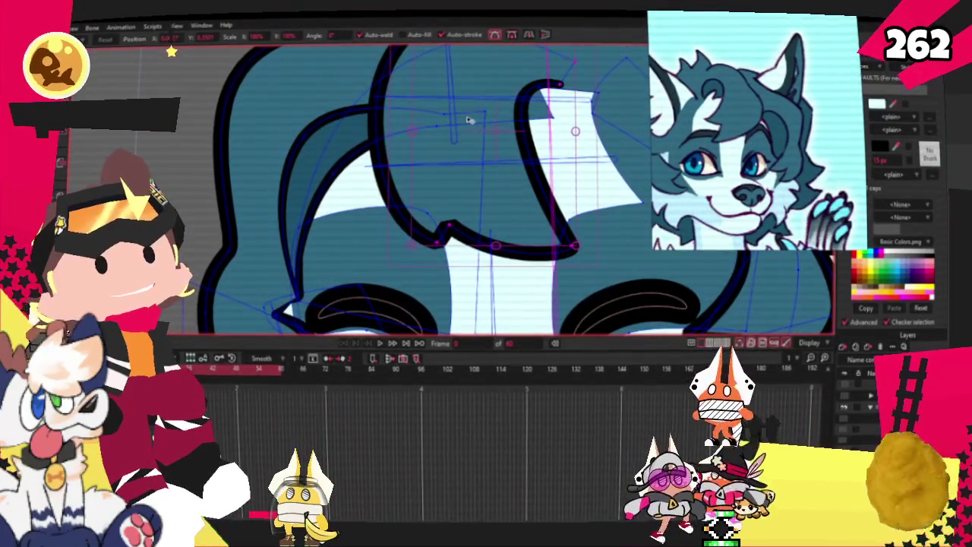
{"action": "scroll", "coordinate": [322, 174], "scroll_direction": "down", "scroll_amount": 2}
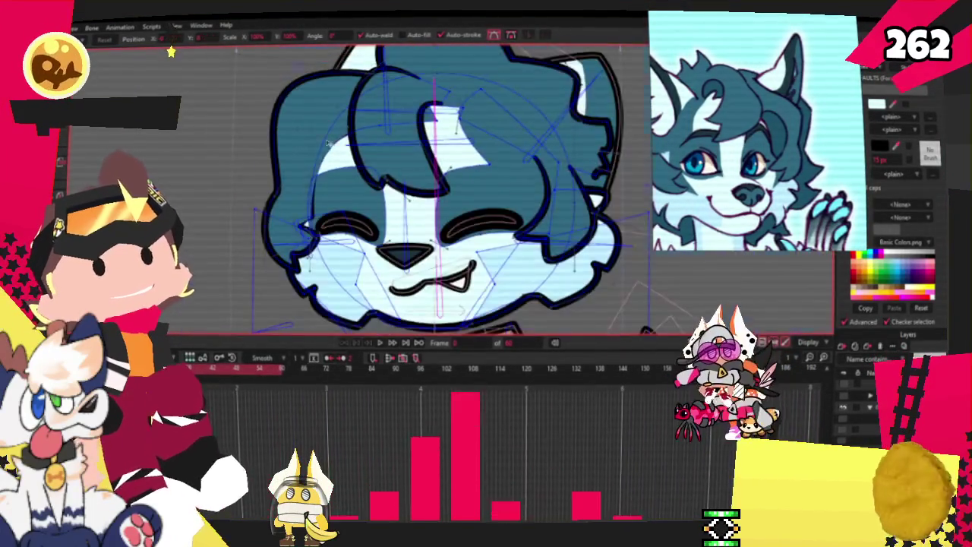
{"action": "scroll", "coordinate": [323, 174], "scroll_direction": "up", "scroll_amount": 2}
{"action": "scroll", "coordinate": [322, 174], "scroll_direction": "down", "scroll_amount": 2}
{"action": "scroll", "coordinate": [302, 208], "scroll_direction": "up", "scroll_amount": 2}
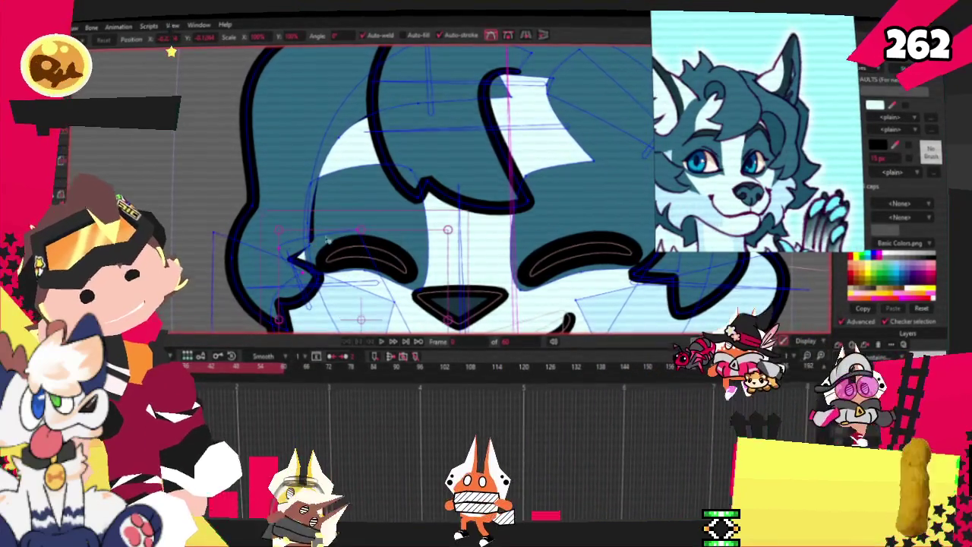
{"action": "scroll", "coordinate": [310, 243], "scroll_direction": "down", "scroll_amount": 2}
{"action": "scroll", "coordinate": [319, 213], "scroll_direction": "up", "scroll_amount": 2}
{"action": "scroll", "coordinate": [325, 192], "scroll_direction": "up", "scroll_amount": 1}
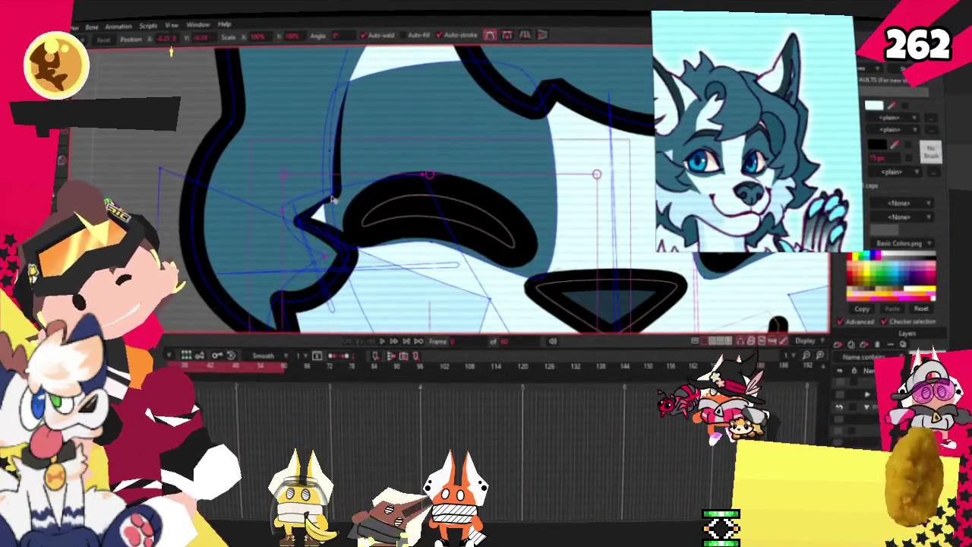
{"action": "left_click", "coordinate": [308, 172]}
{"action": "left_click_drag", "start_coordinate": [214, 146], "coordinate": [351, 167]}
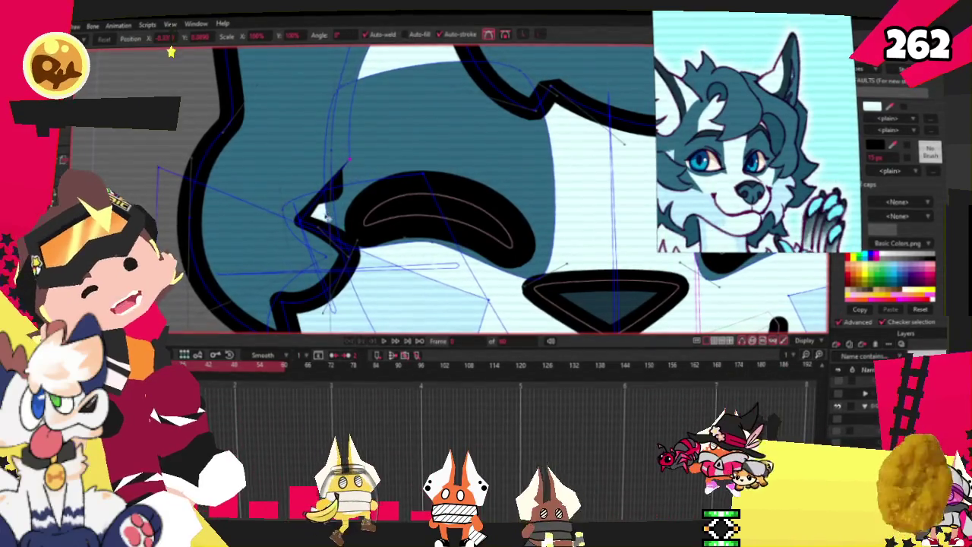
- Reposition the pointed outline tip beside the left eye, nudging it right then back left
{"action": "scroll", "coordinate": [307, 214], "scroll_direction": "down", "scroll_amount": 2}
{"action": "scroll", "coordinate": [319, 204], "scroll_direction": "up", "scroll_amount": 3}
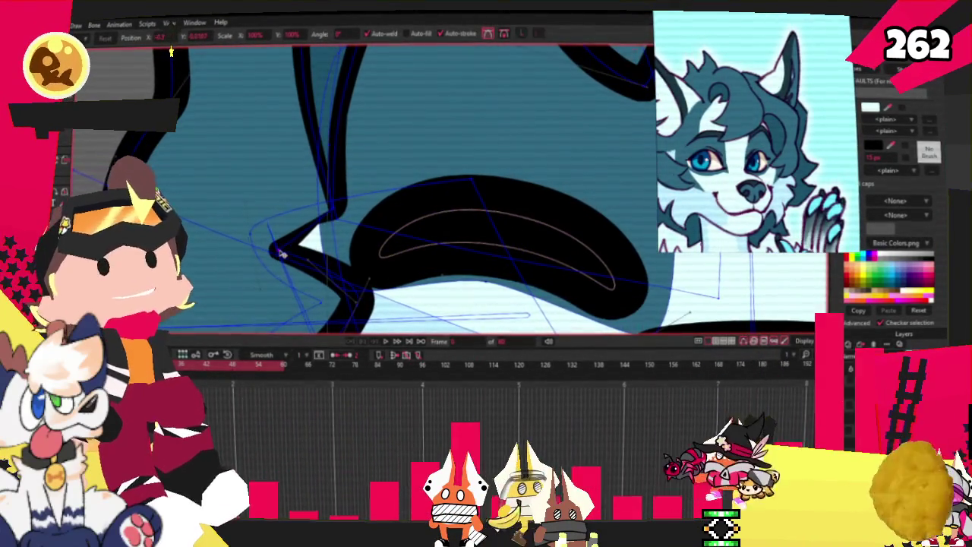
{"action": "left_click_drag", "start_coordinate": [302, 258], "coordinate": [311, 258]}
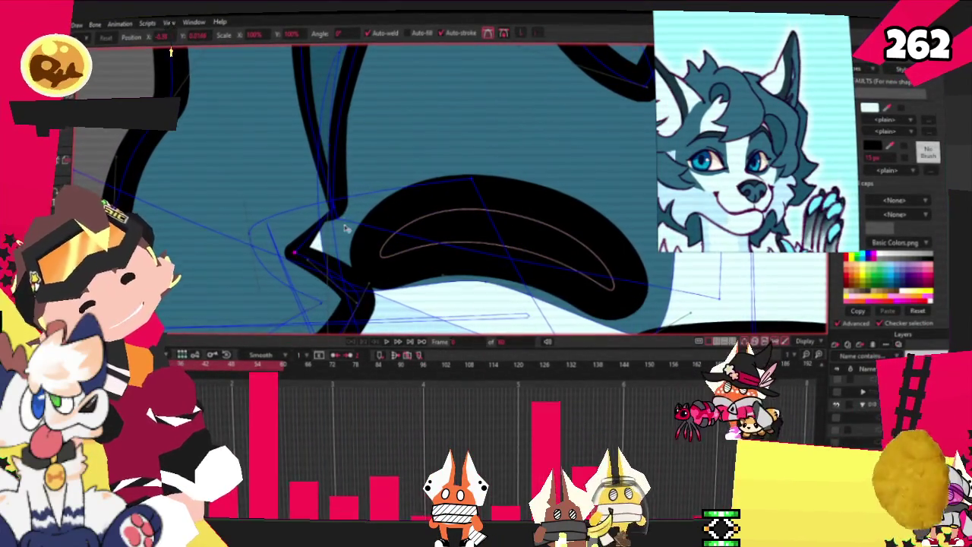
{"action": "left_click_drag", "start_coordinate": [332, 206], "coordinate": [308, 210]}
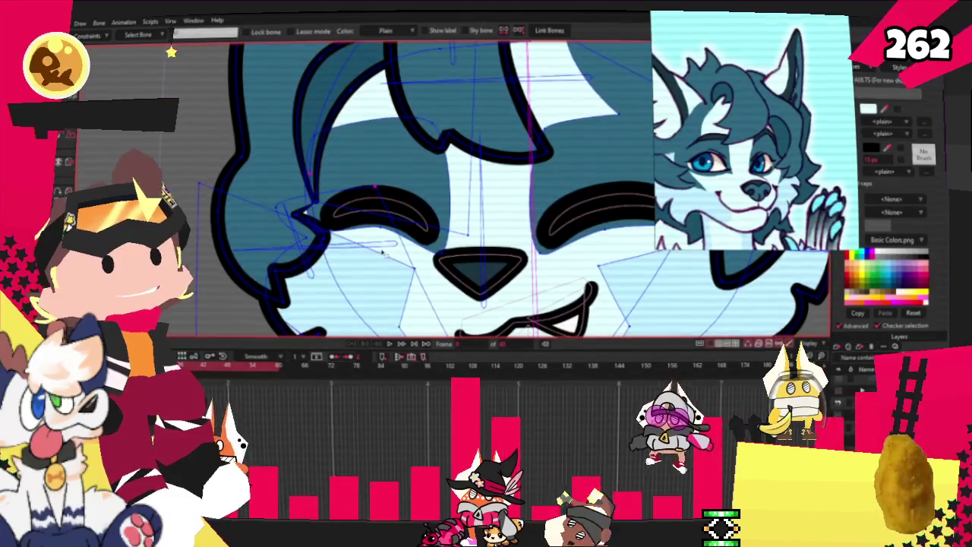
- Play the wolf head animation to check the edited eye corner and hair
{"action": "scroll", "coordinate": [349, 243], "scroll_direction": "up", "scroll_amount": 2}
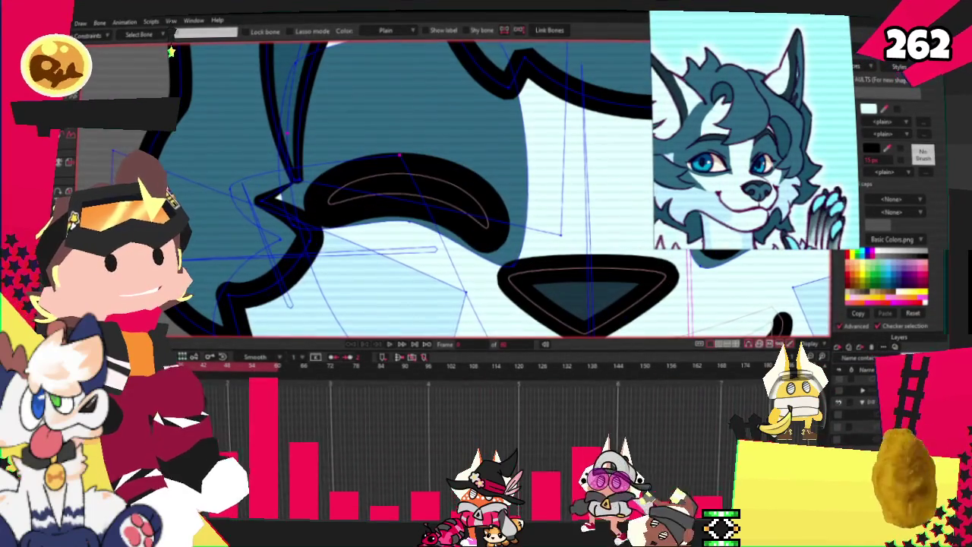
{"action": "key", "text": "g"}
{"action": "scroll", "coordinate": [347, 182], "scroll_direction": "up", "scroll_amount": 2}
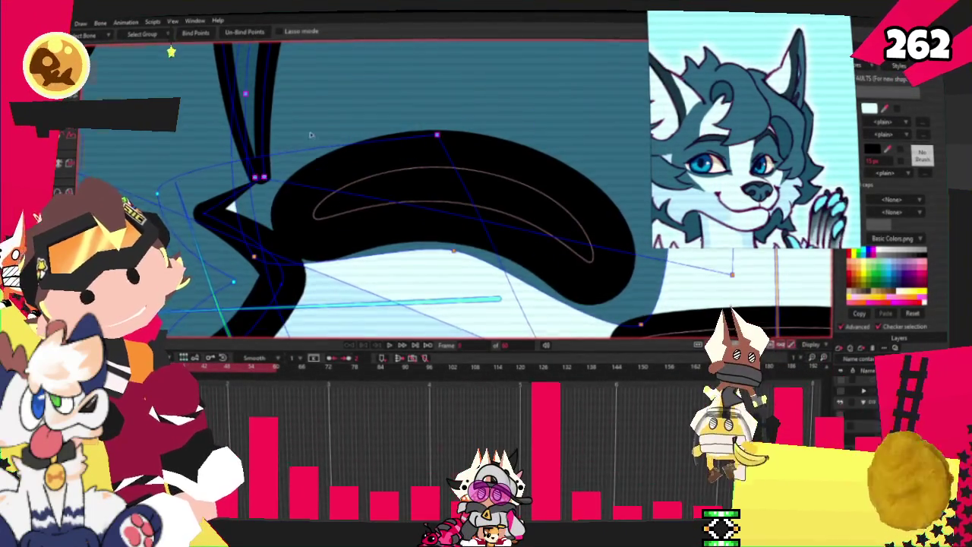
{"action": "scroll", "coordinate": [311, 135], "scroll_direction": "down", "scroll_amount": 2}
{"action": "left_click", "coordinate": [391, 346]}
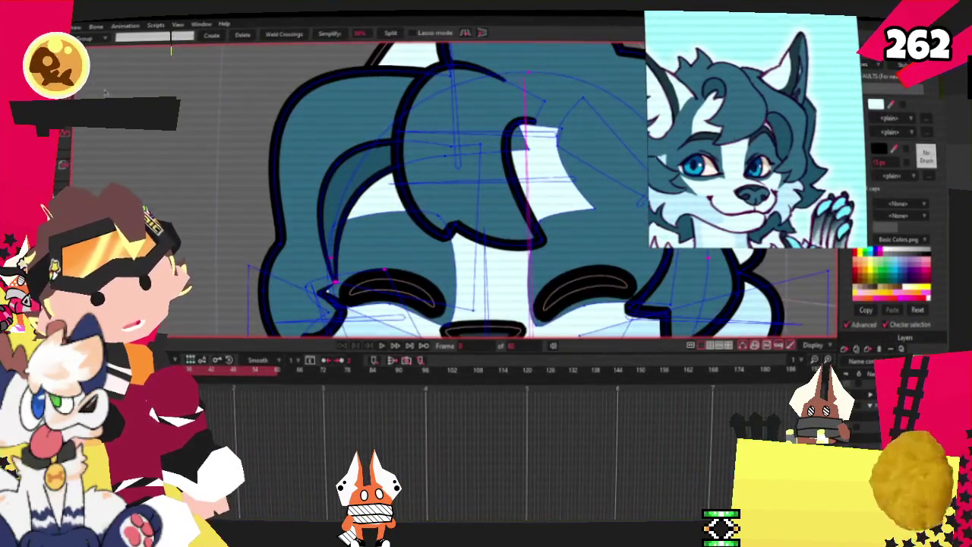
- Draw a stroked rectangle over the central hair tuft and remove its top and left edges
{"action": "key", "text": "t"}
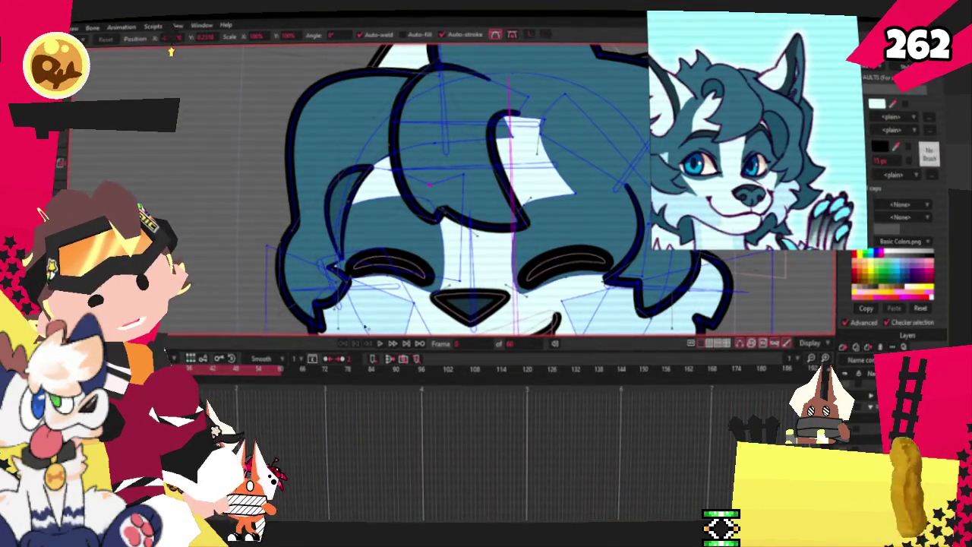
{"action": "left_click", "coordinate": [382, 346]}
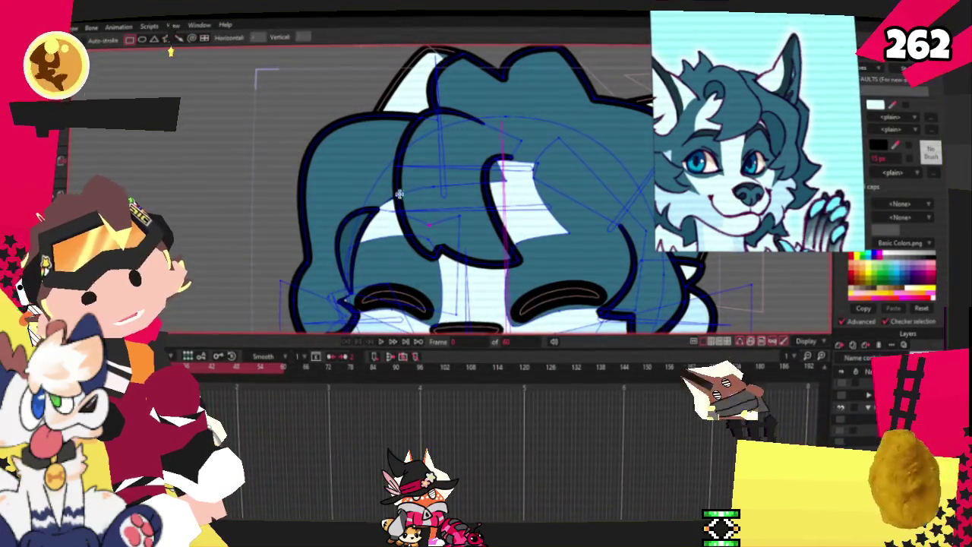
{"action": "left_click_drag", "start_coordinate": [323, 128], "coordinate": [543, 242]}
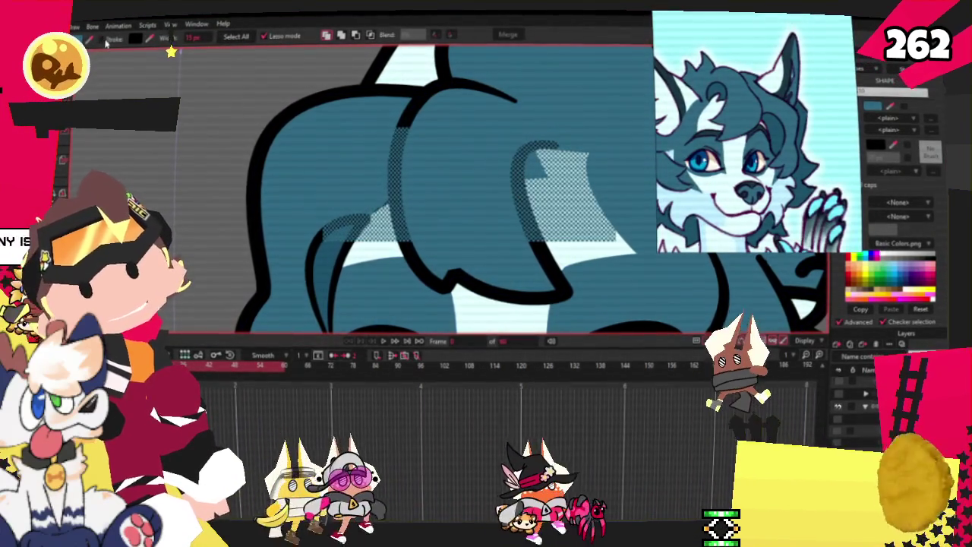
{"action": "left_click", "coordinate": [372, 35]}
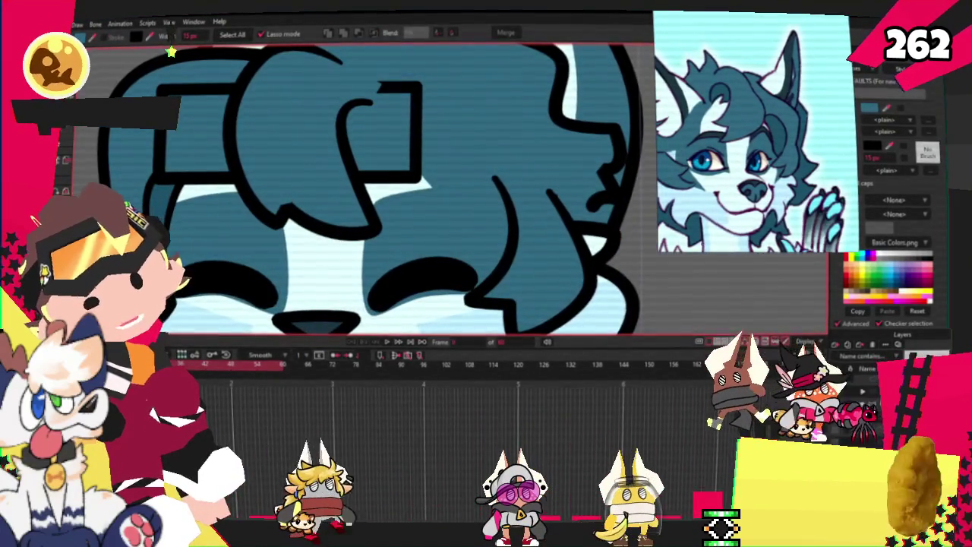
{"action": "key", "text": "ctrl+z"}
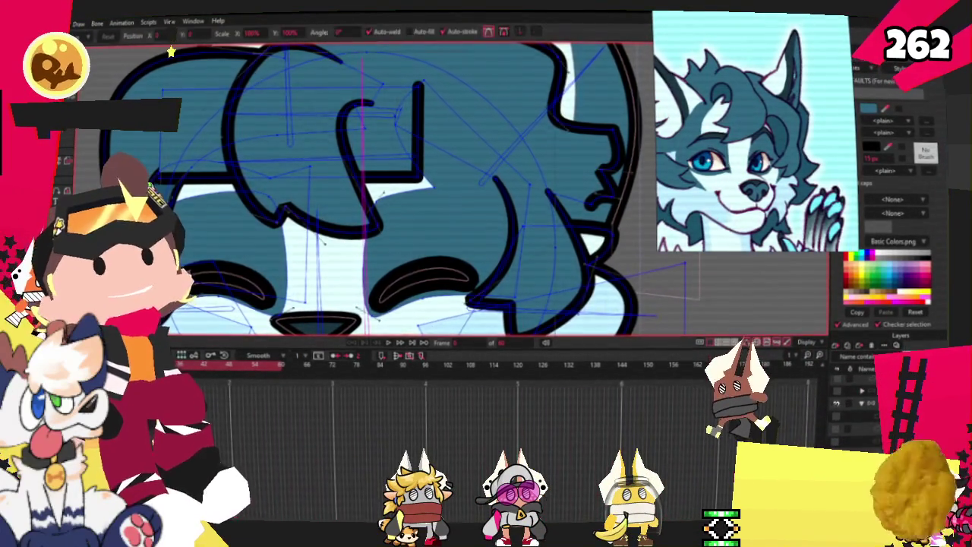
- Collapse the stroke's corner into a diagonal line and pull its upper end into the tuft
{"action": "scroll", "coordinate": [172, 52], "scroll_direction": "up", "scroll_amount": 2}
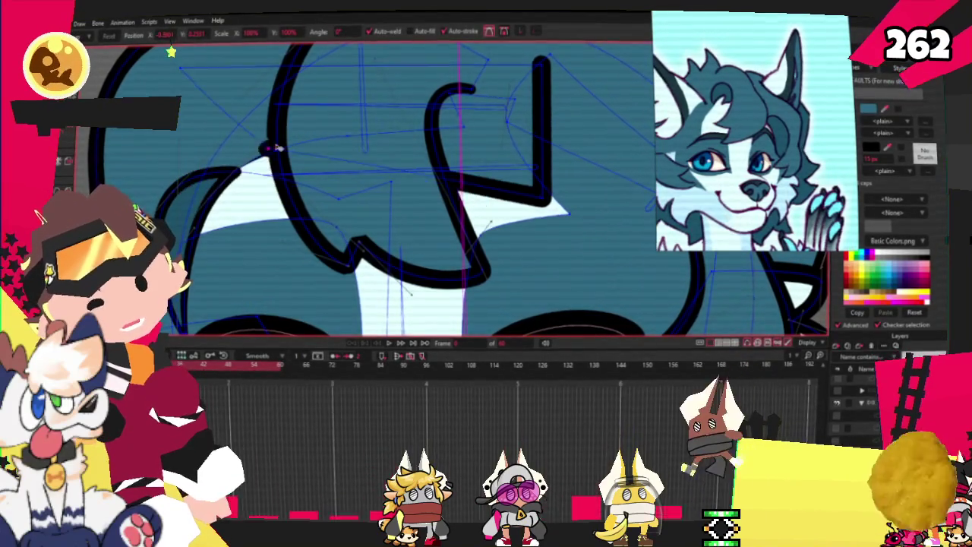
{"action": "left_click_drag", "start_coordinate": [543, 201], "coordinate": [456, 196]}
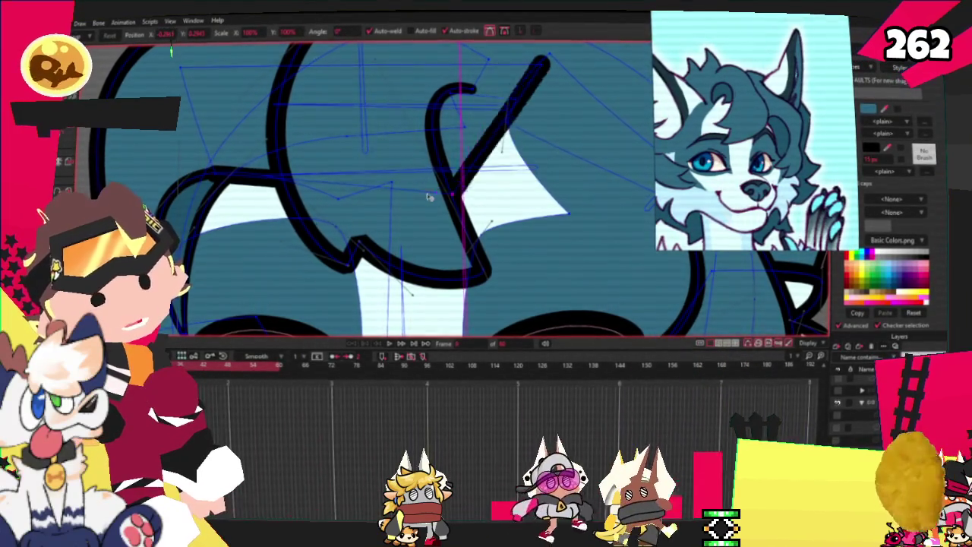
{"action": "left_click_drag", "start_coordinate": [539, 89], "coordinate": [532, 139]}
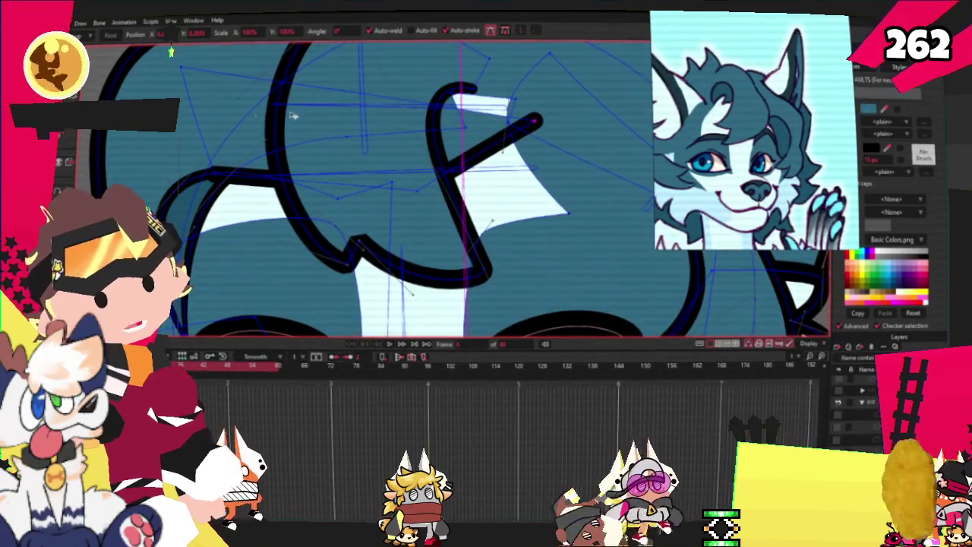
{"action": "scroll", "coordinate": [293, 115], "scroll_direction": "down", "scroll_amount": 3}
{"action": "scroll", "coordinate": [224, 86], "scroll_direction": "up", "scroll_amount": 2}
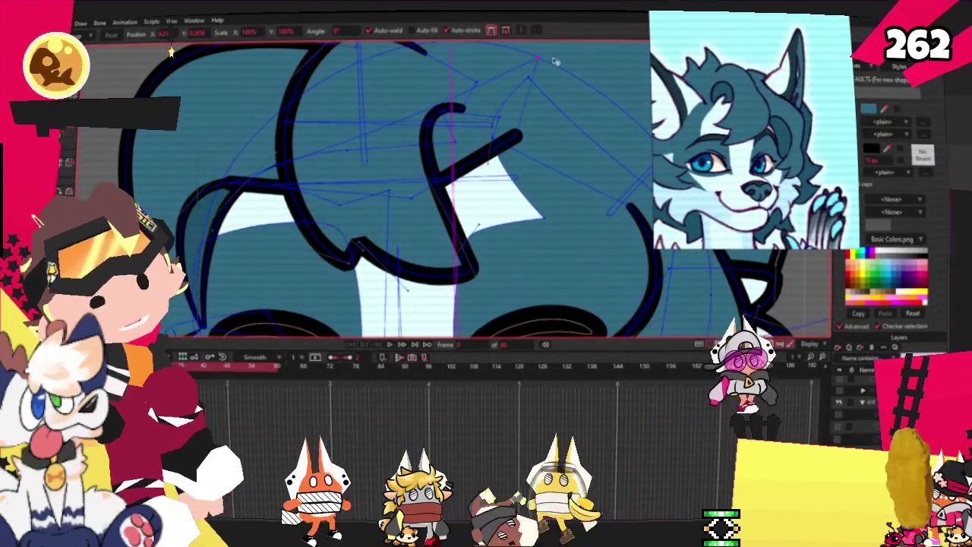
- Round the diagonal strand line into a hook and preview the animation
{"action": "key", "text": "a"}
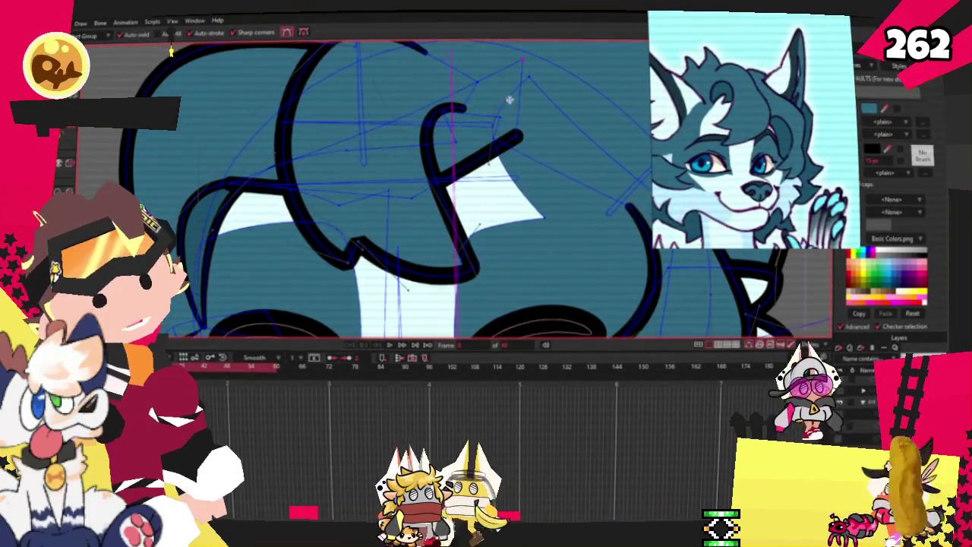
{"action": "key", "text": "x"}
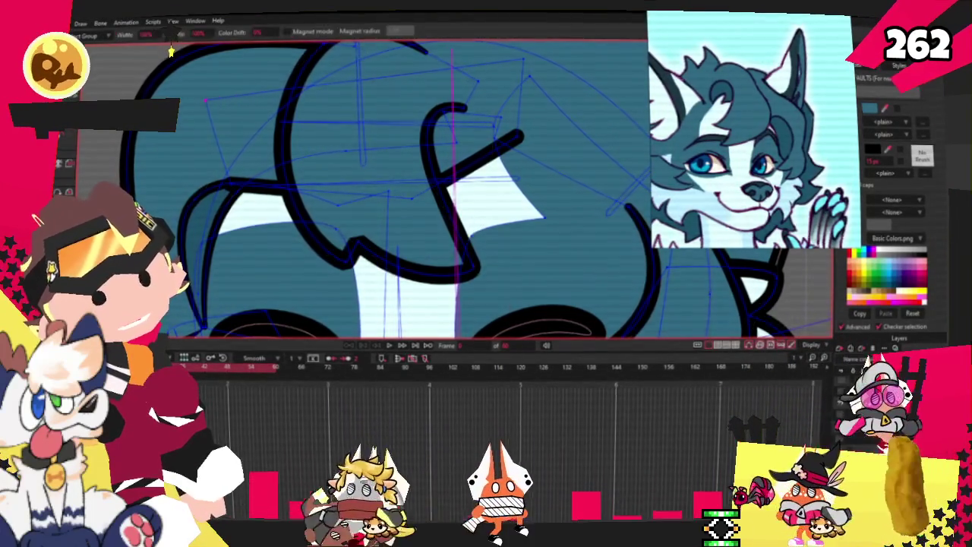
{"action": "scroll", "coordinate": [281, 199], "scroll_direction": "up", "scroll_amount": 2}
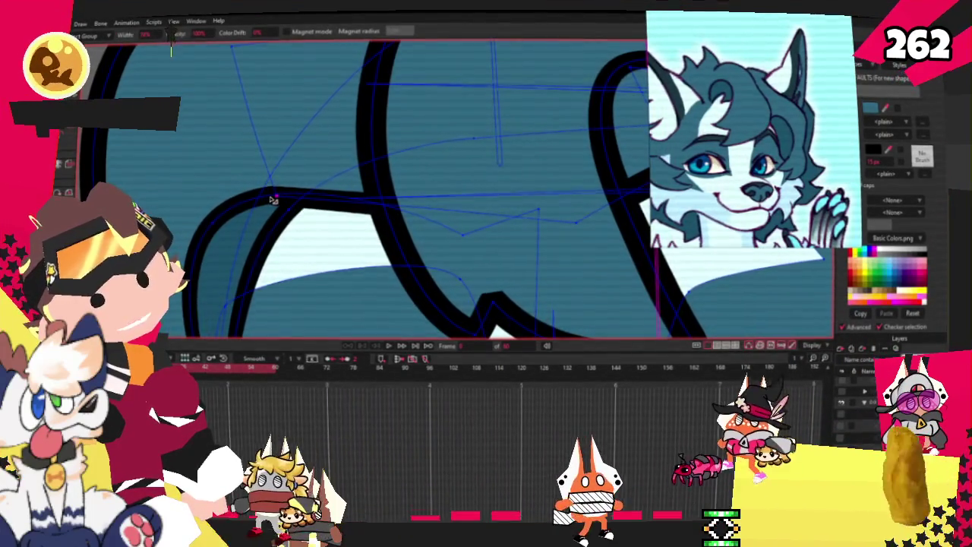
{"action": "key", "text": "alt+a"}
{"action": "scroll", "coordinate": [270, 190], "scroll_direction": "up", "scroll_amount": 1}
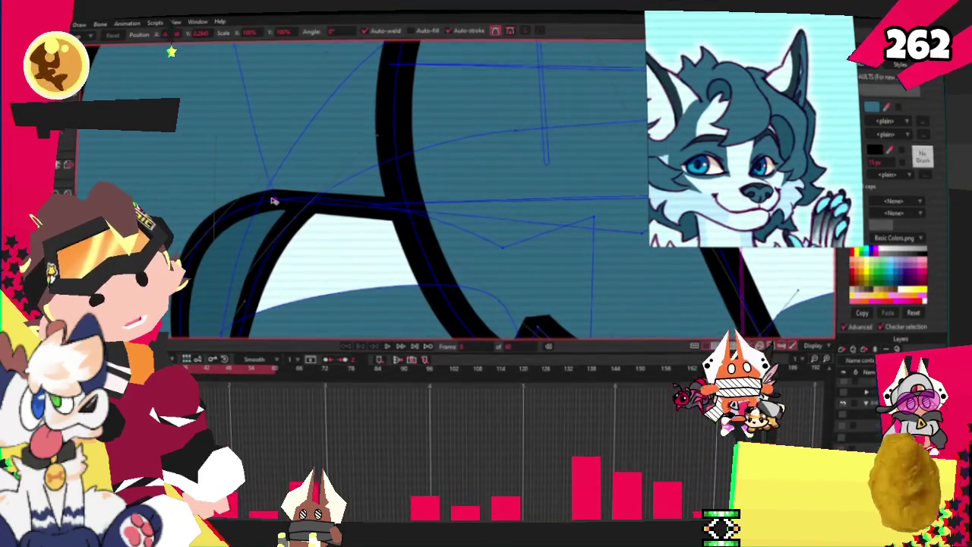
{"action": "scroll", "coordinate": [238, 174], "scroll_direction": "down", "scroll_amount": 2}
{"action": "scroll", "coordinate": [320, 125], "scroll_direction": "down", "scroll_amount": 1}
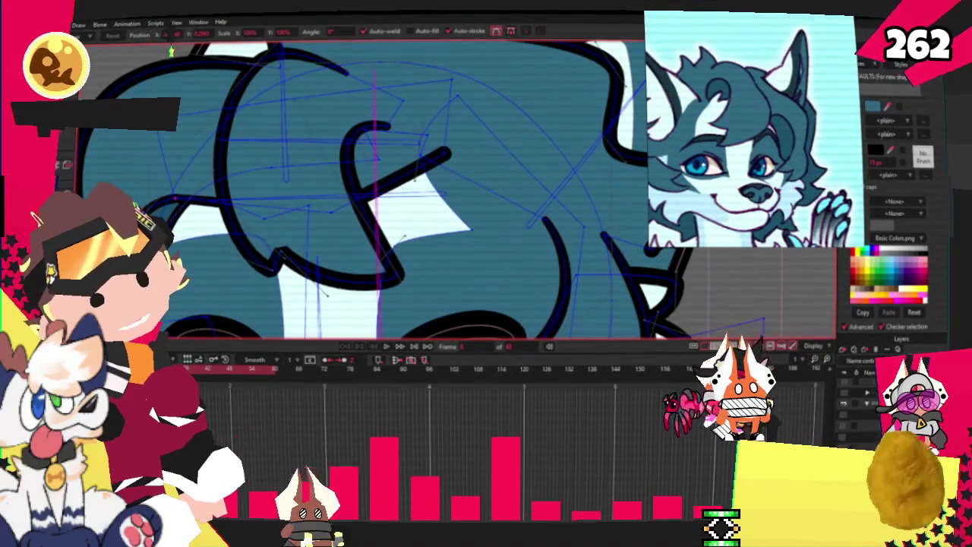
{"action": "key", "text": "c"}
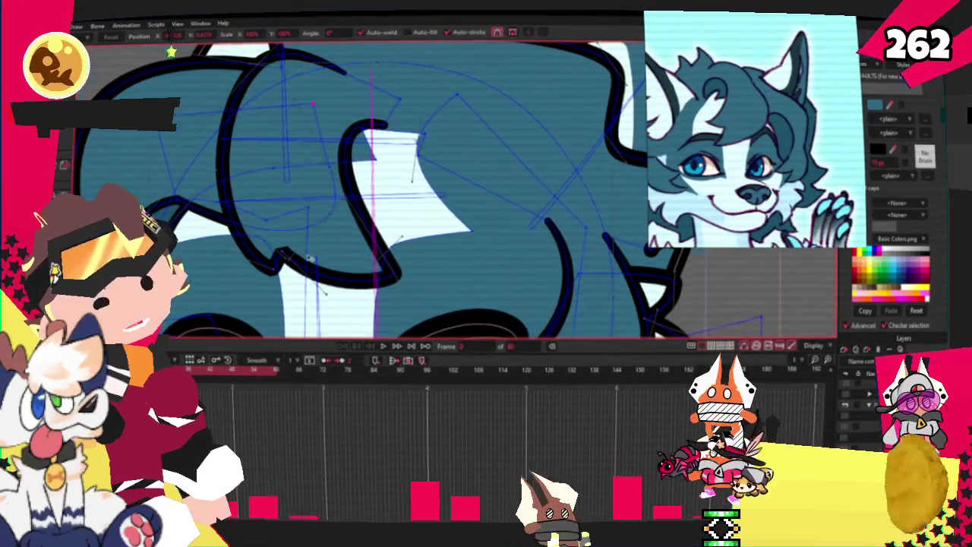
{"action": "scroll", "coordinate": [310, 258], "scroll_direction": "up", "scroll_amount": 2}
{"action": "scroll", "coordinate": [266, 186], "scroll_direction": "up", "scroll_amount": 1}
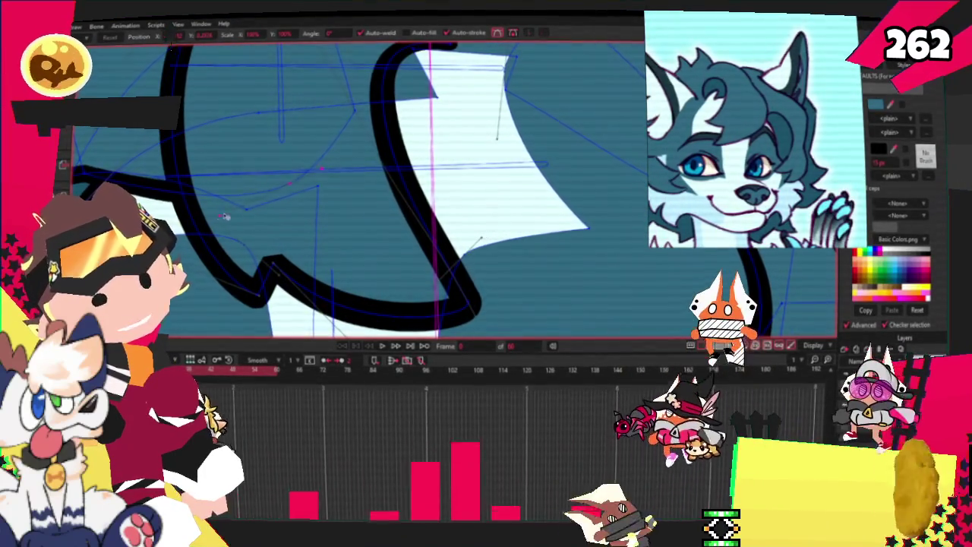
{"action": "scroll", "coordinate": [302, 190], "scroll_direction": "down", "scroll_amount": 2}
{"action": "scroll", "coordinate": [300, 180], "scroll_direction": "down", "scroll_amount": 2}
{"action": "scroll", "coordinate": [301, 178], "scroll_direction": "up", "scroll_amount": 3}
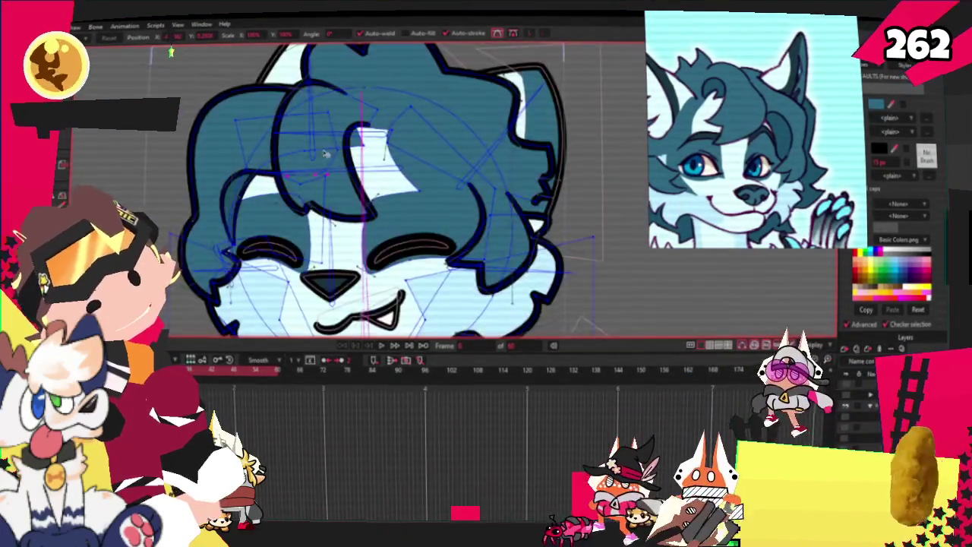
{"action": "left_click", "coordinate": [380, 345]}
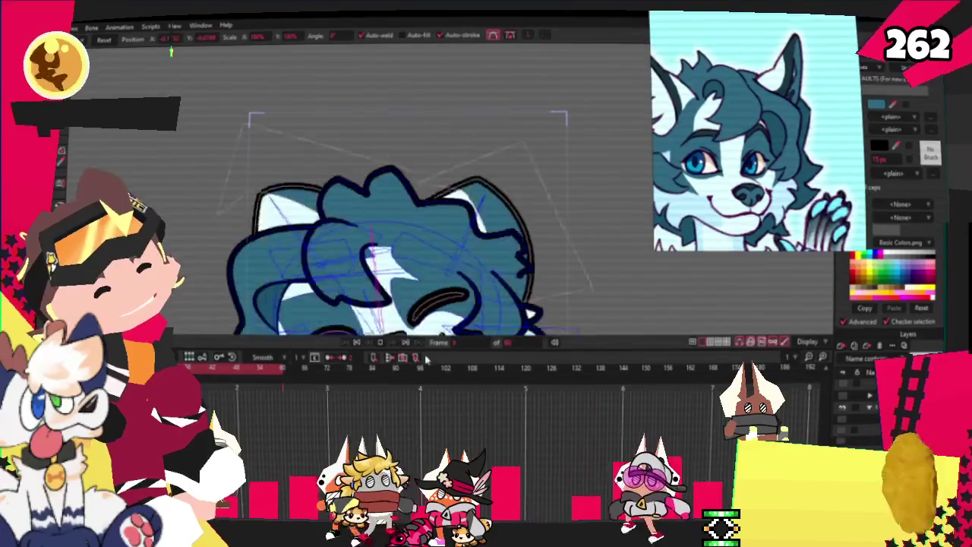
- Rewind to frame 0, add a new point to the hair tuft curve, and replay the animation
{"action": "left_click", "coordinate": [356, 343]}
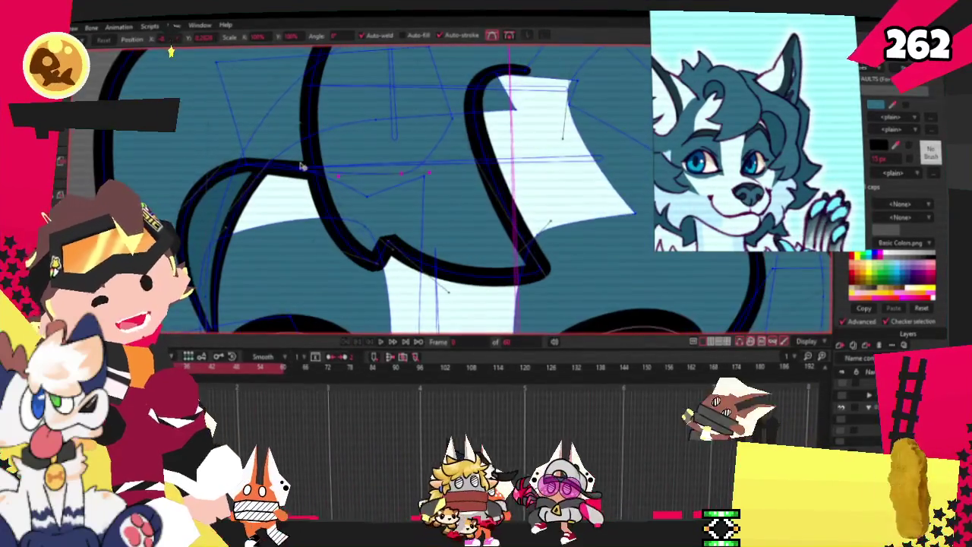
{"action": "scroll", "coordinate": [360, 189], "scroll_direction": "down", "scroll_amount": 5}
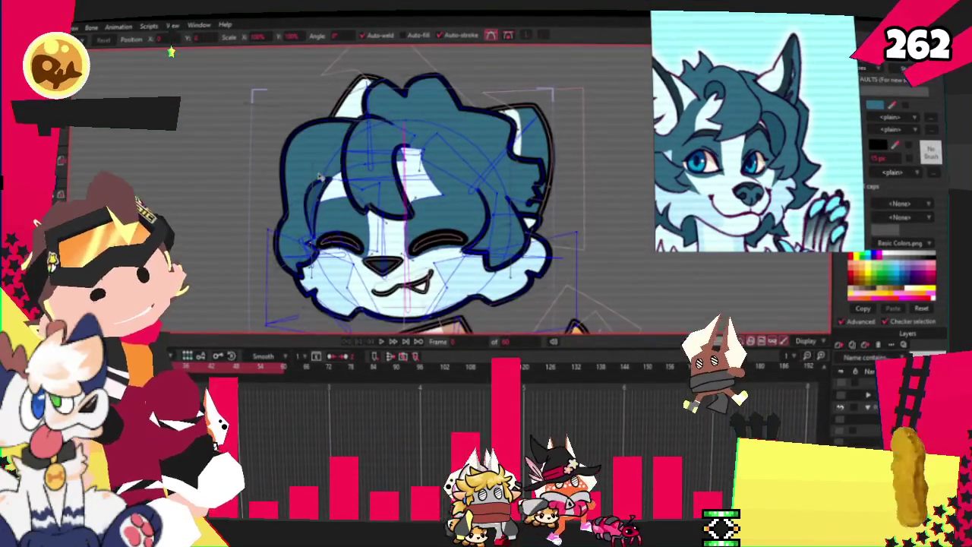
{"action": "scroll", "coordinate": [334, 181], "scroll_direction": "up", "scroll_amount": 6}
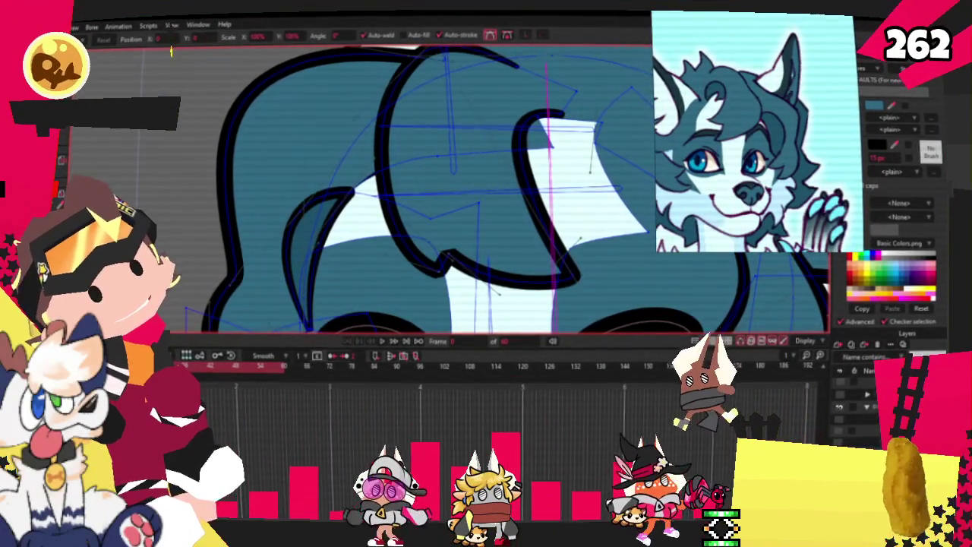
{"action": "key", "text": "a"}
{"action": "scroll", "coordinate": [363, 176], "scroll_direction": "up", "scroll_amount": 3}
{"action": "scroll", "coordinate": [363, 176], "scroll_direction": "up", "scroll_amount": 2}
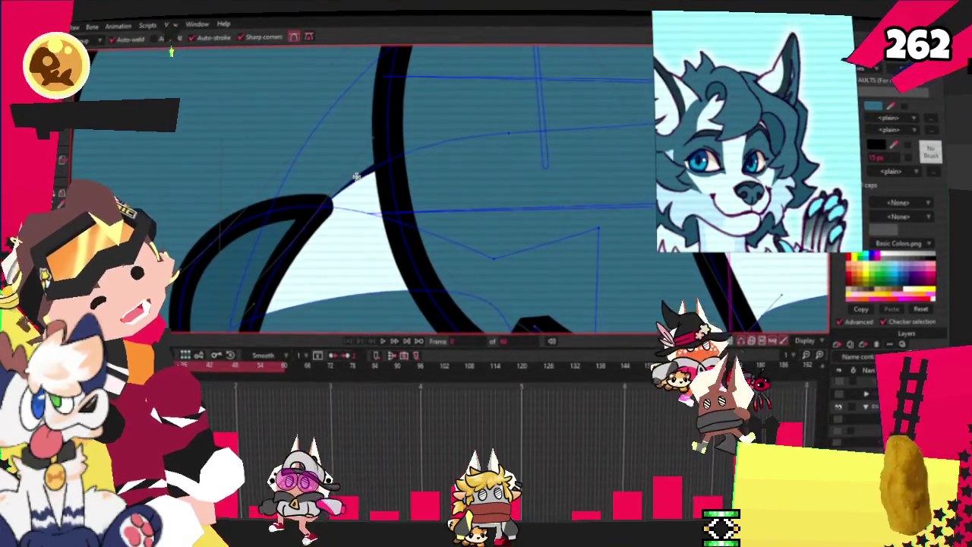
{"action": "left_click", "coordinate": [329, 205]}
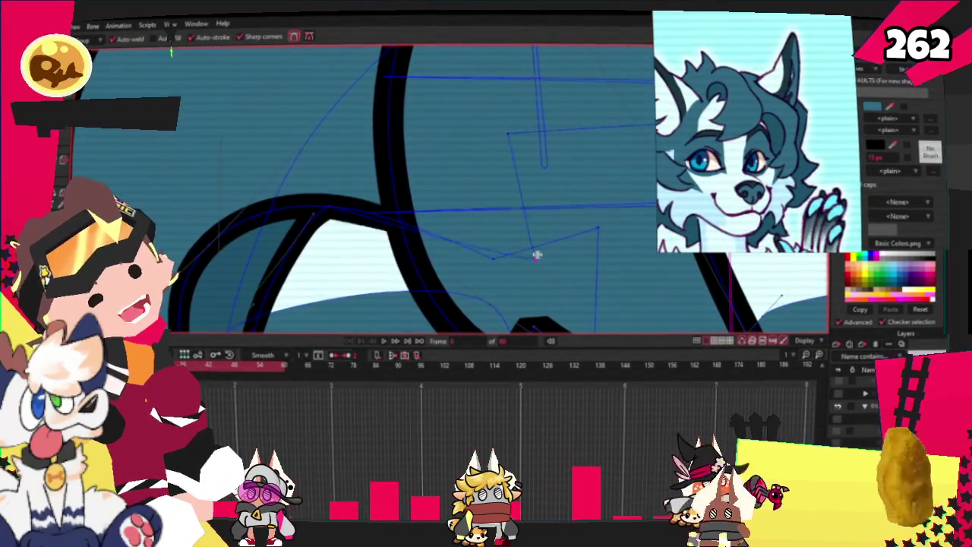
{"action": "scroll", "coordinate": [511, 258], "scroll_direction": "down", "scroll_amount": 2}
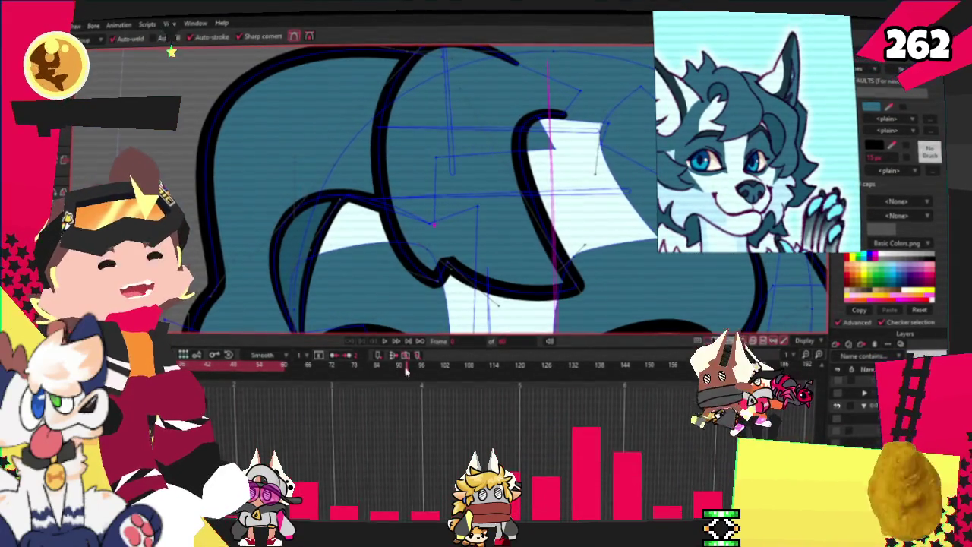
{"action": "left_click", "coordinate": [389, 343]}
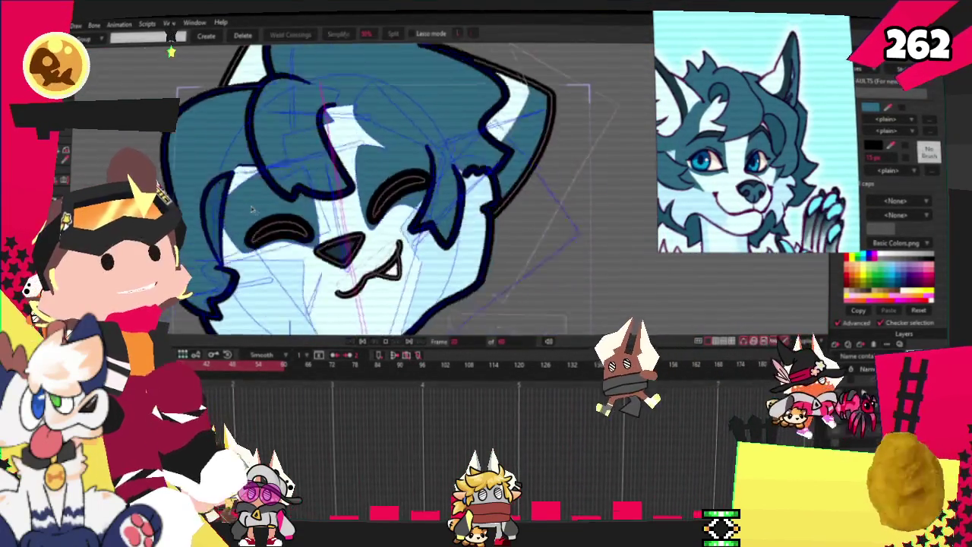
{"action": "key", "text": "g"}
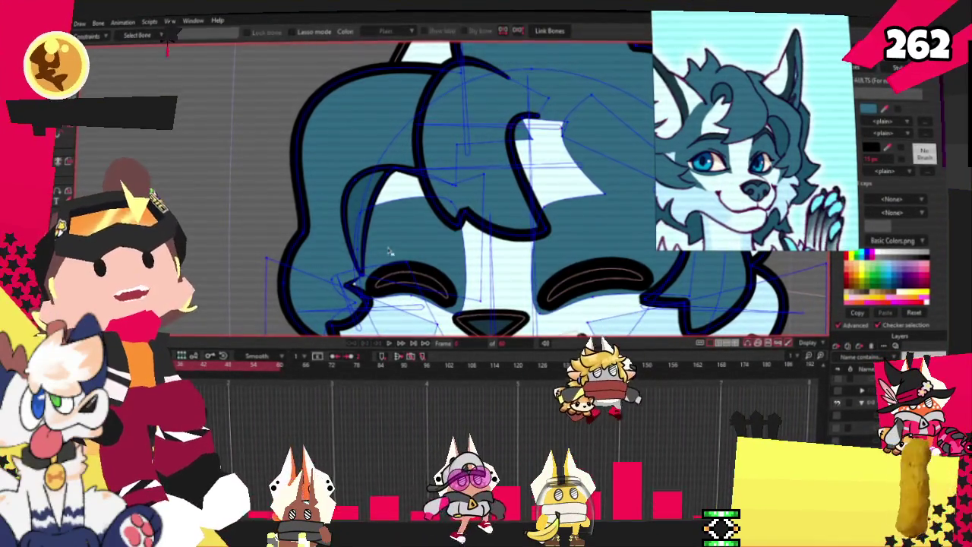
- Select the bone controlling the hair tuft and play the animation to test the hair
{"action": "left_click", "coordinate": [404, 320]}
{"action": "left_click", "coordinate": [403, 308]}
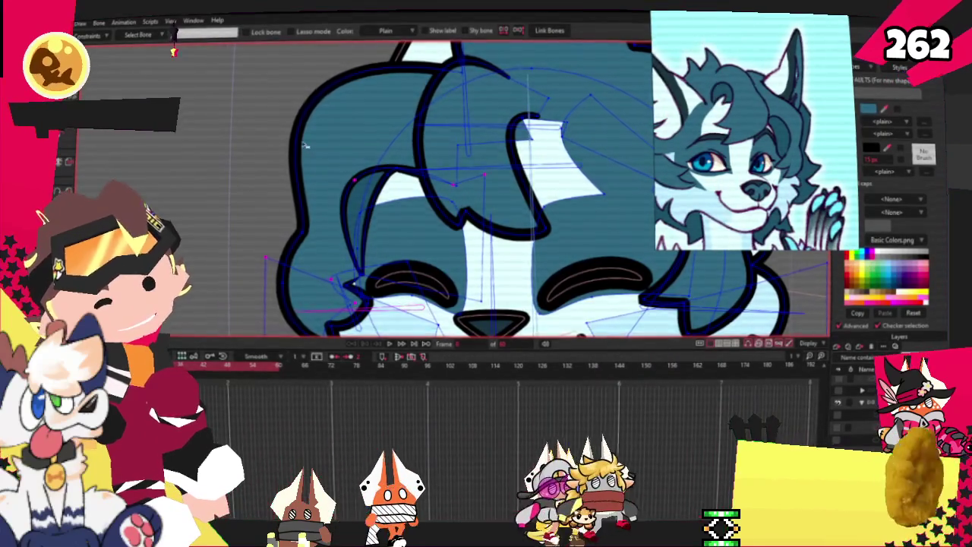
{"action": "scroll", "coordinate": [304, 144], "scroll_direction": "down", "scroll_amount": 5}
{"action": "scroll", "coordinate": [262, 136], "scroll_direction": "up", "scroll_amount": 8}
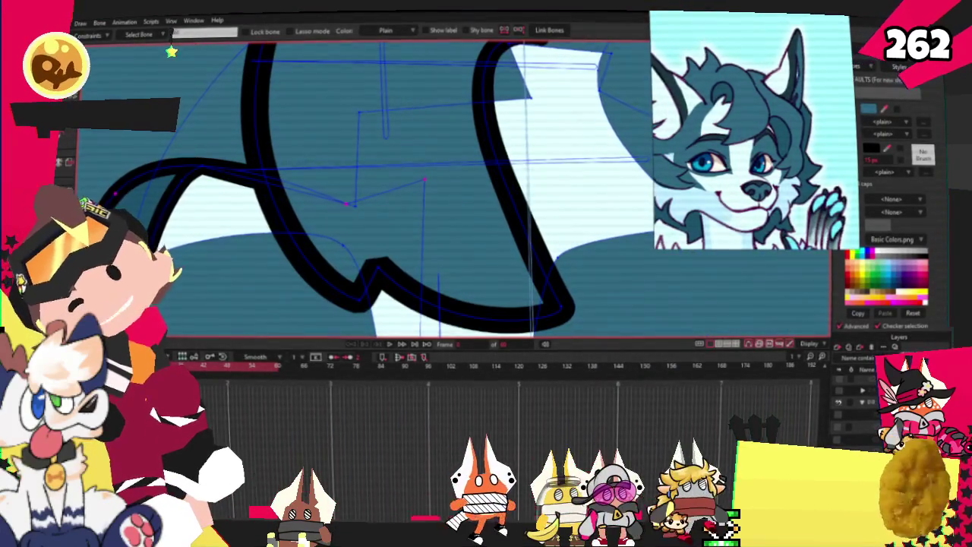
{"action": "key", "text": "t"}
{"action": "scroll", "coordinate": [228, 152], "scroll_direction": "down", "scroll_amount": 4}
{"action": "scroll", "coordinate": [215, 119], "scroll_direction": "up", "scroll_amount": 4}
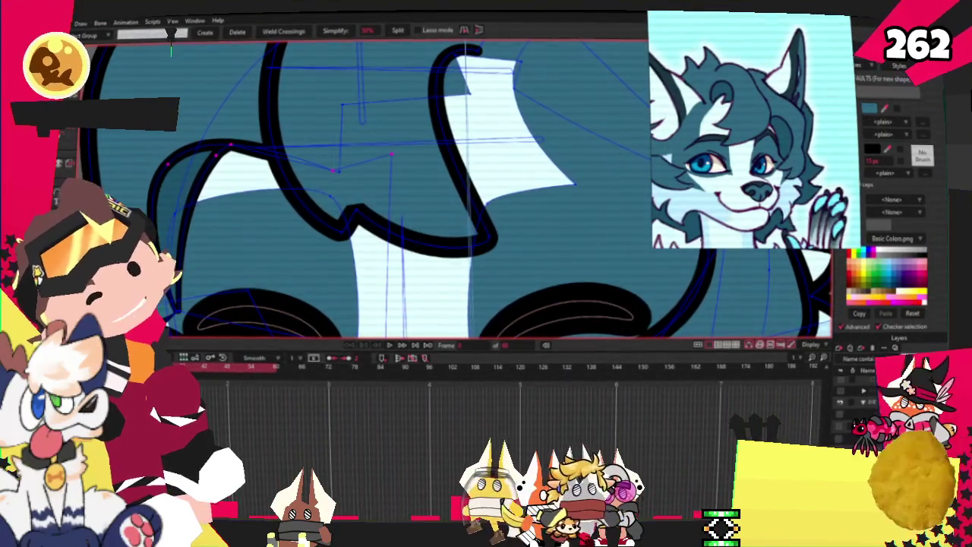
{"action": "key", "text": "i"}
{"action": "scroll", "coordinate": [172, 52], "scroll_direction": "down", "scroll_amount": 2}
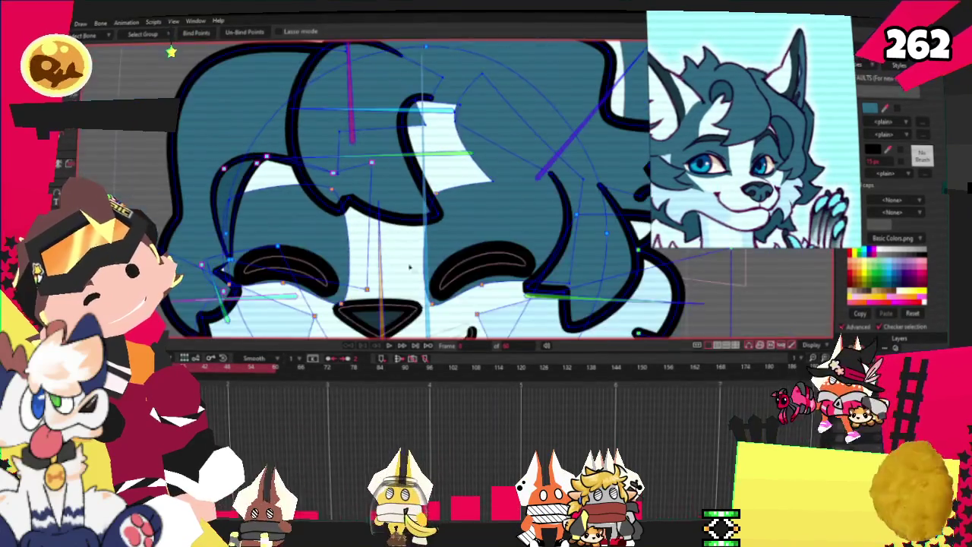
{"action": "left_click", "coordinate": [387, 351]}
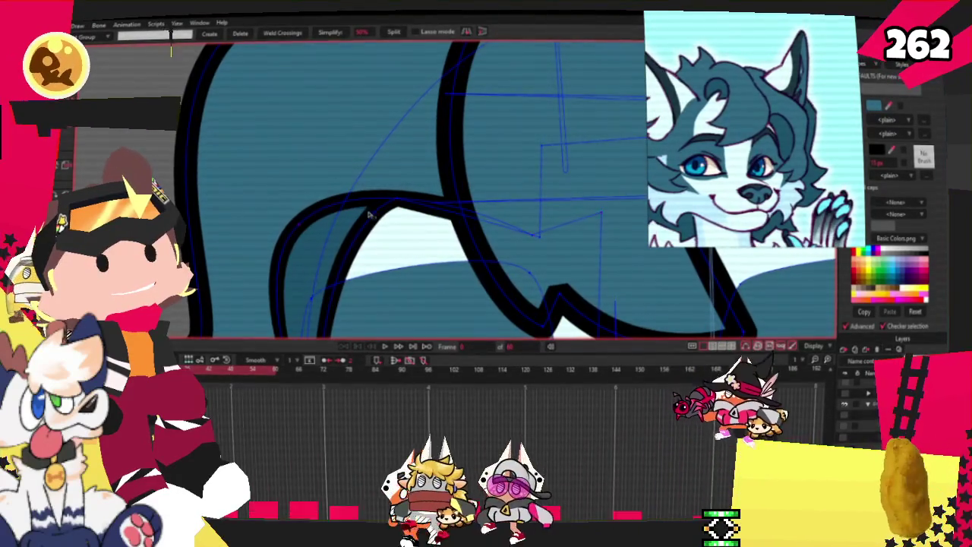
- Marquee-select the hair tuft's curve points, switch to Bind Points, and replay the head turn
{"action": "key", "text": "g"}
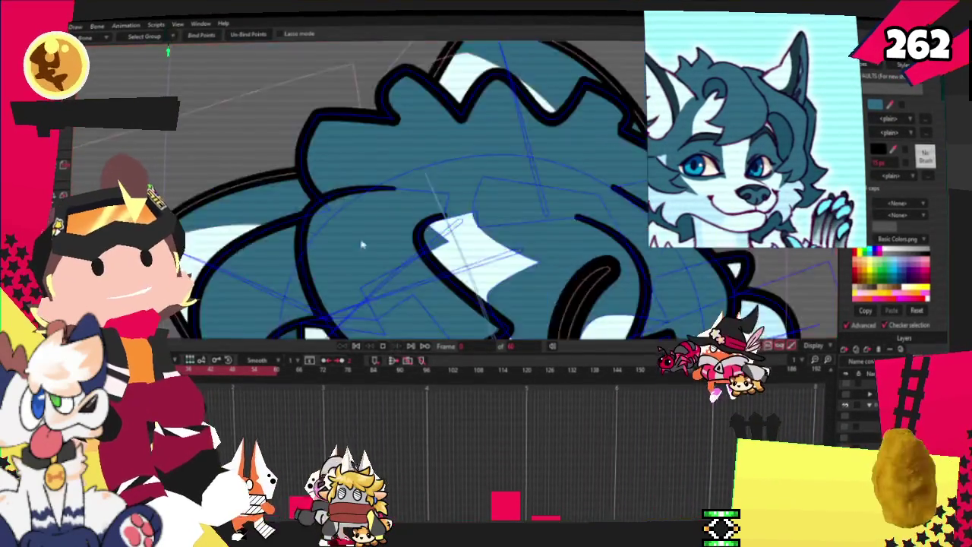
{"action": "key", "text": "ctrl+a"}
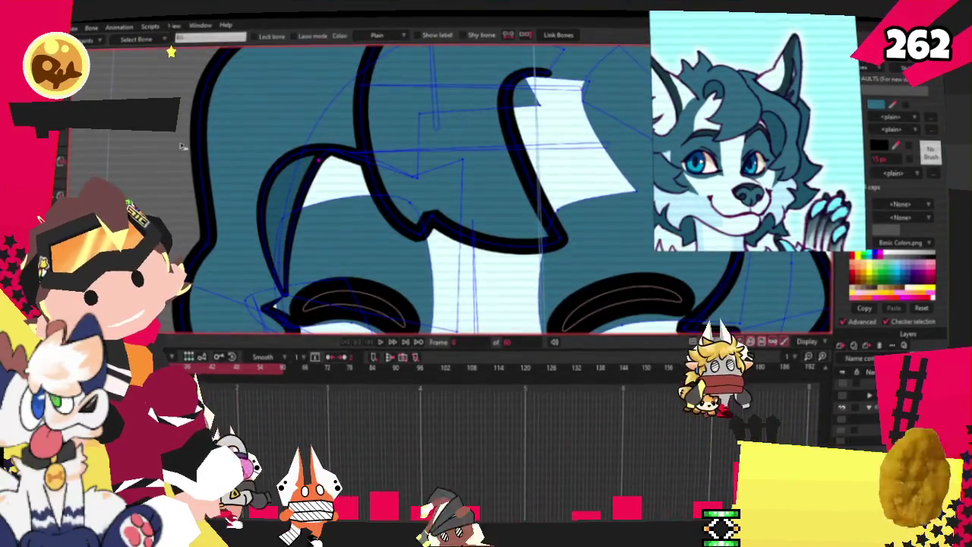
{"action": "scroll", "coordinate": [339, 196], "scroll_direction": "up", "scroll_amount": 2}
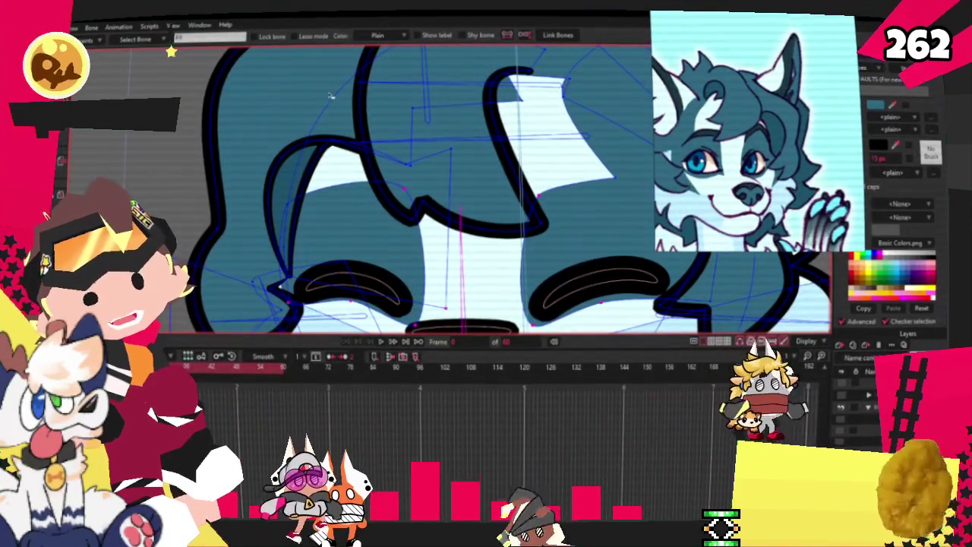
{"action": "scroll", "coordinate": [320, 152], "scroll_direction": "down", "scroll_amount": 1}
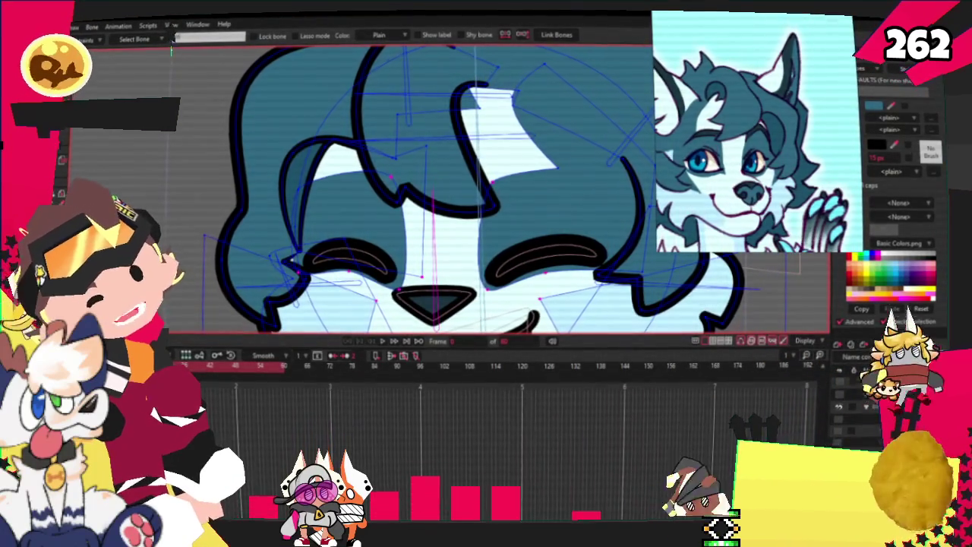
{"action": "scroll", "coordinate": [344, 170], "scroll_direction": "up", "scroll_amount": 2}
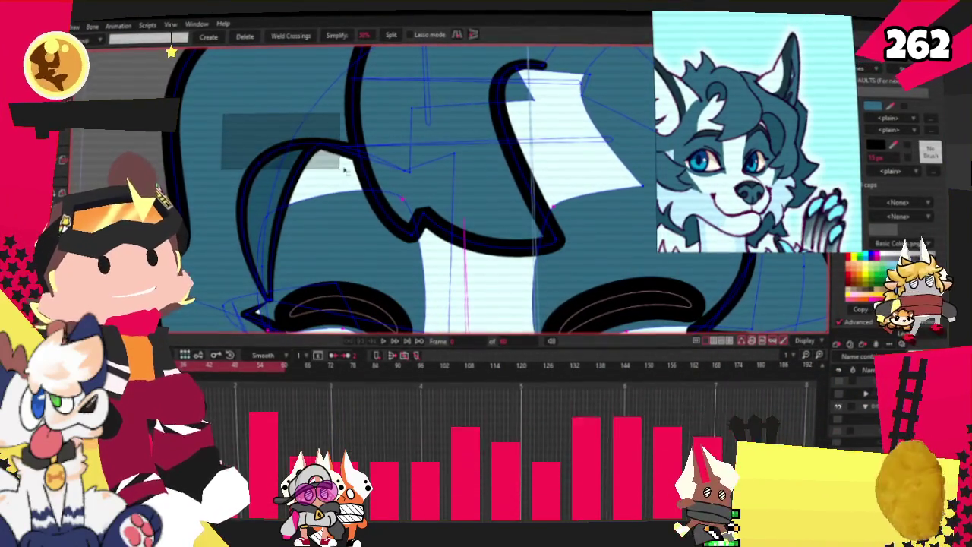
{"action": "left_click_drag", "start_coordinate": [344, 170], "coordinate": [345, 171]}
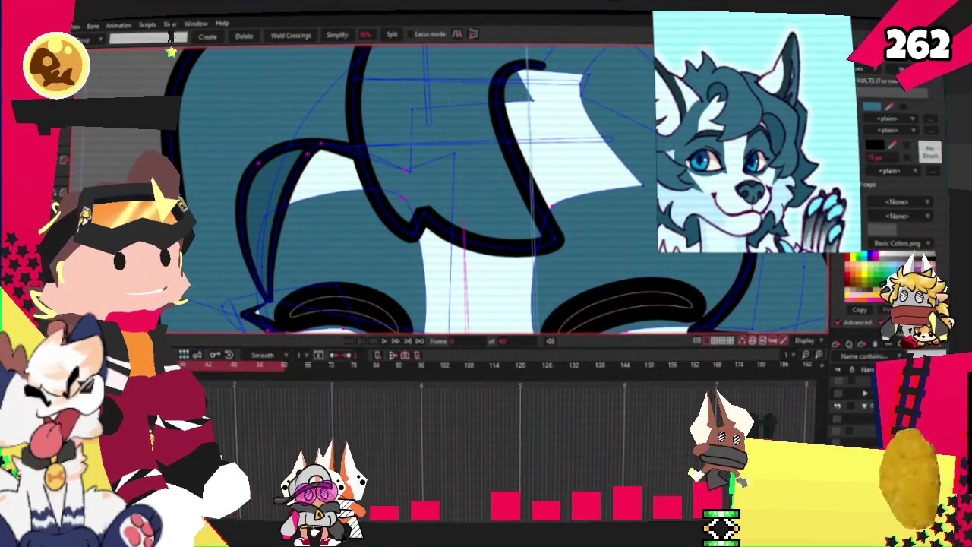
{"action": "key", "text": "i"}
{"action": "scroll", "coordinate": [247, 73], "scroll_direction": "down", "scroll_amount": 3}
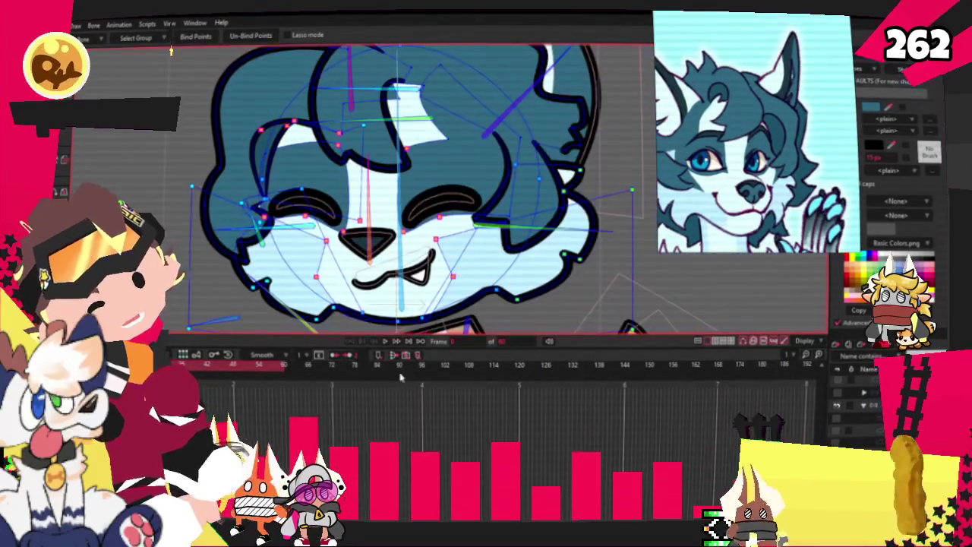
{"action": "left_click", "coordinate": [388, 344]}
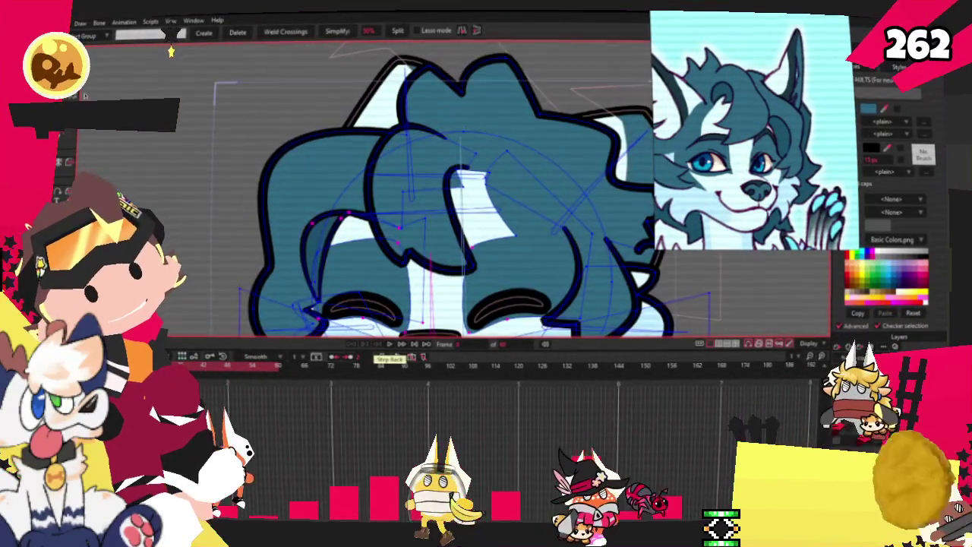
- With Transform Points, pull the top-left hair outline point down and to the left
{"action": "key", "text": "t"}
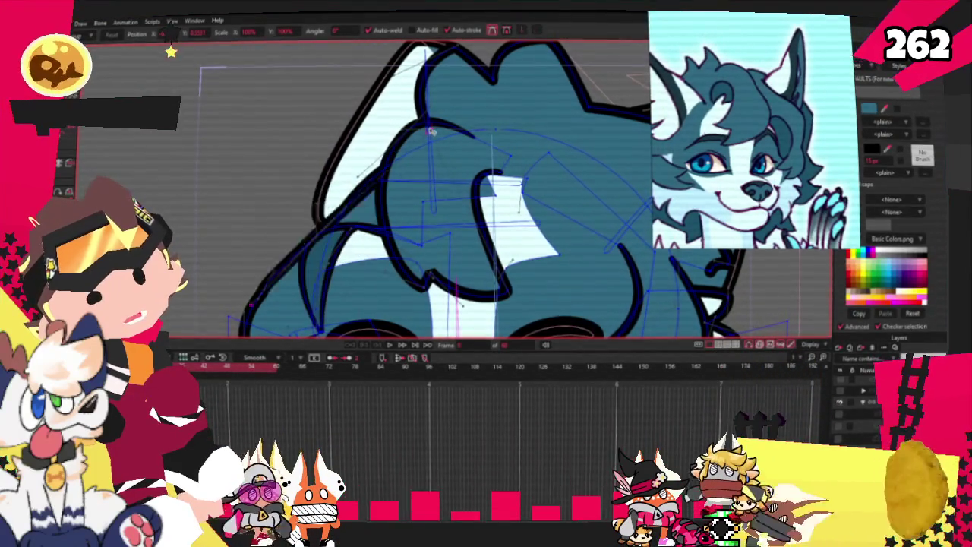
{"action": "left_click_drag", "start_coordinate": [431, 136], "coordinate": [393, 110]}
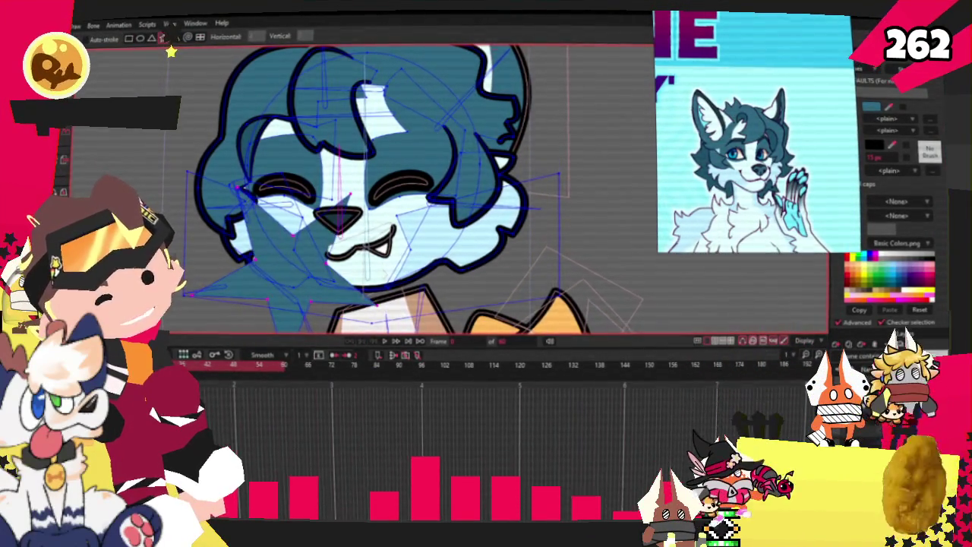
- Add points under the chin and stretch a neck fur point out to the right
{"action": "key", "text": "g"}
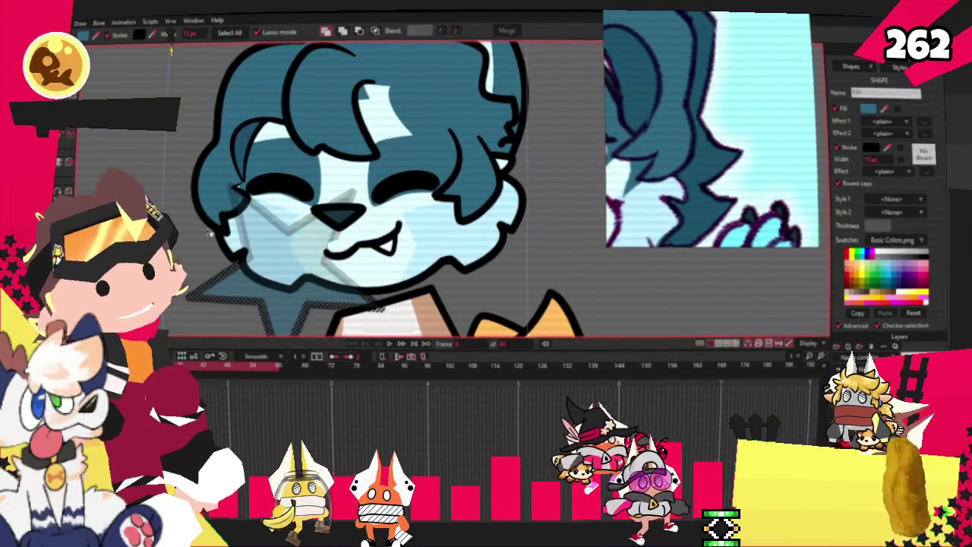
{"action": "scroll", "coordinate": [231, 129], "scroll_direction": "down", "scroll_amount": 2}
{"action": "key", "text": "a"}
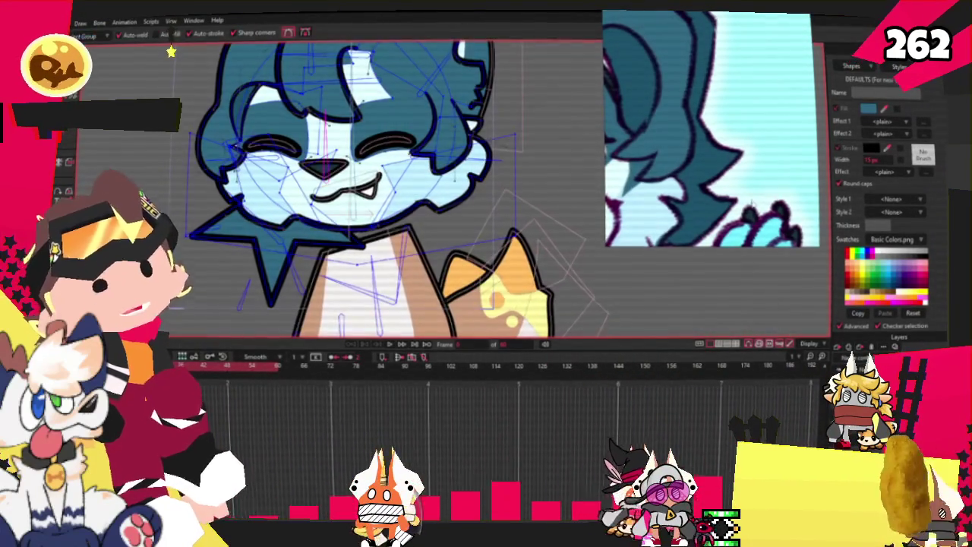
{"action": "scroll", "coordinate": [564, 160], "scroll_direction": "up", "scroll_amount": 2}
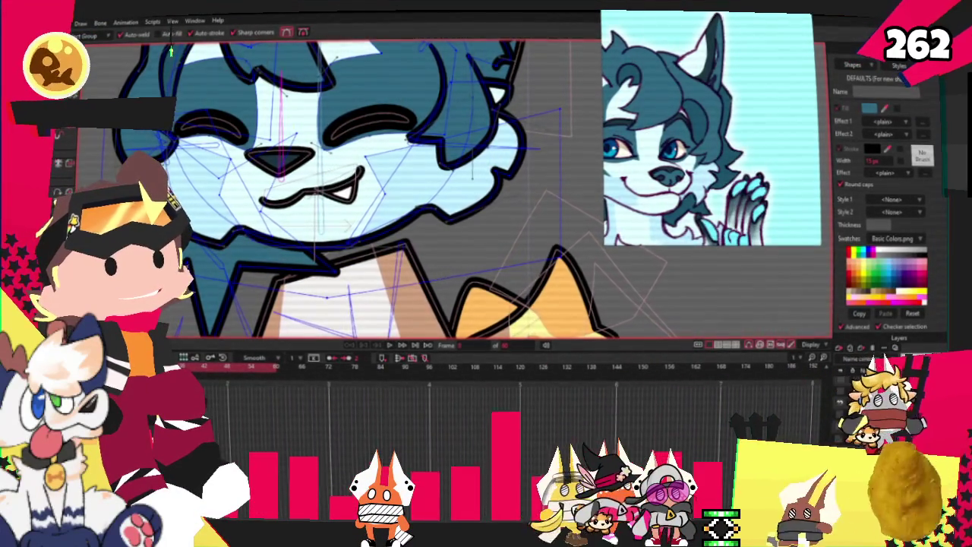
{"action": "scroll", "coordinate": [365, 186], "scroll_direction": "down", "scroll_amount": 2}
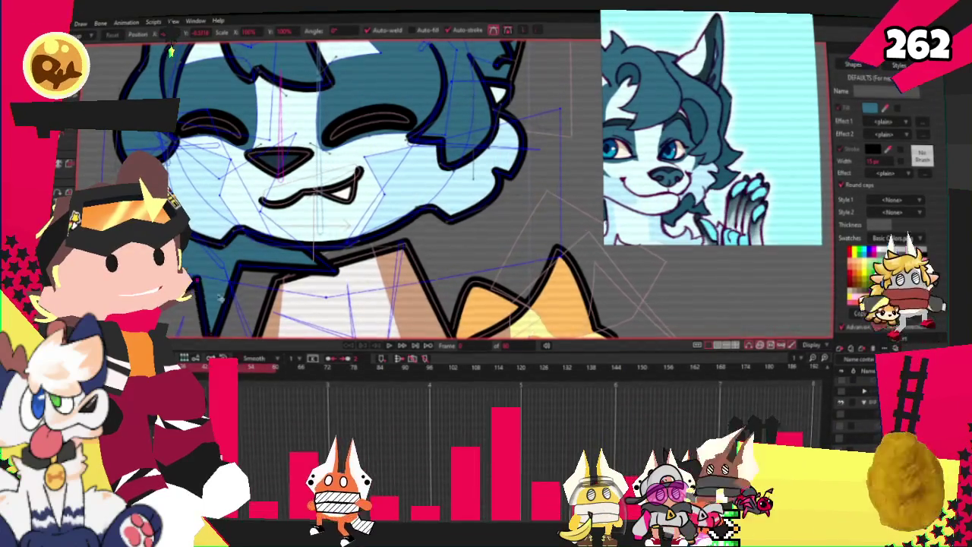
{"action": "key", "text": "t"}
{"action": "left_click_drag", "start_coordinate": [466, 211], "coordinate": [433, 211]}
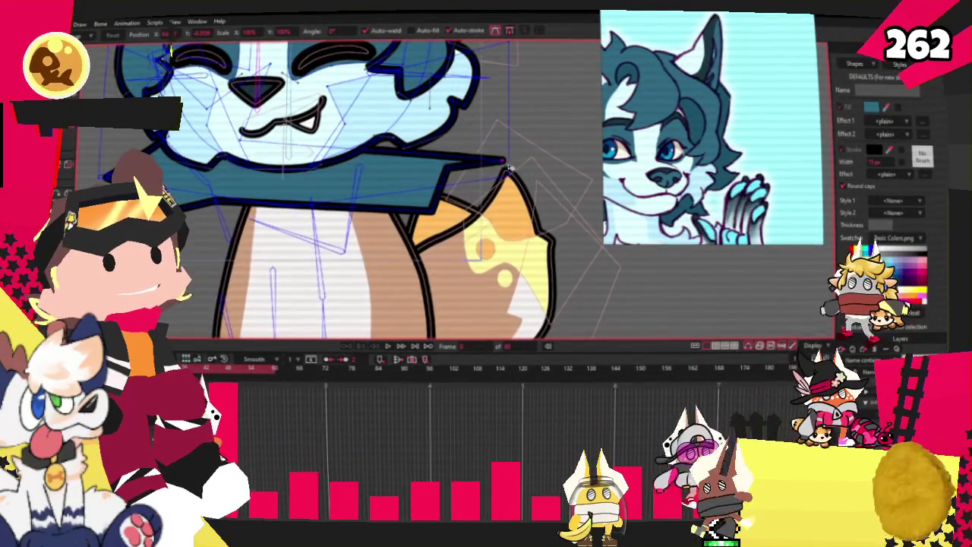
{"action": "scroll", "coordinate": [440, 103], "scroll_direction": "down", "scroll_amount": 5}
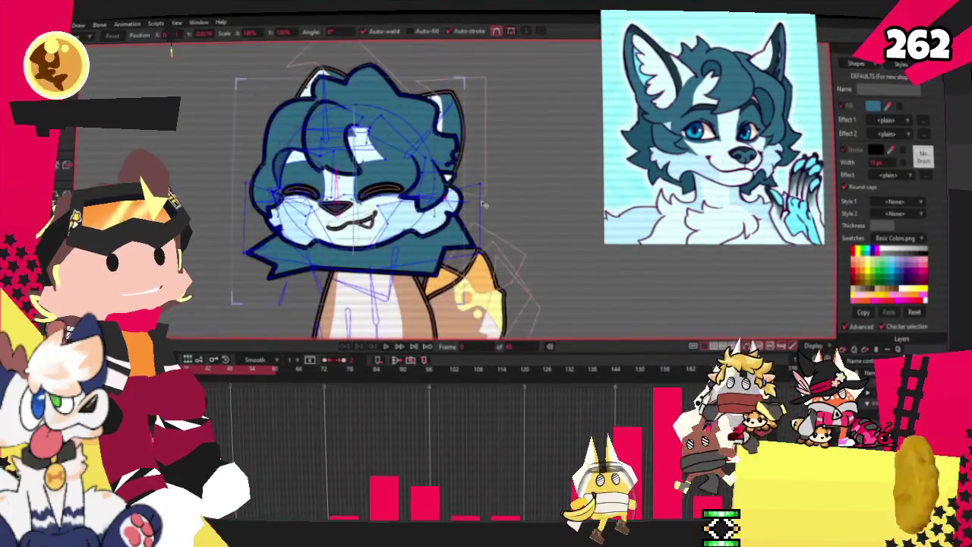
{"action": "scroll", "coordinate": [483, 203], "scroll_direction": "up", "scroll_amount": 3}
{"action": "scroll", "coordinate": [474, 220], "scroll_direction": "up", "scroll_amount": 2}
{"action": "scroll", "coordinate": [467, 243], "scroll_direction": "up", "scroll_amount": 2}
{"action": "scroll", "coordinate": [457, 269], "scroll_direction": "up", "scroll_amount": 2}
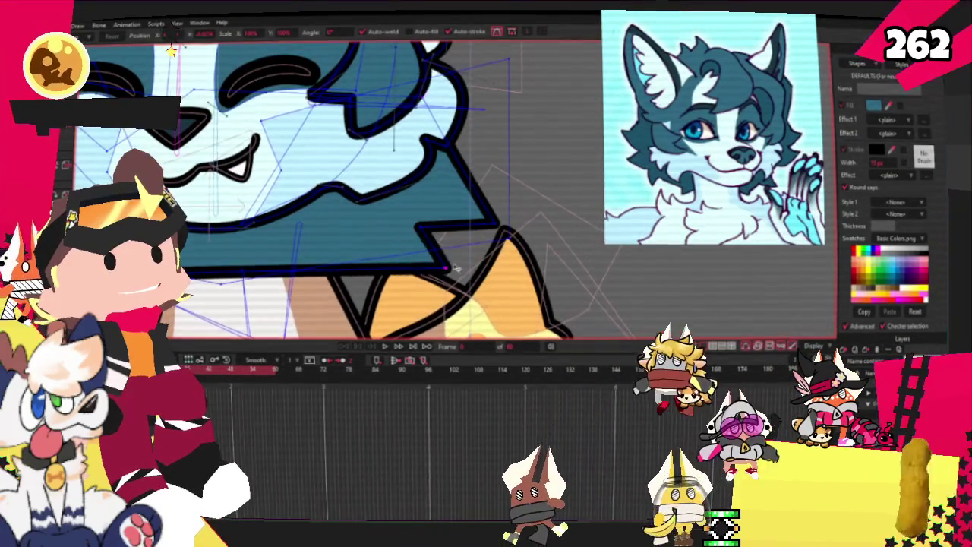
- Select the outline segment at the chin's edge and move it to extend the jagged ruff
{"action": "key", "text": "q"}
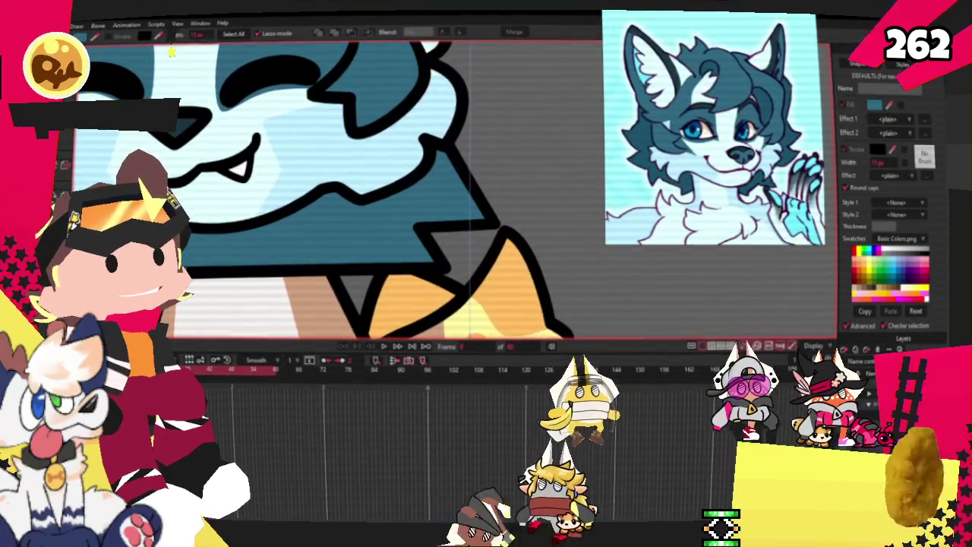
{"action": "key", "text": "a"}
{"action": "scroll", "coordinate": [395, 251], "scroll_direction": "down", "scroll_amount": 3}
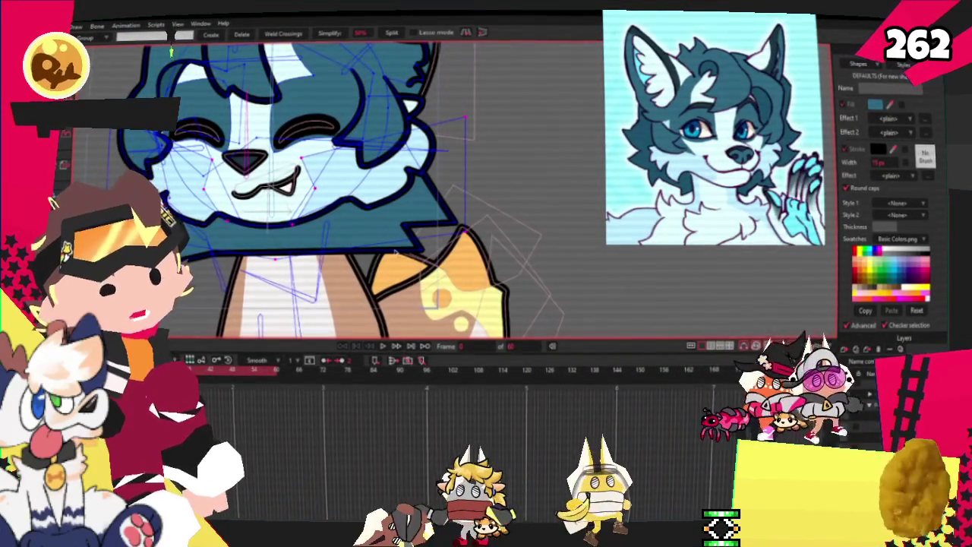
{"action": "left_click", "coordinate": [417, 247]}
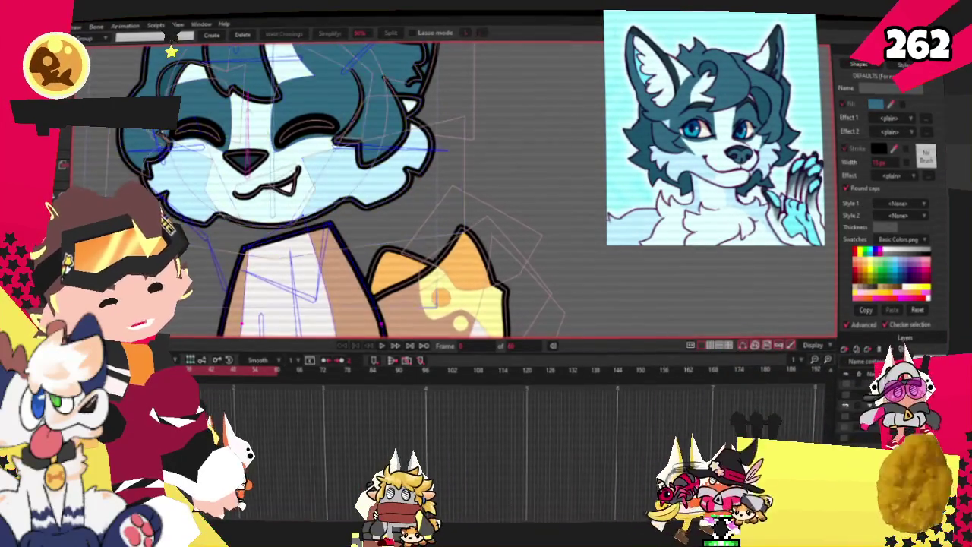
{"action": "key", "text": "t"}
{"action": "scroll", "coordinate": [357, 175], "scroll_direction": "up", "scroll_amount": 3}
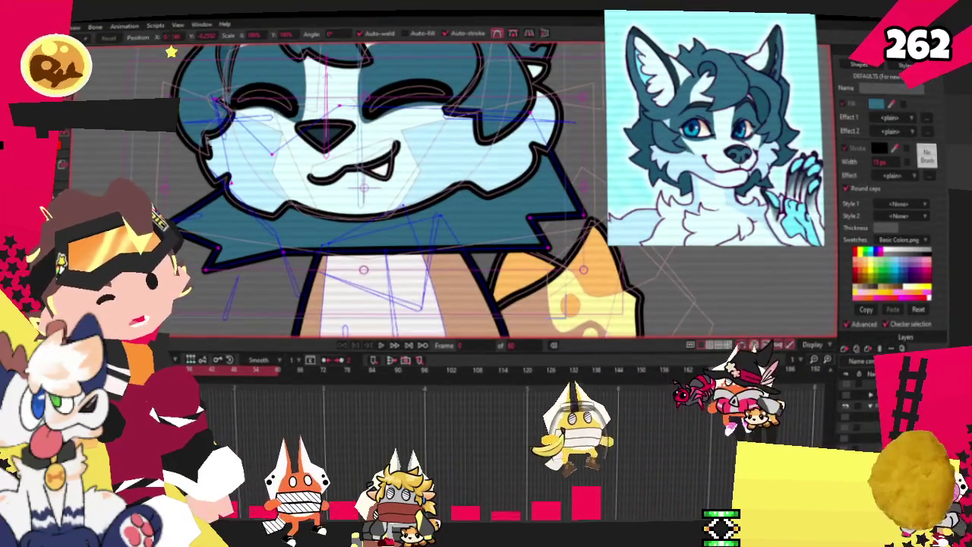
{"action": "scroll", "coordinate": [171, 51], "scroll_direction": "down", "scroll_amount": 1}
{"action": "scroll", "coordinate": [171, 52], "scroll_direction": "down", "scroll_amount": 2}
{"action": "scroll", "coordinate": [171, 52], "scroll_direction": "down", "scroll_amount": 2}
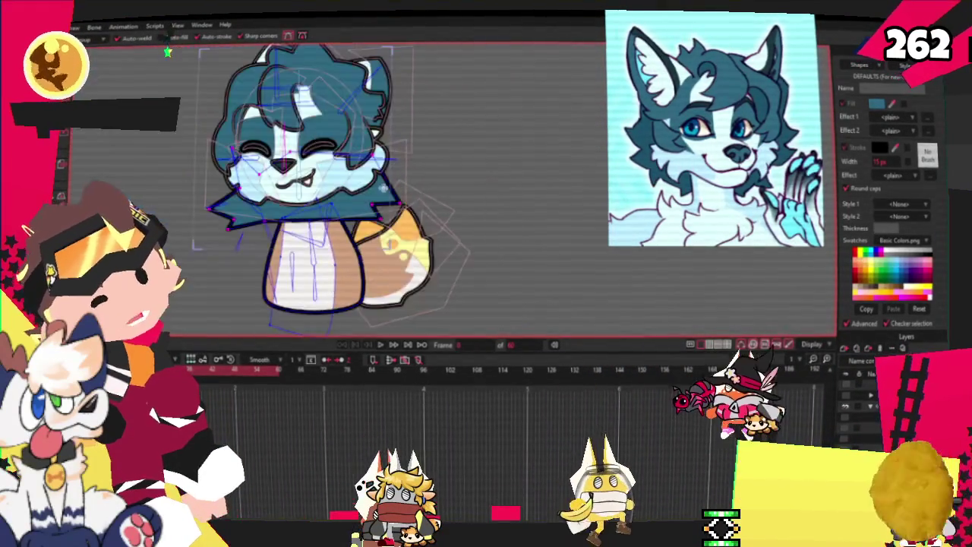
- Soften the ruff's right-side spikes into rounded lobes, panning to view the chest and orange tail
{"action": "key", "text": "a"}
{"action": "scroll", "coordinate": [171, 52], "scroll_direction": "up", "scroll_amount": 3}
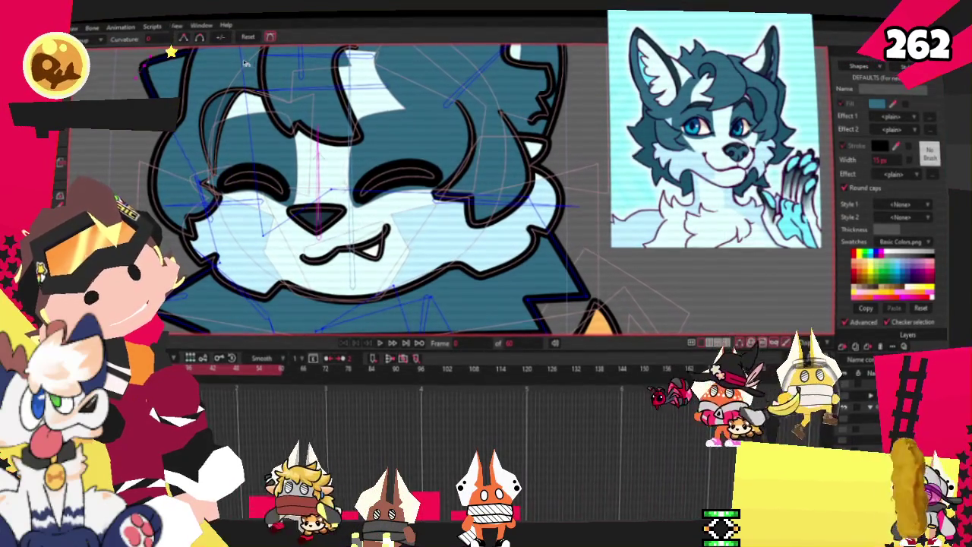
{"action": "scroll", "coordinate": [171, 52], "scroll_direction": "down", "scroll_amount": 1}
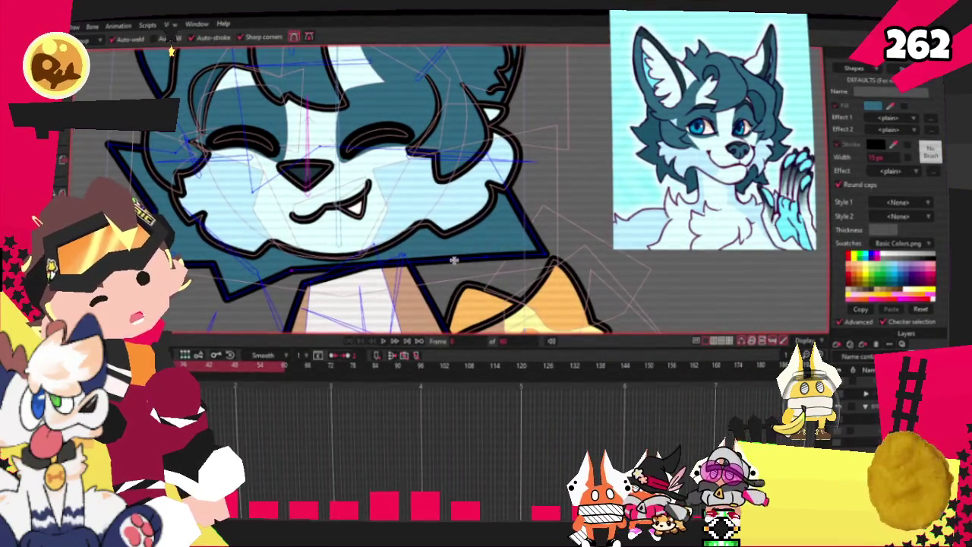
{"action": "scroll", "coordinate": [448, 243], "scroll_direction": "down", "scroll_amount": 2}
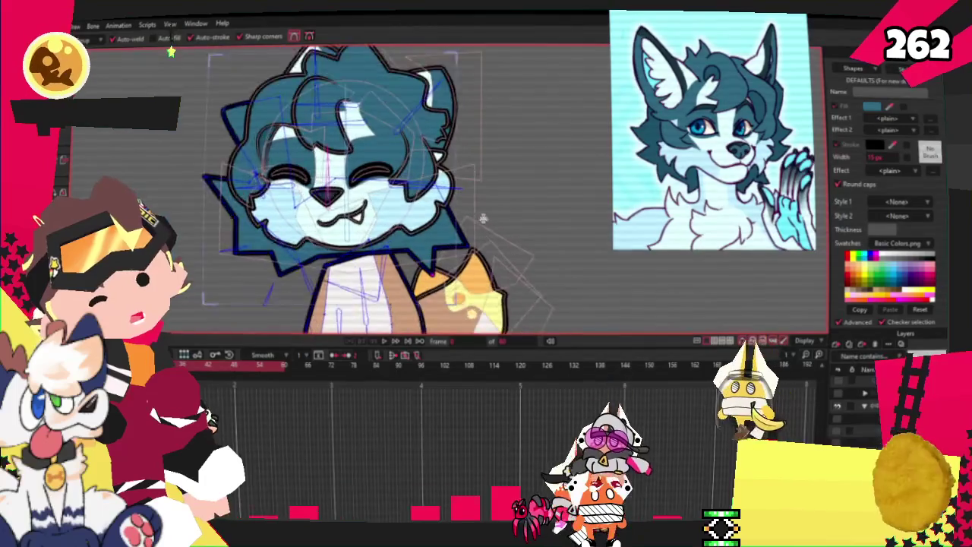
{"action": "scroll", "coordinate": [453, 226], "scroll_direction": "up", "scroll_amount": 2}
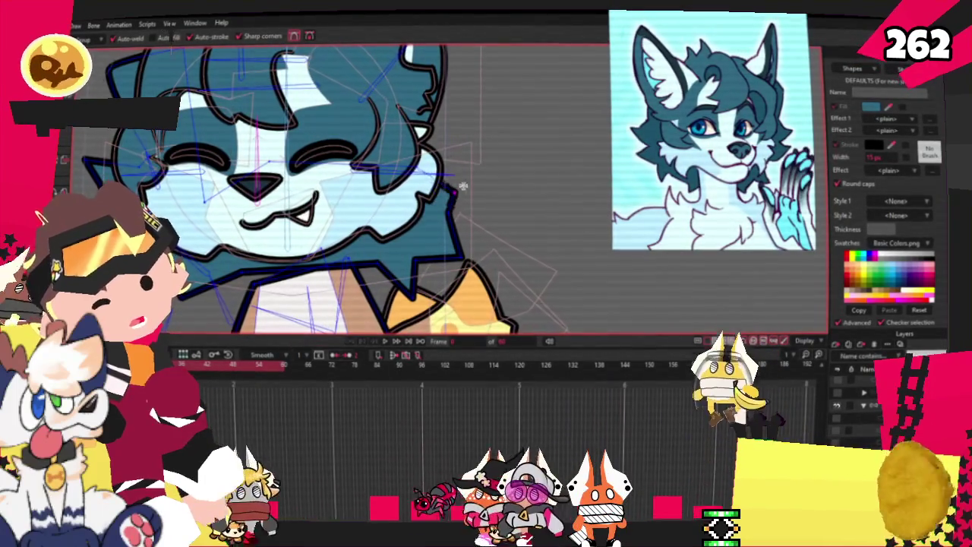
{"action": "scroll", "coordinate": [484, 171], "scroll_direction": "up", "scroll_amount": 2}
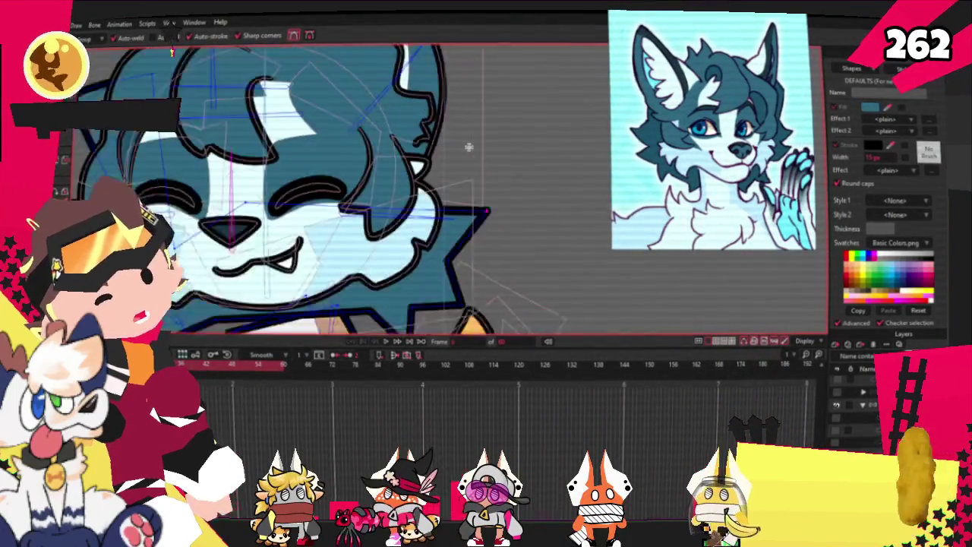
{"action": "scroll", "coordinate": [455, 225], "scroll_direction": "up", "scroll_amount": 1}
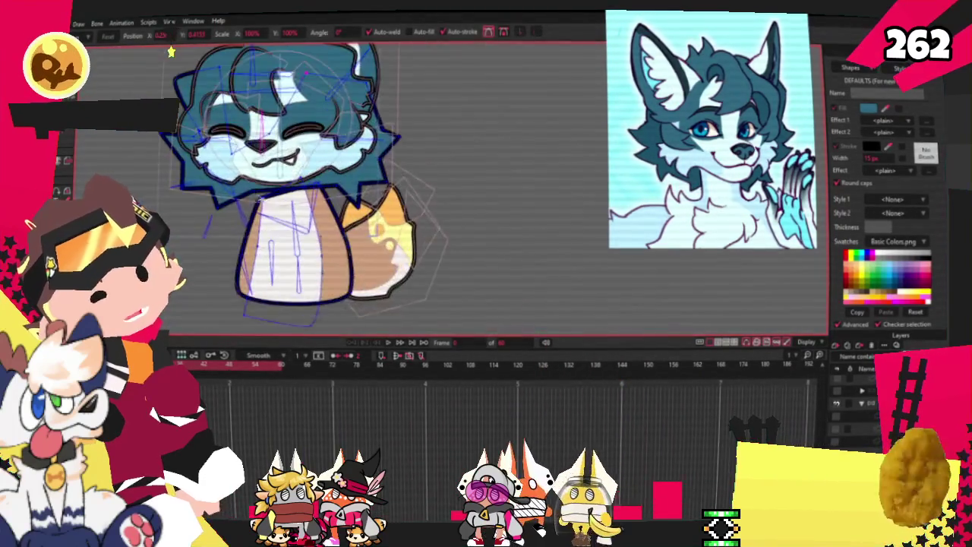
{"action": "scroll", "coordinate": [209, 130], "scroll_direction": "up", "scroll_amount": 3}
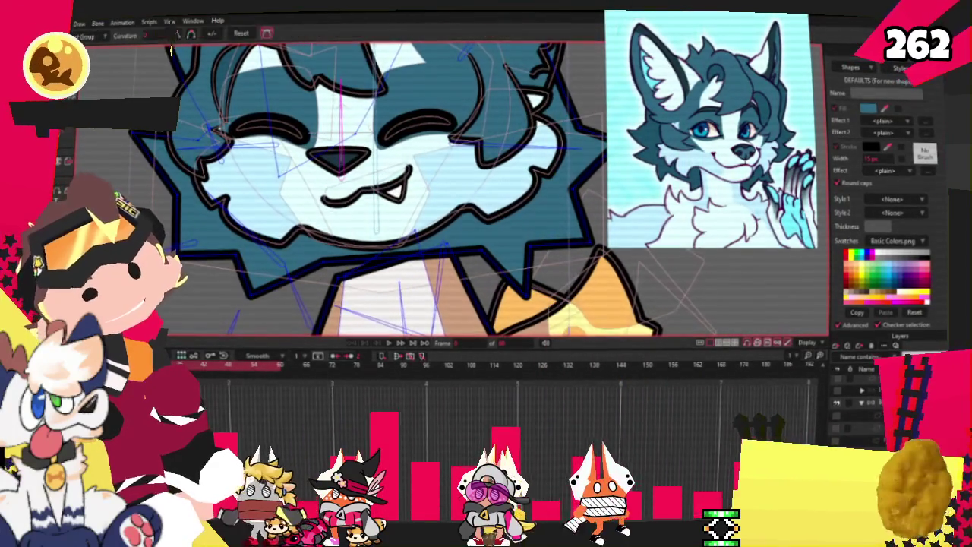
{"action": "scroll", "coordinate": [170, 51], "scroll_direction": "up", "scroll_amount": 1}
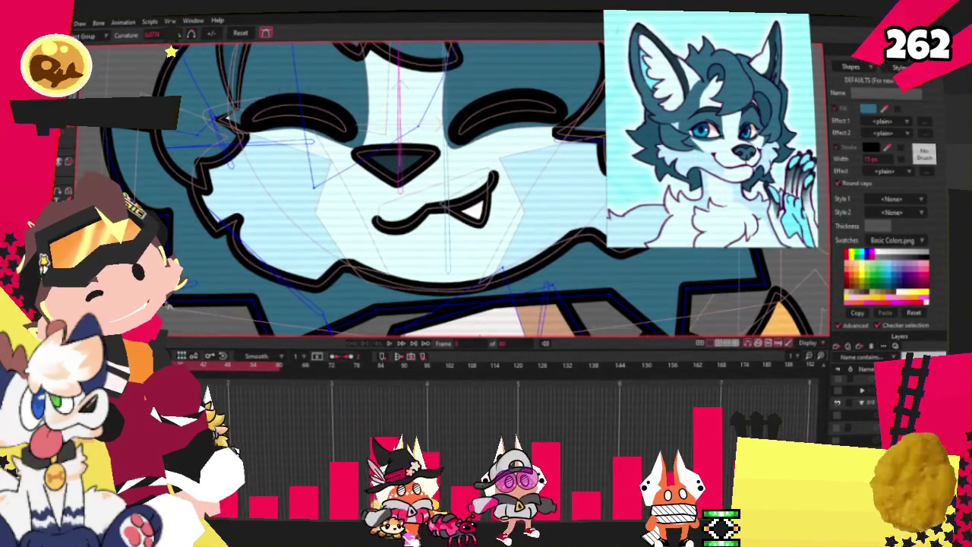
{"action": "left_click_drag", "start_coordinate": [315, 346], "coordinate": [258, 273]}
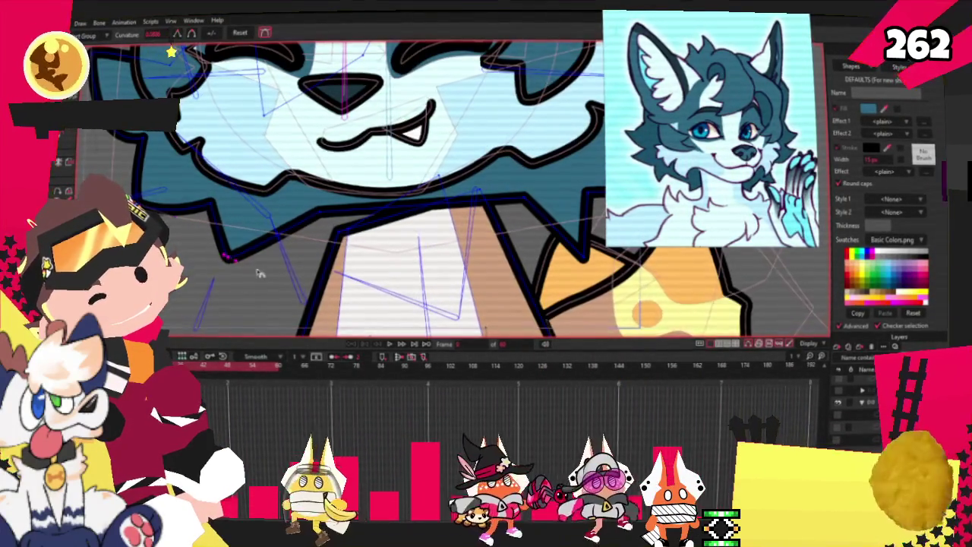
{"action": "left_click_drag", "start_coordinate": [574, 266], "coordinate": [460, 251]}
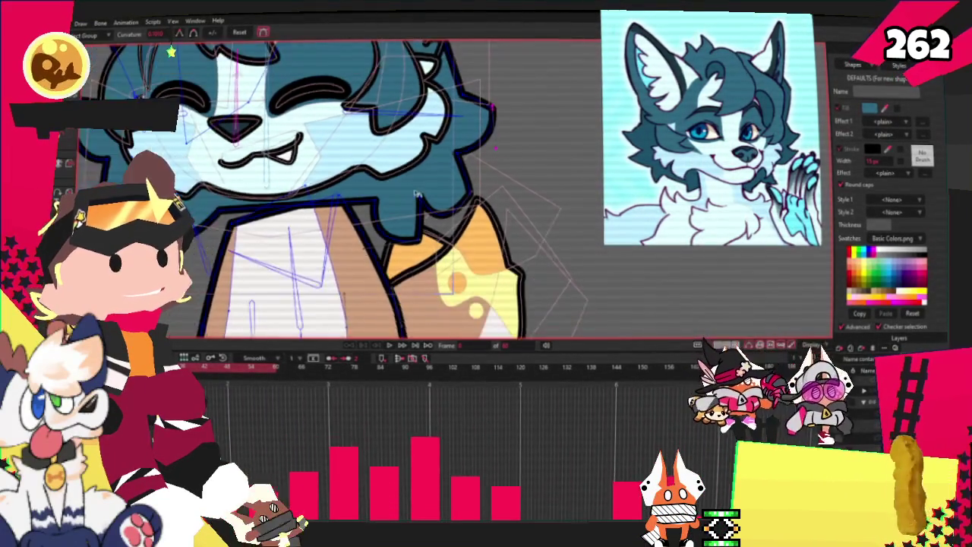
{"action": "scroll", "coordinate": [494, 206], "scroll_direction": "up", "scroll_amount": 1}
{"action": "key", "text": "t"}
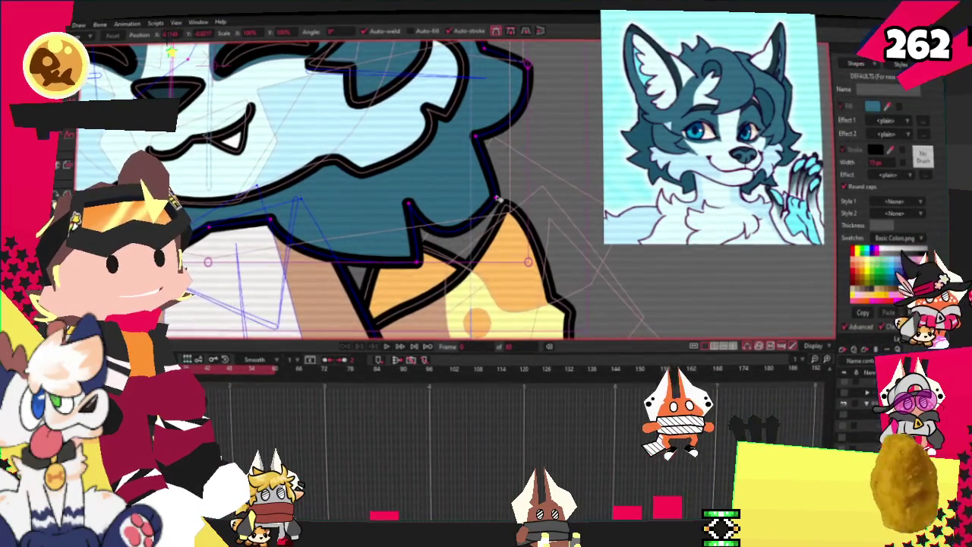
- Clear the point selection and zoom around the wolf's face to compare it with the reference
{"action": "left_click", "coordinate": [456, 228]}
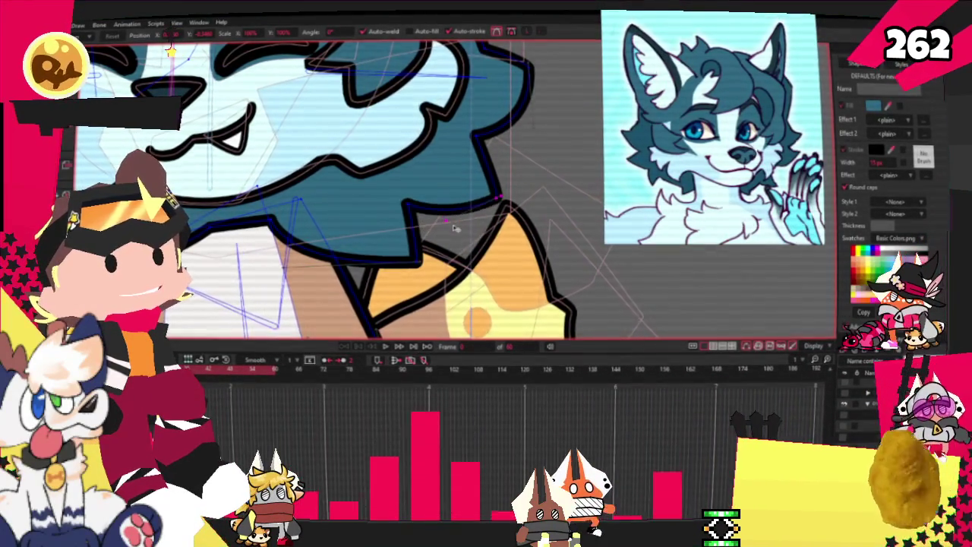
{"action": "scroll", "coordinate": [775, 286], "scroll_direction": "down", "scroll_amount": 3}
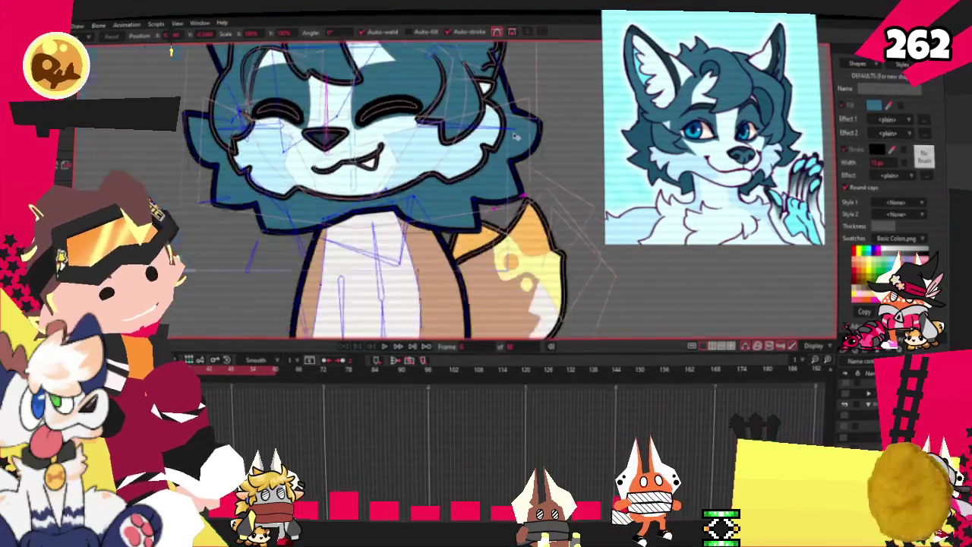
{"action": "scroll", "coordinate": [532, 228], "scroll_direction": "down", "scroll_amount": 2}
{"action": "scroll", "coordinate": [490, 207], "scroll_direction": "up", "scroll_amount": 5}
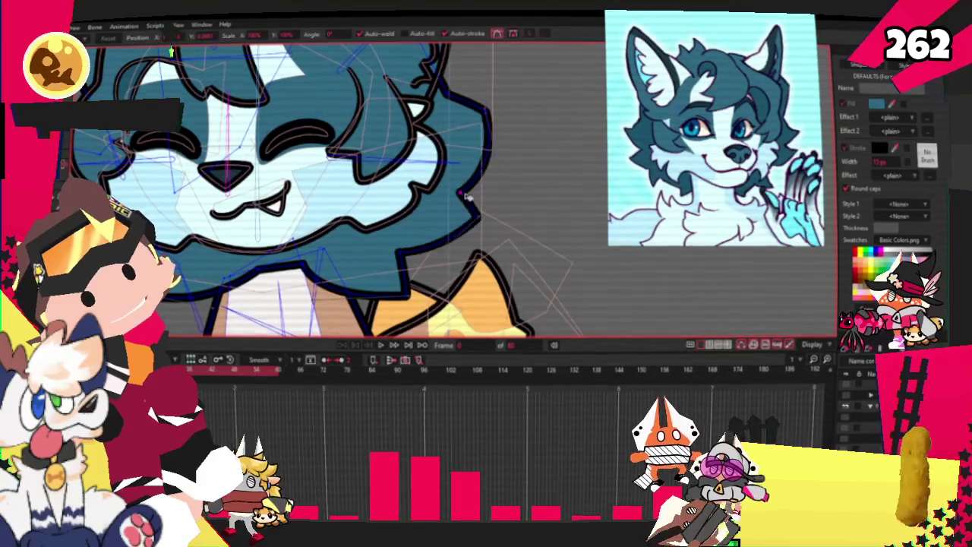
{"action": "scroll", "coordinate": [499, 211], "scroll_direction": "up", "scroll_amount": 1}
{"action": "scroll", "coordinate": [499, 241], "scroll_direction": "down", "scroll_amount": 3}
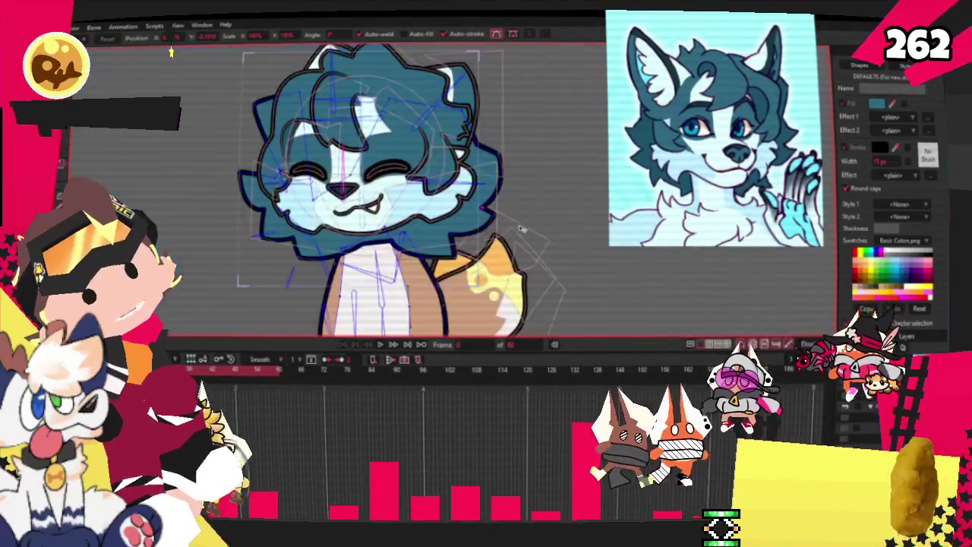
{"action": "scroll", "coordinate": [501, 199], "scroll_direction": "up", "scroll_amount": 5}
{"action": "scroll", "coordinate": [501, 199], "scroll_direction": "down", "scroll_amount": 1}
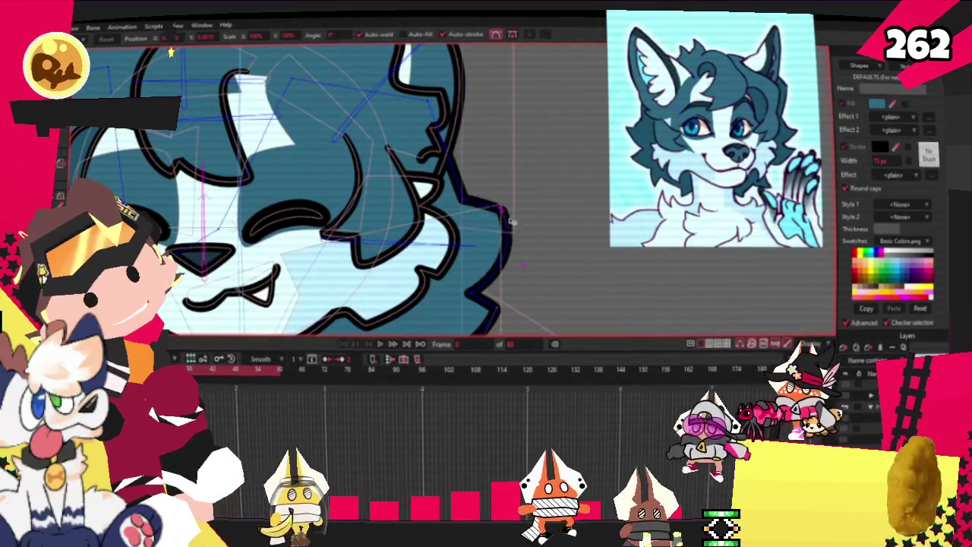
{"action": "scroll", "coordinate": [494, 221], "scroll_direction": "down", "scroll_amount": 2}
{"action": "scroll", "coordinate": [486, 246], "scroll_direction": "up", "scroll_amount": 3}
{"action": "scroll", "coordinate": [485, 246], "scroll_direction": "up", "scroll_amount": 1}
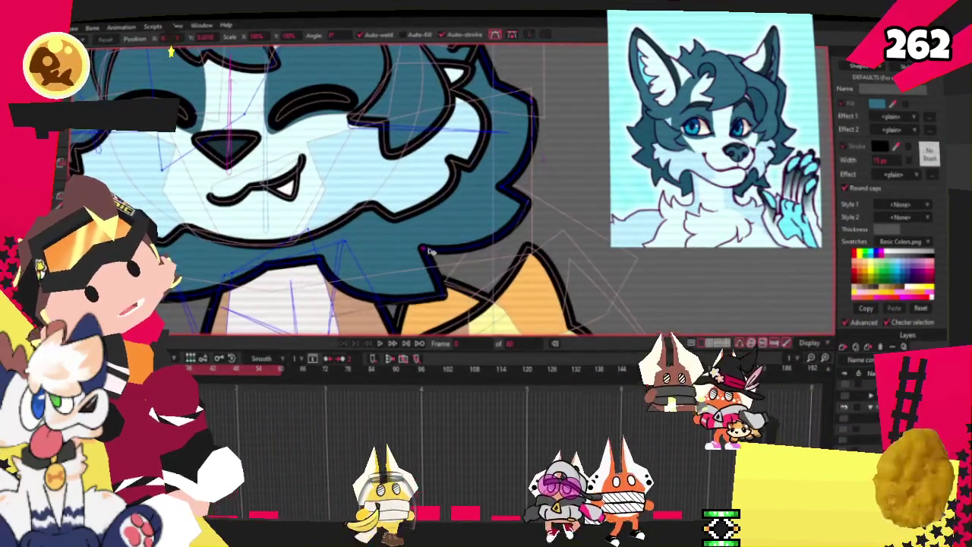
{"action": "scroll", "coordinate": [352, 291], "scroll_direction": "down", "scroll_amount": 3}
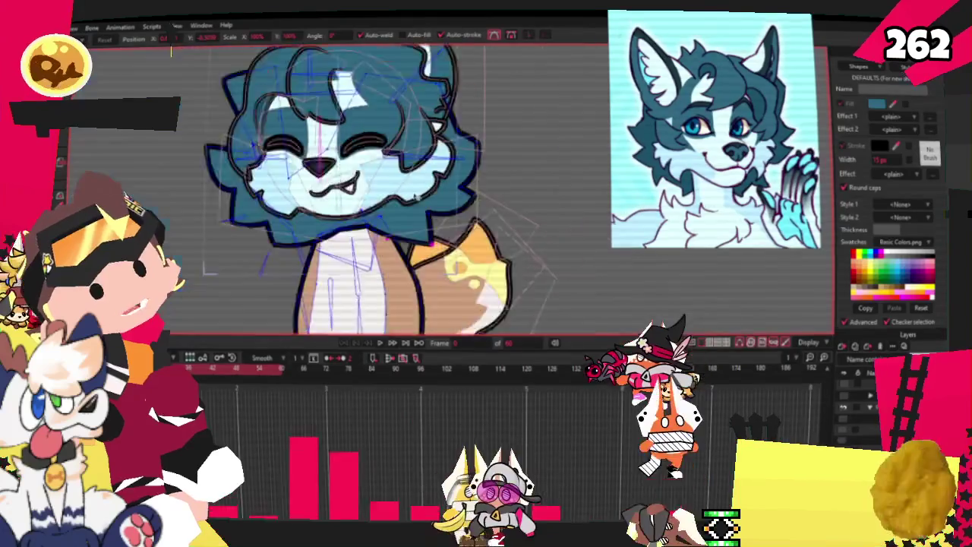
{"action": "scroll", "coordinate": [352, 291], "scroll_direction": "up", "scroll_amount": 3}
{"action": "scroll", "coordinate": [351, 291], "scroll_direction": "up", "scroll_amount": 1}
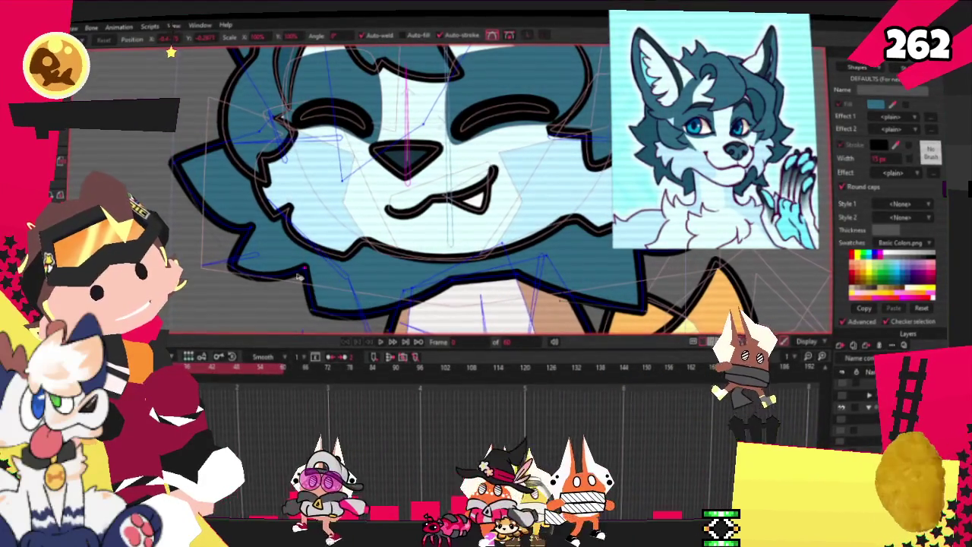
{"action": "key", "text": "g"}
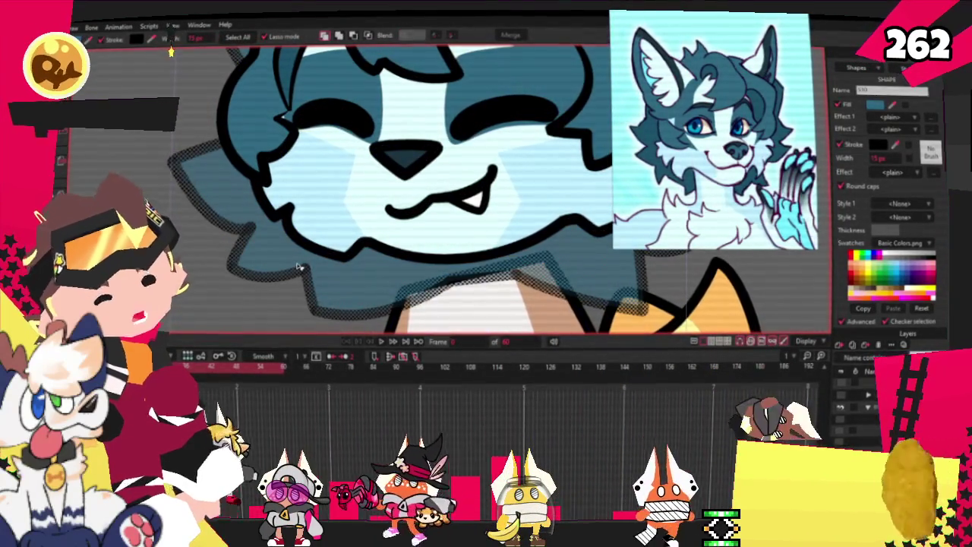
- Fill the selected chest shape with the light blue swatch in the Style panel
{"action": "scroll", "coordinate": [406, 302], "scroll_direction": "down", "scroll_amount": 3}
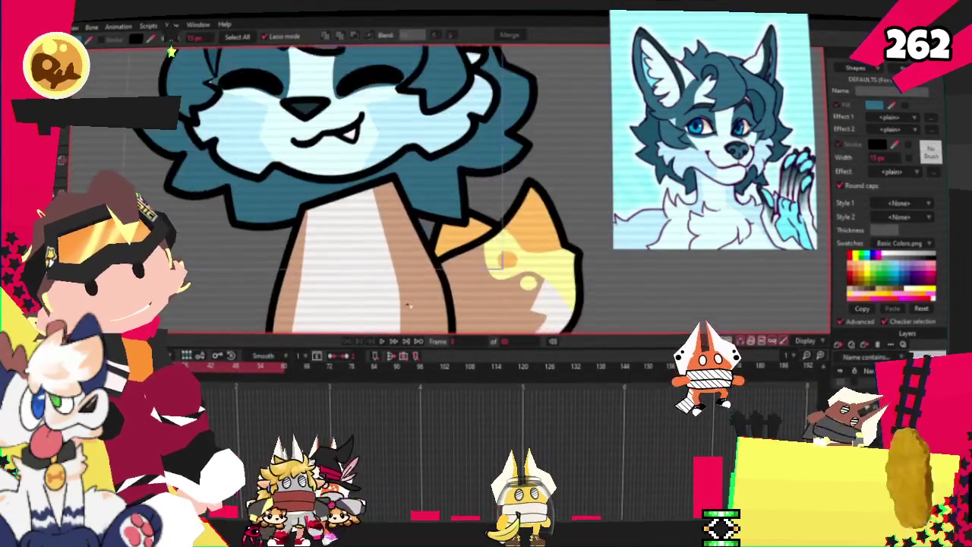
{"action": "left_click", "coordinate": [171, 52]}
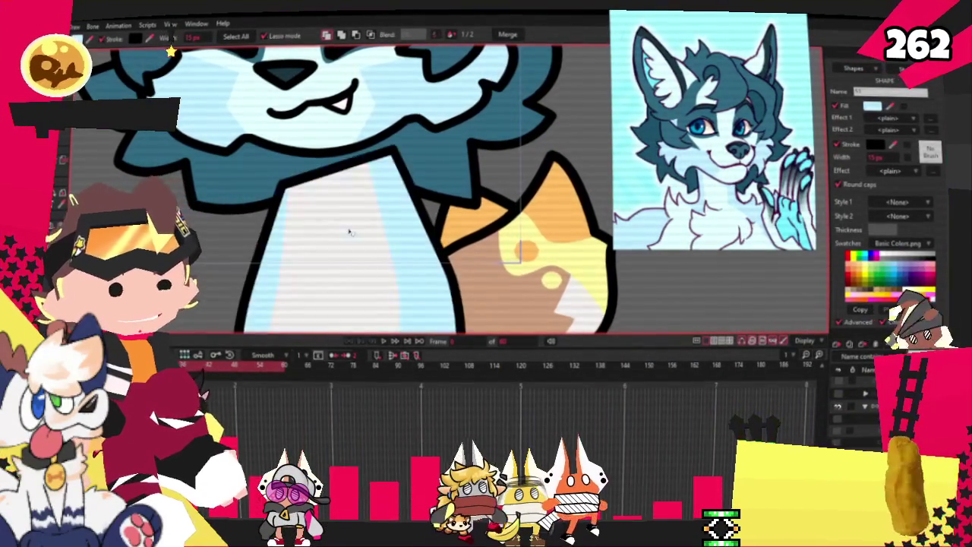
{"action": "scroll", "coordinate": [350, 231], "scroll_direction": "down", "scroll_amount": 2}
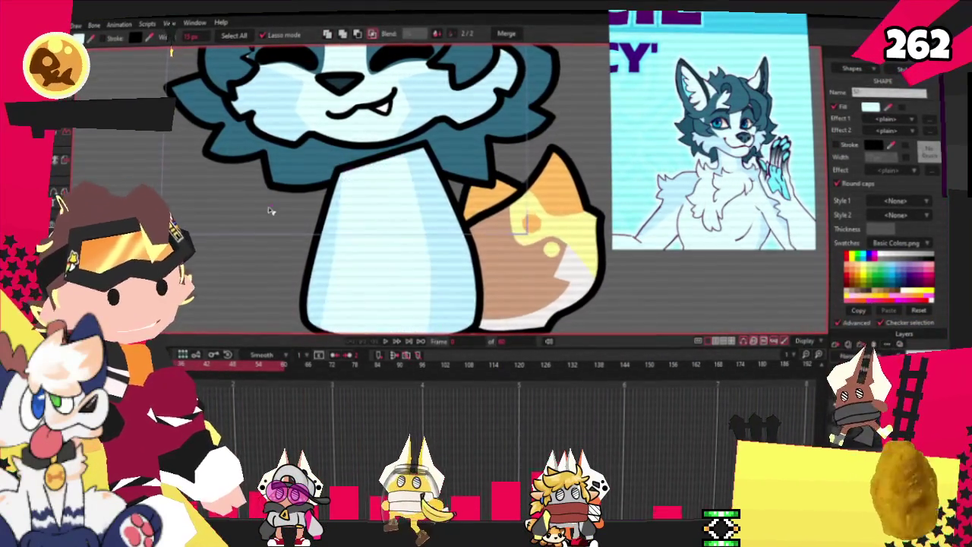
{"action": "scroll", "coordinate": [114, 97], "scroll_direction": "up", "scroll_amount": 1}
- Switch to Add Points and zoom in and out to inspect the ruff beneath the smile
{"action": "key", "text": "a"}
{"action": "scroll", "coordinate": [430, 164], "scroll_direction": "up", "scroll_amount": 3}
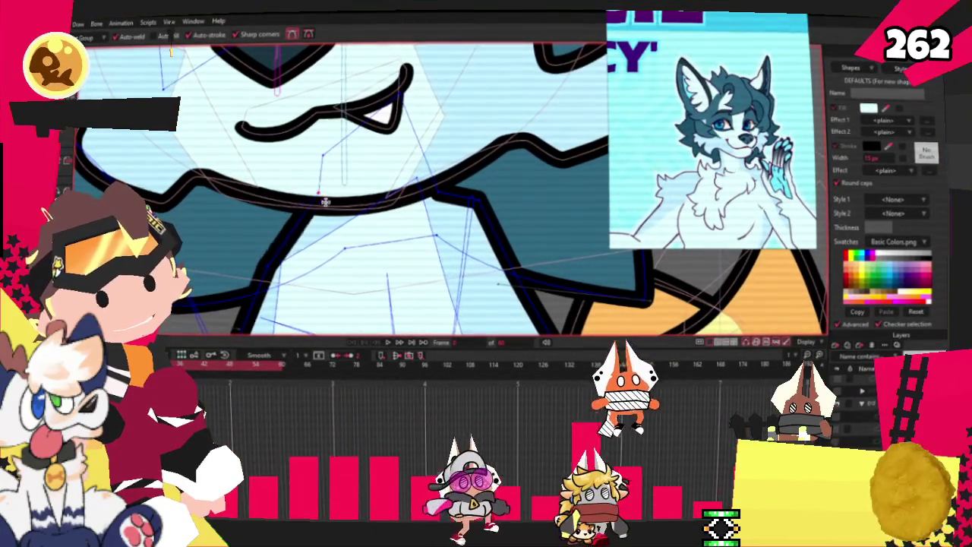
{"action": "scroll", "coordinate": [312, 124], "scroll_direction": "down", "scroll_amount": 2}
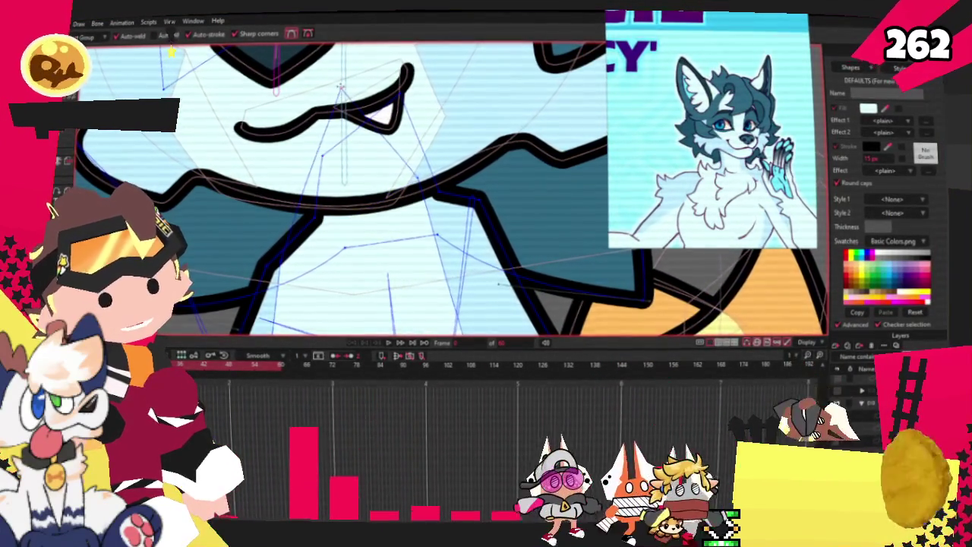
{"action": "scroll", "coordinate": [342, 152], "scroll_direction": "down", "scroll_amount": 2}
{"action": "scroll", "coordinate": [372, 178], "scroll_direction": "down", "scroll_amount": 3}
{"action": "scroll", "coordinate": [393, 199], "scroll_direction": "down", "scroll_amount": 2}
{"action": "scroll", "coordinate": [392, 199], "scroll_direction": "up", "scroll_amount": 2}
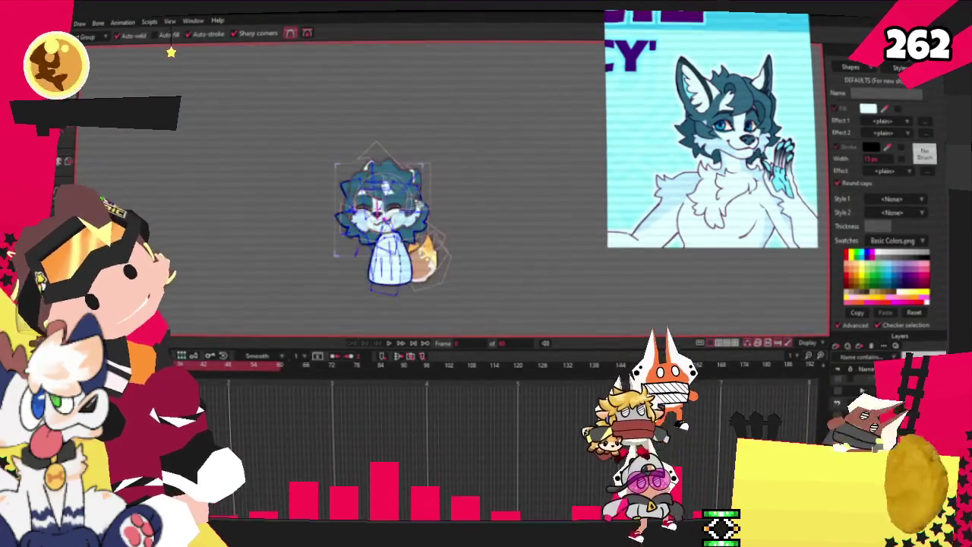
{"action": "scroll", "coordinate": [372, 182], "scroll_direction": "up", "scroll_amount": 3}
{"action": "scroll", "coordinate": [350, 167], "scroll_direction": "down", "scroll_amount": 1}
{"action": "scroll", "coordinate": [327, 149], "scroll_direction": "up", "scroll_amount": 1}
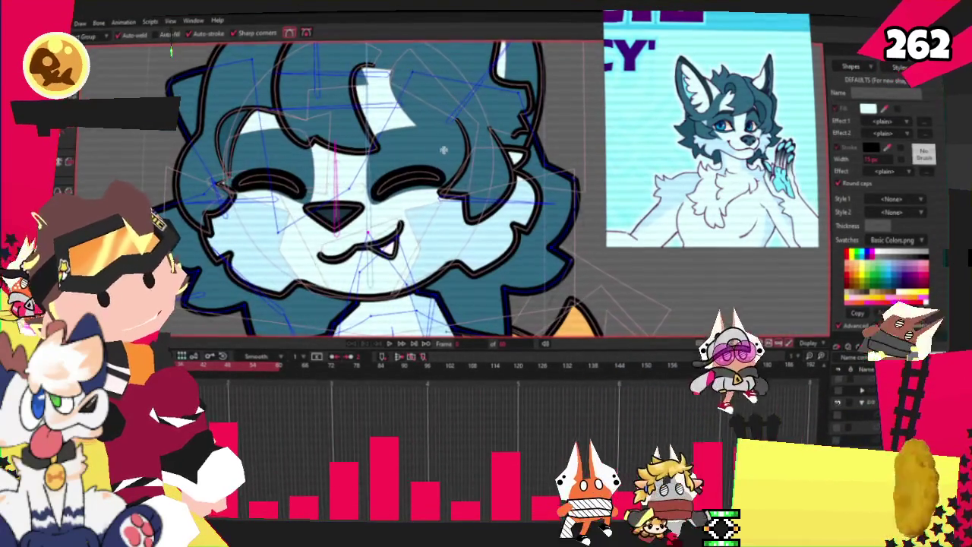
{"action": "scroll", "coordinate": [380, 156], "scroll_direction": "down", "scroll_amount": 2}
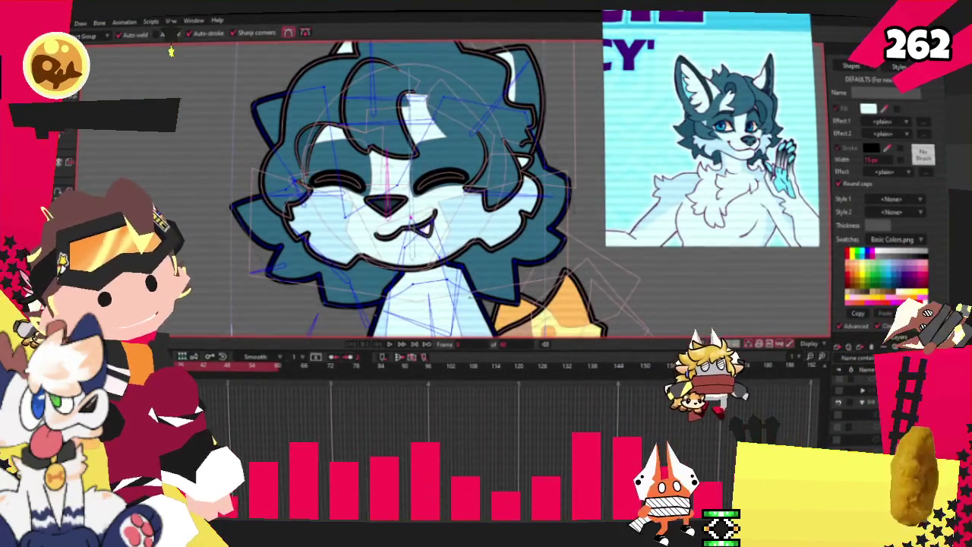
{"action": "scroll", "coordinate": [161, 162], "scroll_direction": "up", "scroll_amount": 1}
{"action": "scroll", "coordinate": [161, 162], "scroll_direction": "up", "scroll_amount": 1}
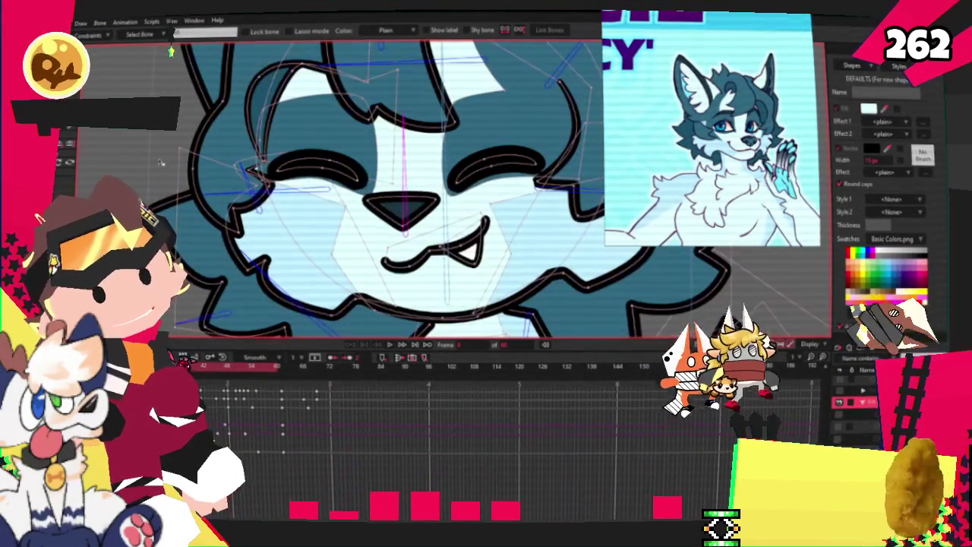
- Fit the whole wolf head into view and zoom in on the face
{"action": "left_click", "coordinate": [389, 343]}
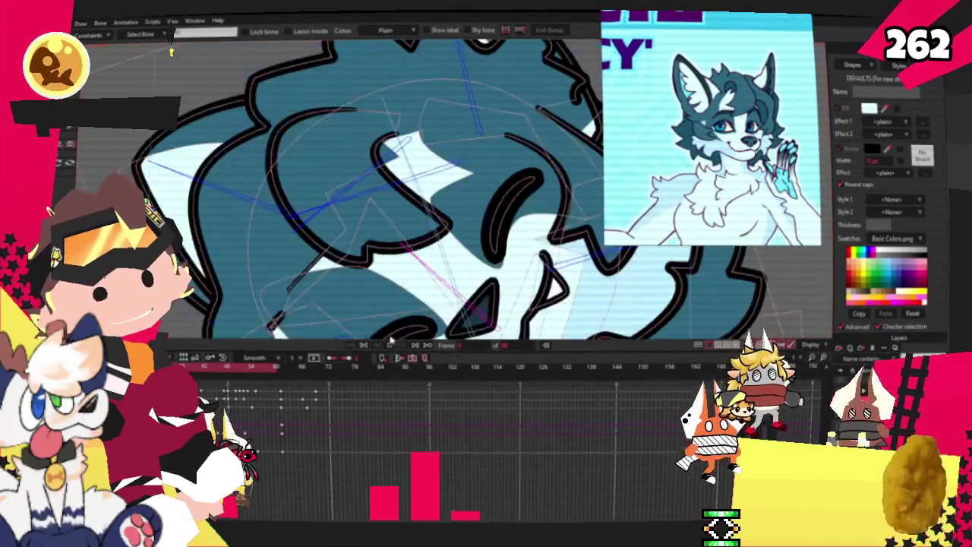
{"action": "scroll", "coordinate": [440, 237], "scroll_direction": "up", "scroll_amount": 2}
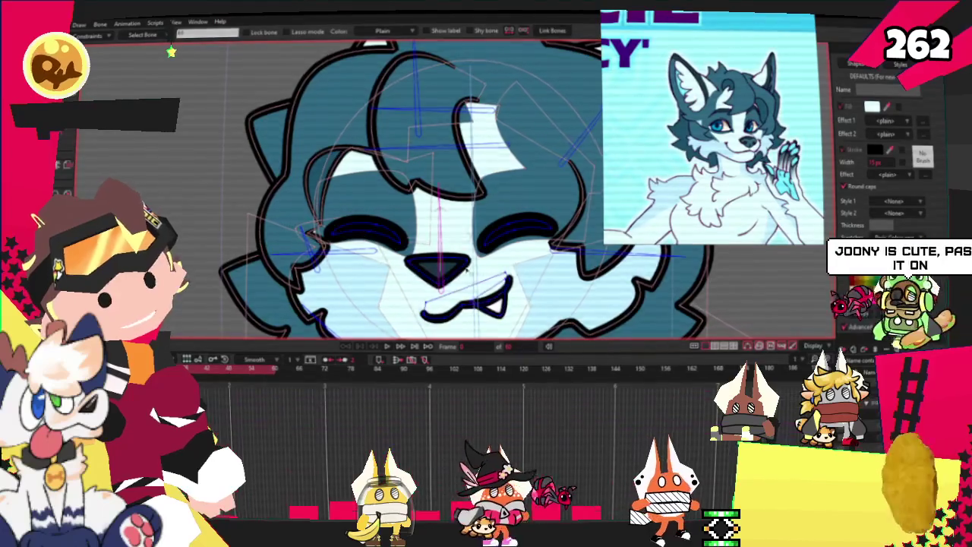
{"action": "scroll", "coordinate": [467, 269], "scroll_direction": "up", "scroll_amount": 1}
{"action": "scroll", "coordinate": [262, 221], "scroll_direction": "up", "scroll_amount": 2}
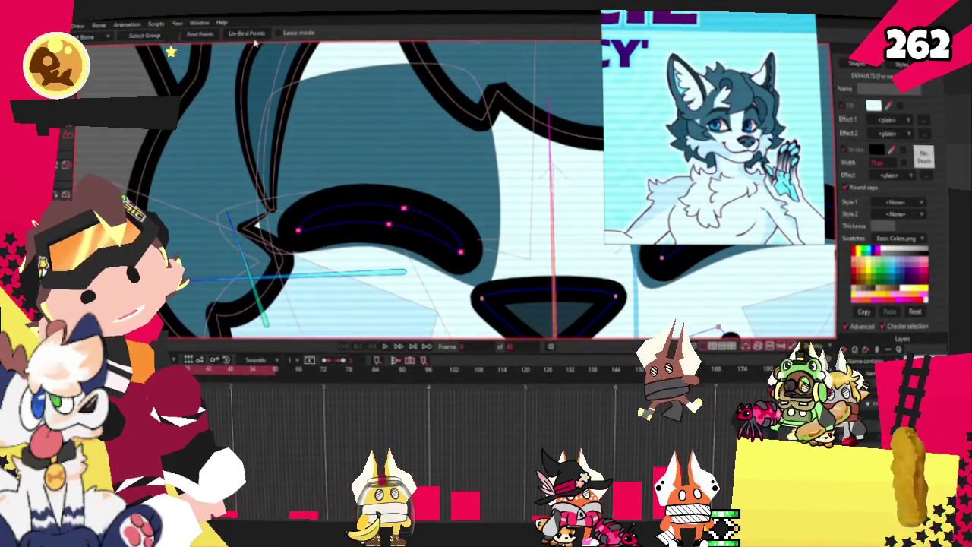
{"action": "scroll", "coordinate": [363, 184], "scroll_direction": "down", "scroll_amount": 1}
- Inspect how the eye points are bound to bones, then jump to a later frame
{"action": "key", "text": "i"}
{"action": "key", "text": "g"}
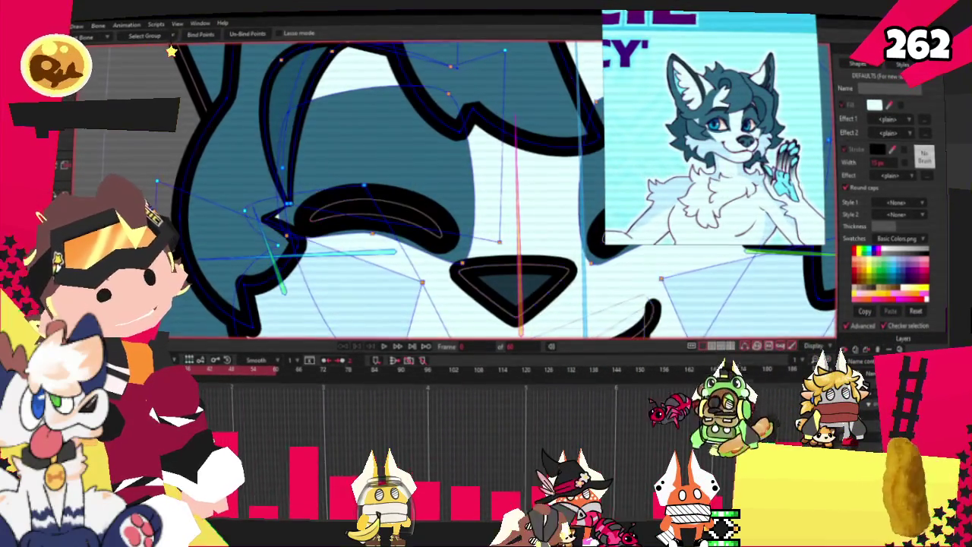
{"action": "scroll", "coordinate": [344, 220], "scroll_direction": "up", "scroll_amount": 2}
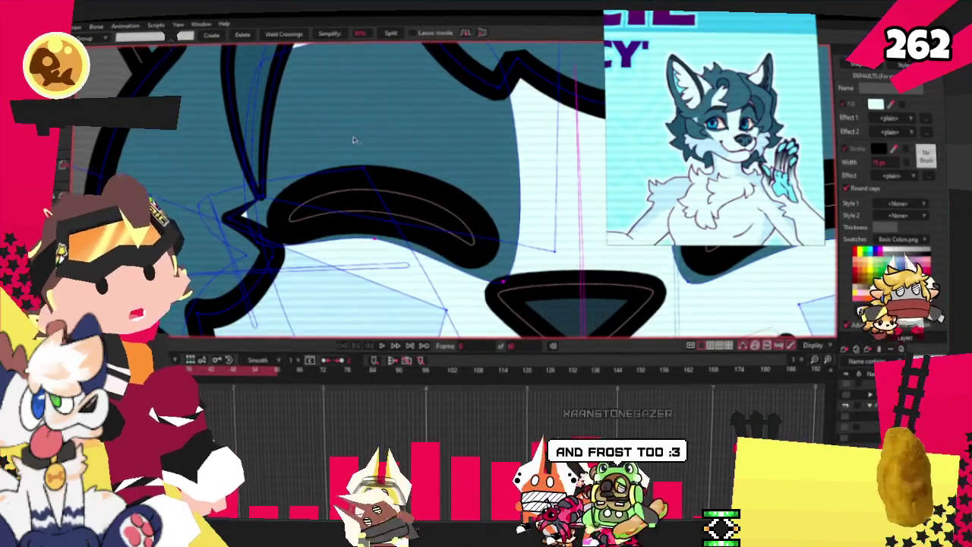
{"action": "scroll", "coordinate": [338, 218], "scroll_direction": "down", "scroll_amount": 1}
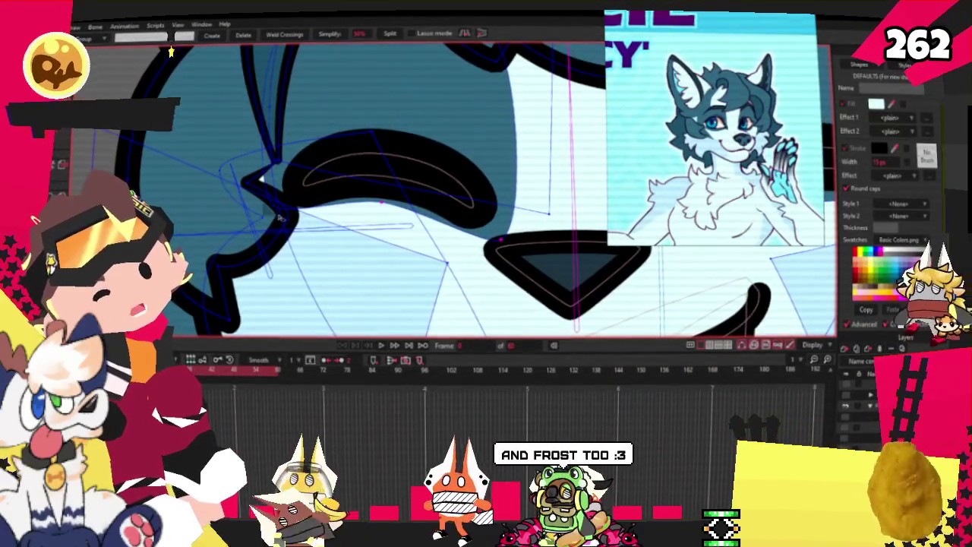
{"action": "scroll", "coordinate": [327, 215], "scroll_direction": "up", "scroll_amount": 1}
{"action": "scroll", "coordinate": [327, 215], "scroll_direction": "up", "scroll_amount": 1}
{"action": "scroll", "coordinate": [553, 296], "scroll_direction": "down", "scroll_amount": 1}
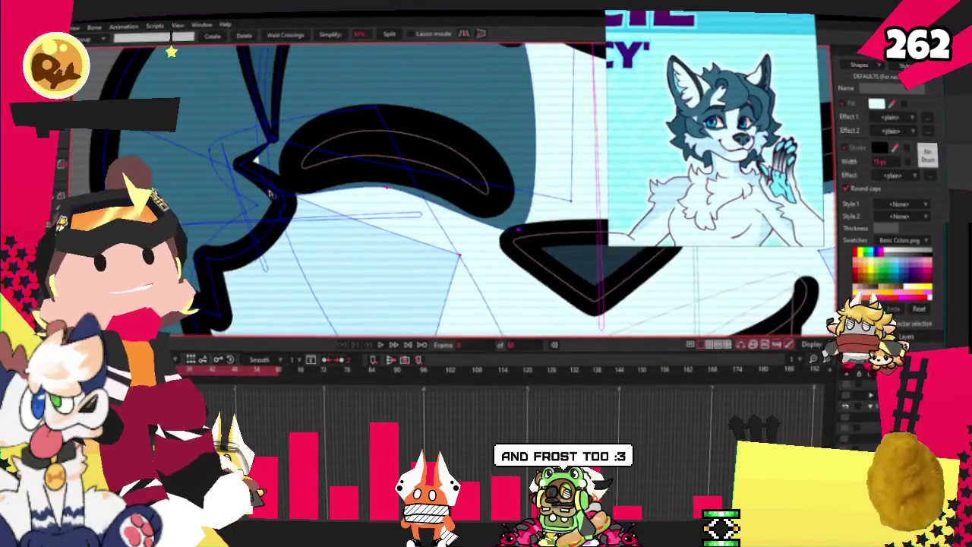
{"action": "scroll", "coordinate": [380, 228], "scroll_direction": "down", "scroll_amount": 1}
{"action": "scroll", "coordinate": [266, 190], "scroll_direction": "down", "scroll_amount": 1}
{"action": "scroll", "coordinate": [229, 167], "scroll_direction": "down", "scroll_amount": 1}
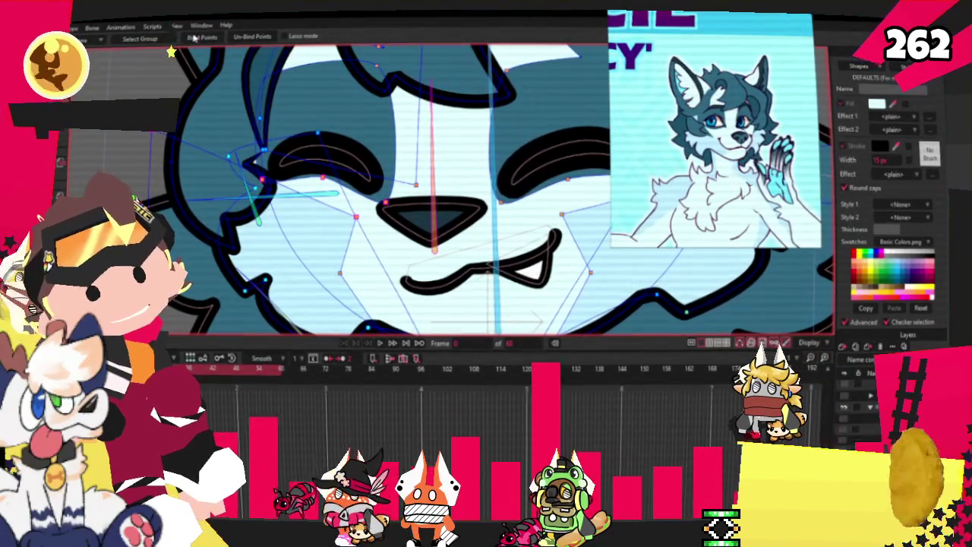
{"action": "left_click", "coordinate": [430, 414]}
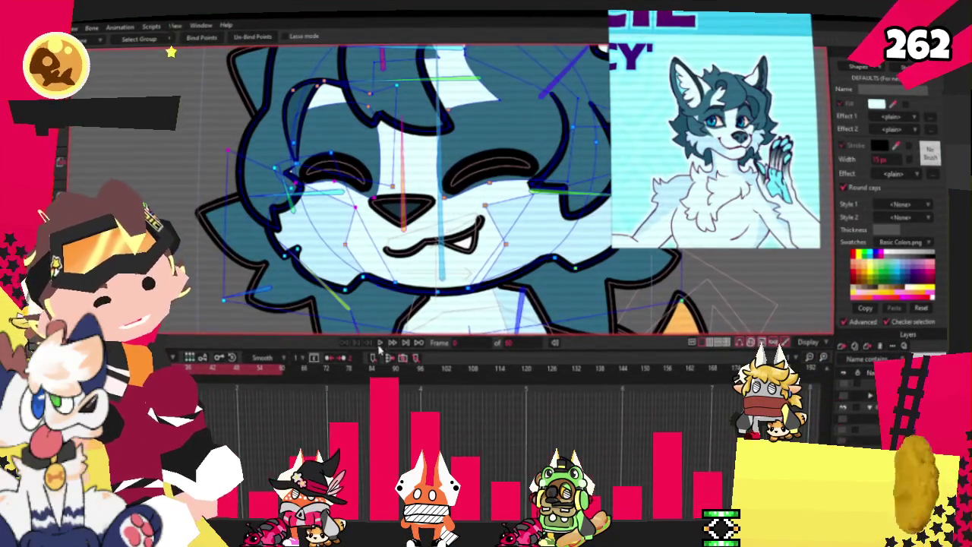
- Play the head animation, then nudge the selected mouth curve points slightly upward
{"action": "left_click", "coordinate": [380, 344]}
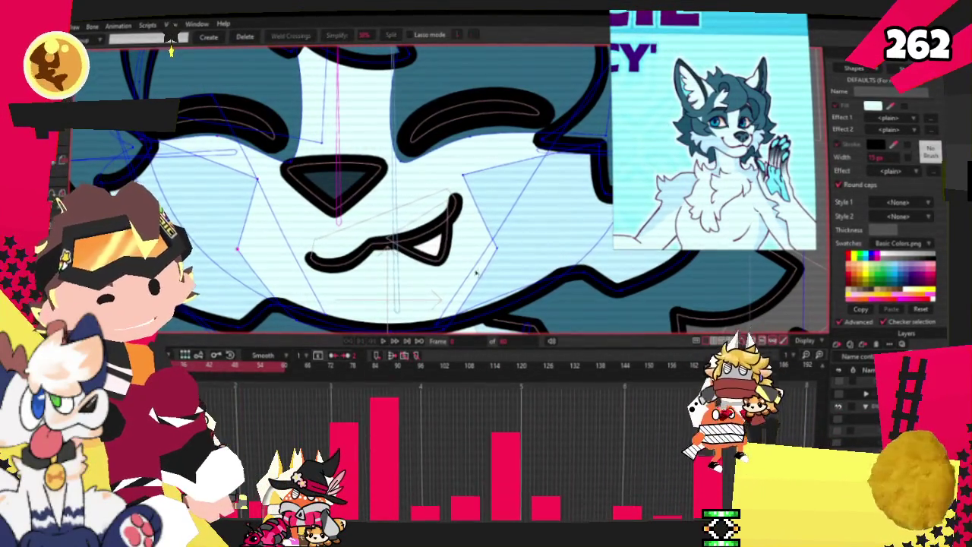
{"action": "key", "text": "c"}
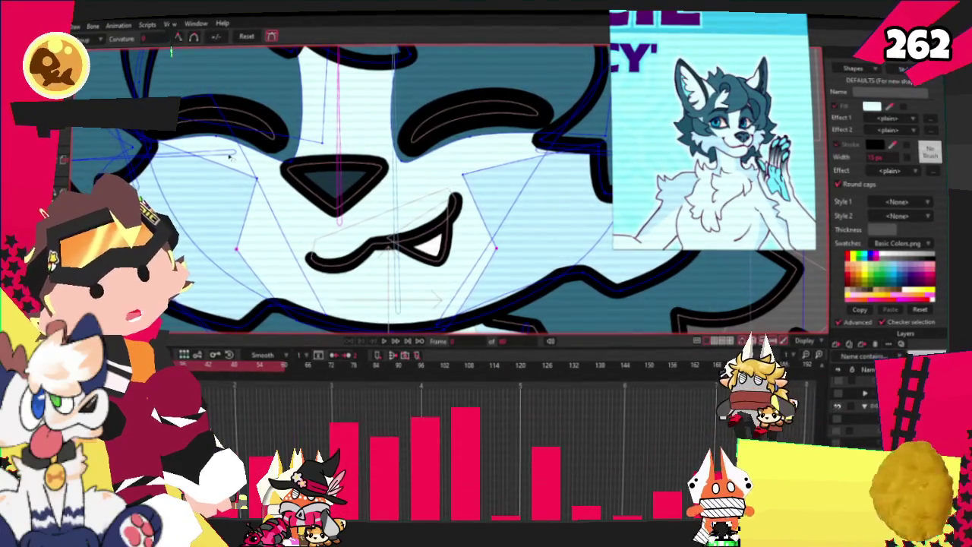
{"action": "key", "text": "g"}
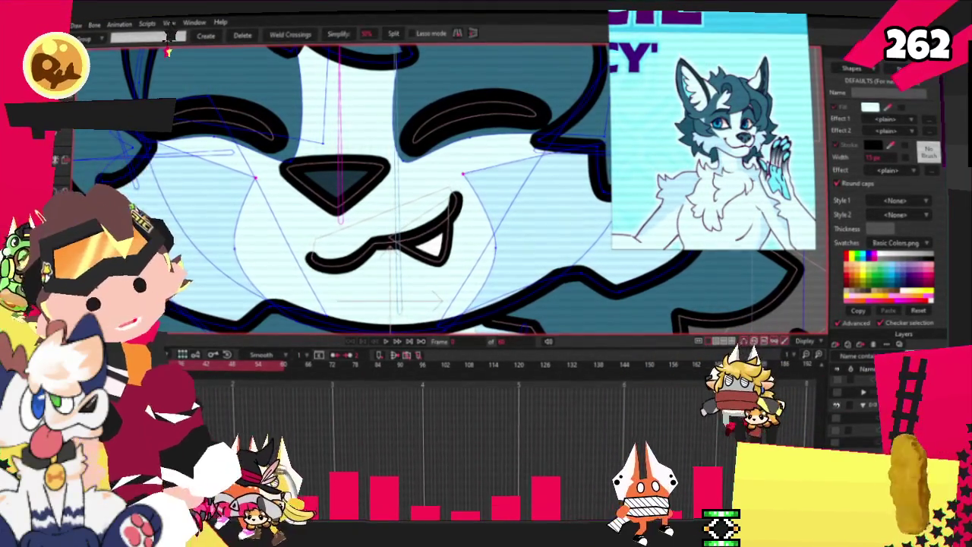
{"action": "key", "text": "c"}
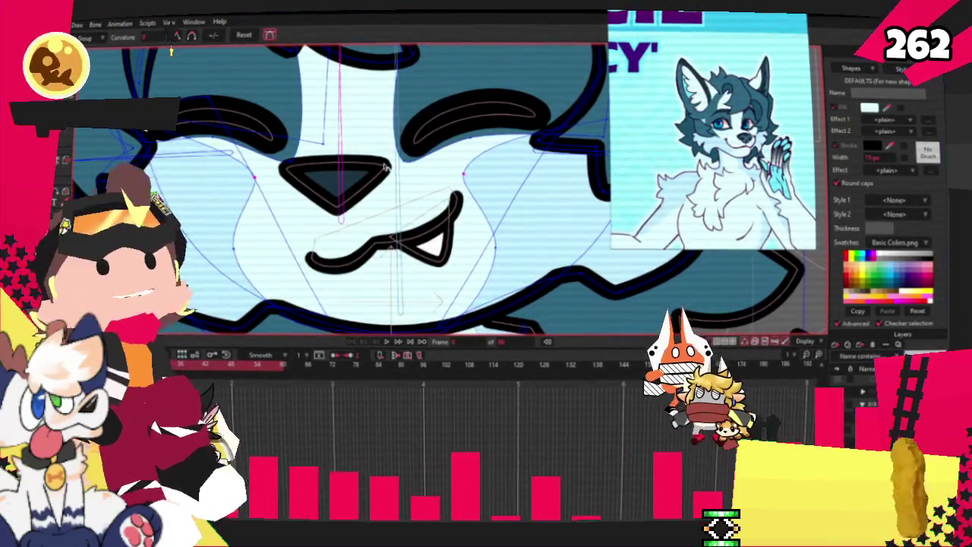
{"action": "key", "text": "t"}
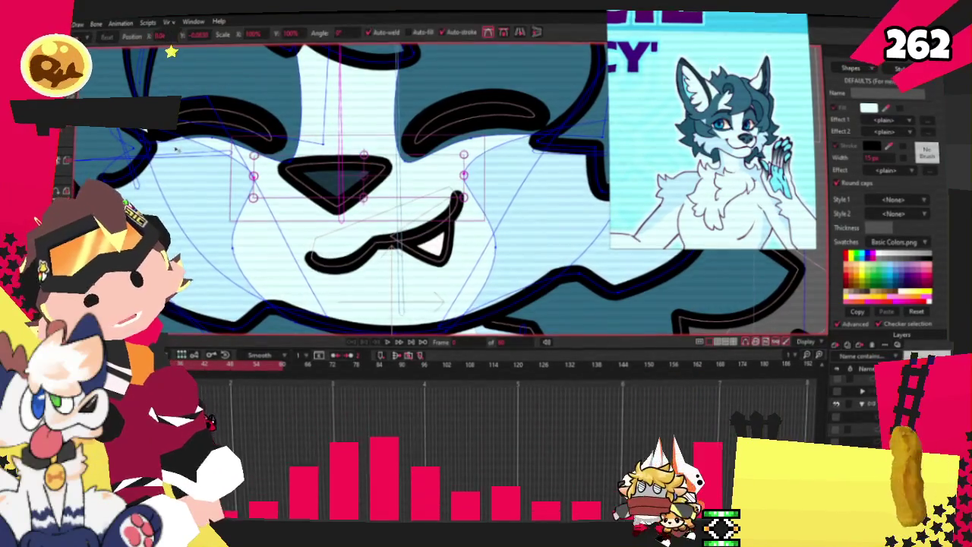
{"action": "scroll", "coordinate": [307, 237], "scroll_direction": "up", "scroll_amount": 2}
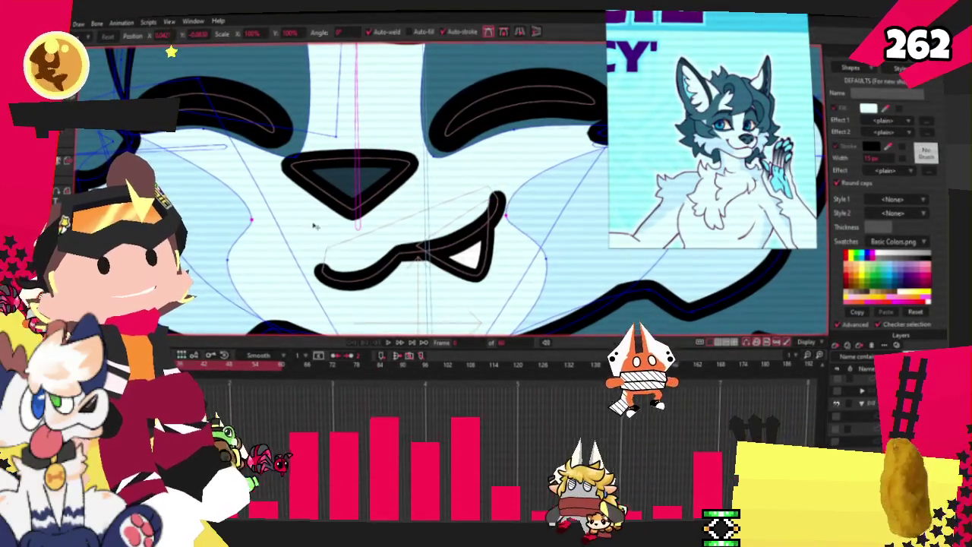
{"action": "left_click_drag", "start_coordinate": [309, 238], "coordinate": [309, 230]}
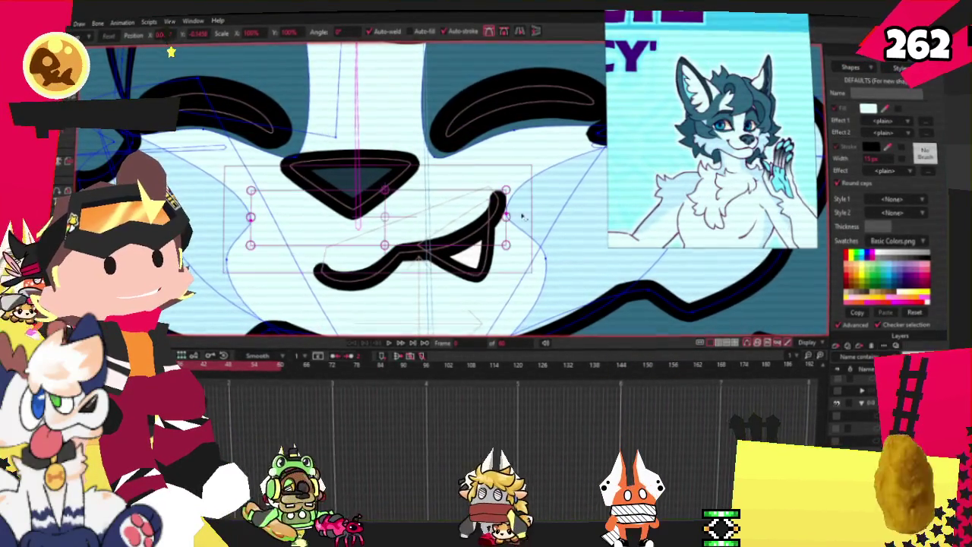
- Deselect the mouth points, zoom out and replay the animation to preview the mouth
{"action": "left_click", "coordinate": [534, 219]}
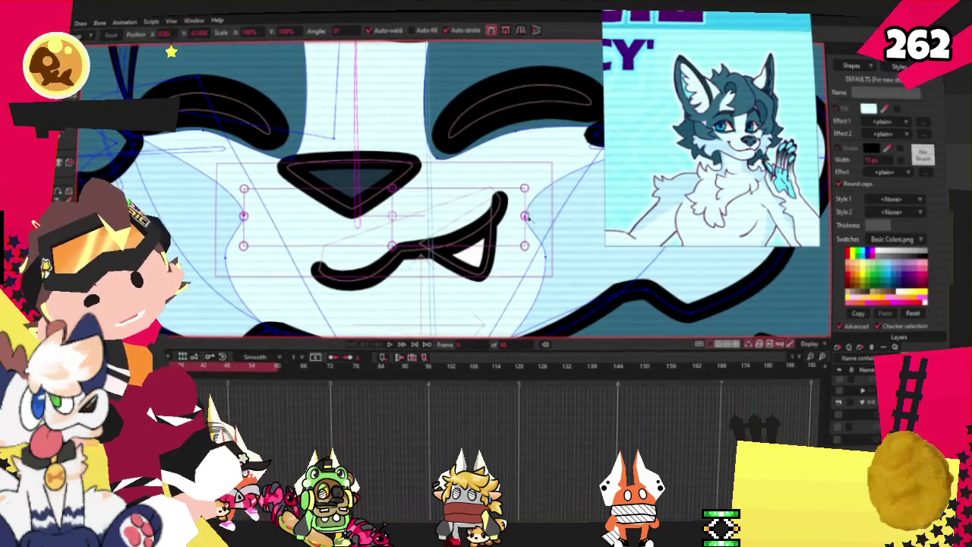
{"action": "scroll", "coordinate": [434, 180], "scroll_direction": "down", "scroll_amount": 3}
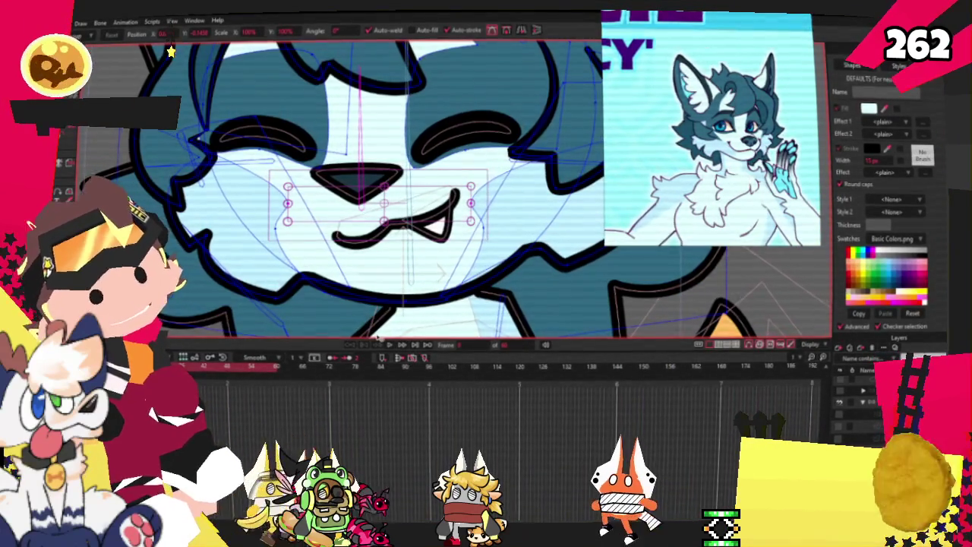
{"action": "left_click", "coordinate": [387, 343]}
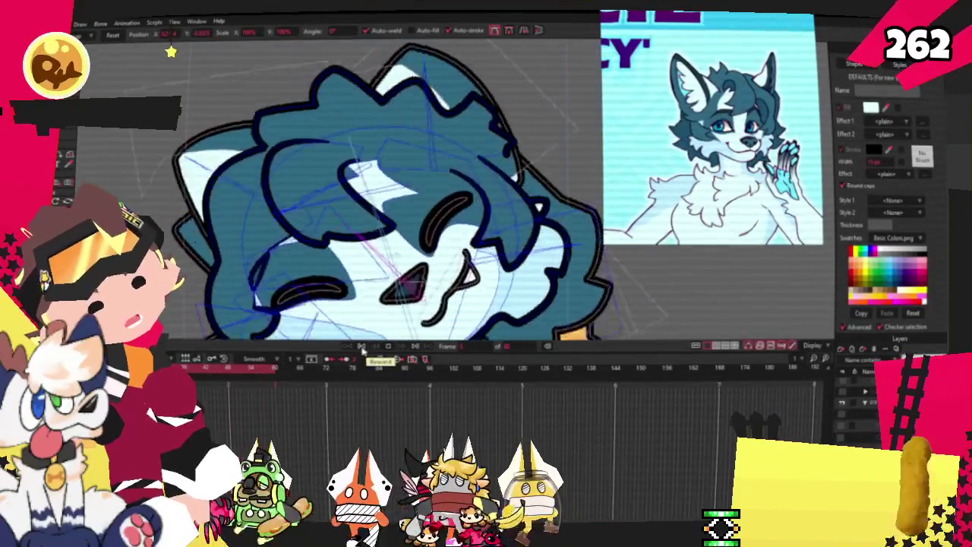
- Stop playback at the front pose, zoom out and replay the head animation
{"action": "left_click", "coordinate": [360, 346]}
{"action": "scroll", "coordinate": [310, 241], "scroll_direction": "up", "scroll_amount": 2}
{"action": "scroll", "coordinate": [310, 241], "scroll_direction": "up", "scroll_amount": 2}
{"action": "scroll", "coordinate": [310, 241], "scroll_direction": "up", "scroll_amount": 1}
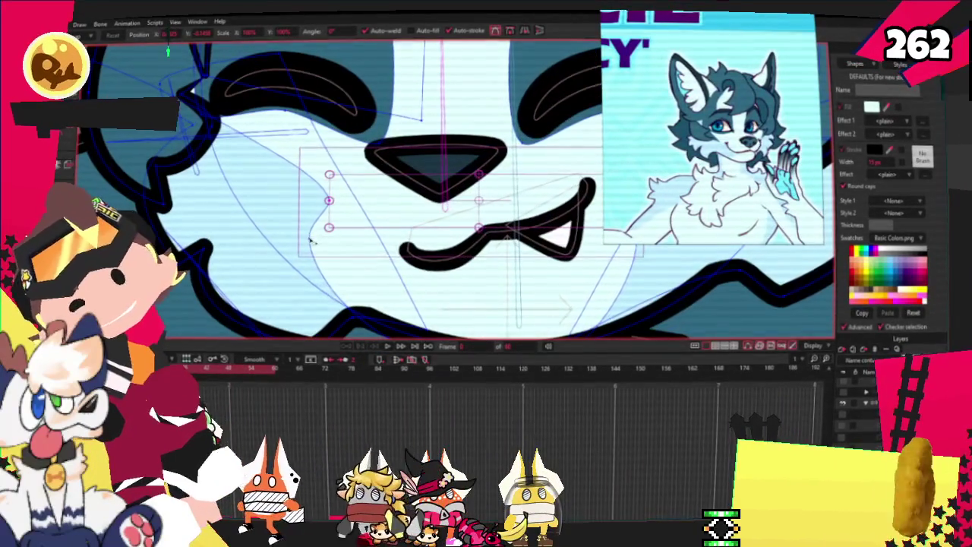
{"action": "key", "text": "i"}
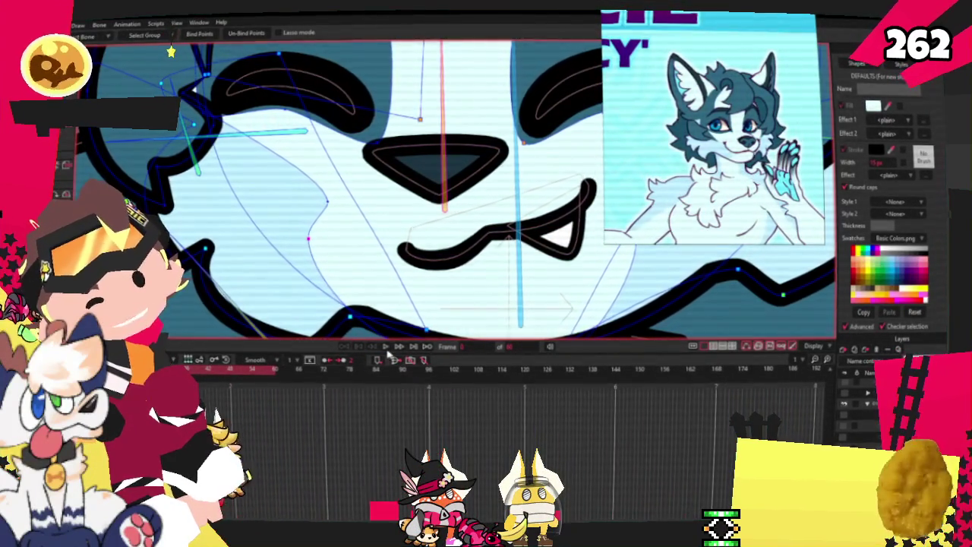
{"action": "key", "text": "t"}
{"action": "scroll", "coordinate": [414, 216], "scroll_direction": "down", "scroll_amount": 1}
{"action": "scroll", "coordinate": [414, 216], "scroll_direction": "down", "scroll_amount": 1}
{"action": "scroll", "coordinate": [414, 216], "scroll_direction": "down", "scroll_amount": 1}
{"action": "scroll", "coordinate": [414, 217], "scroll_direction": "down", "scroll_amount": 1}
{"action": "scroll", "coordinate": [414, 217], "scroll_direction": "down", "scroll_amount": 1}
{"action": "key", "text": "space"}
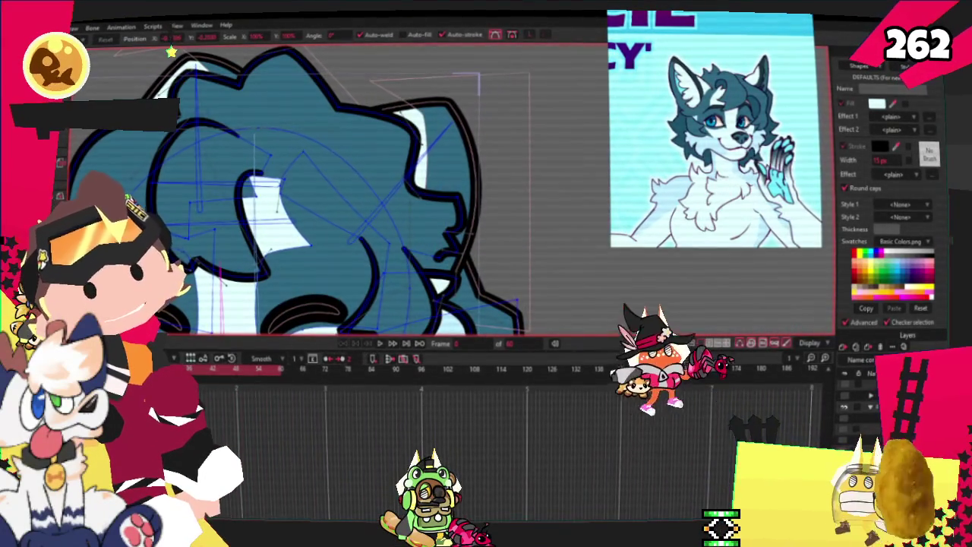
- Pull the ear outline point to the left to reshape the ear silhouette
{"action": "left_click_drag", "start_coordinate": [325, 116], "coordinate": [291, 119]}
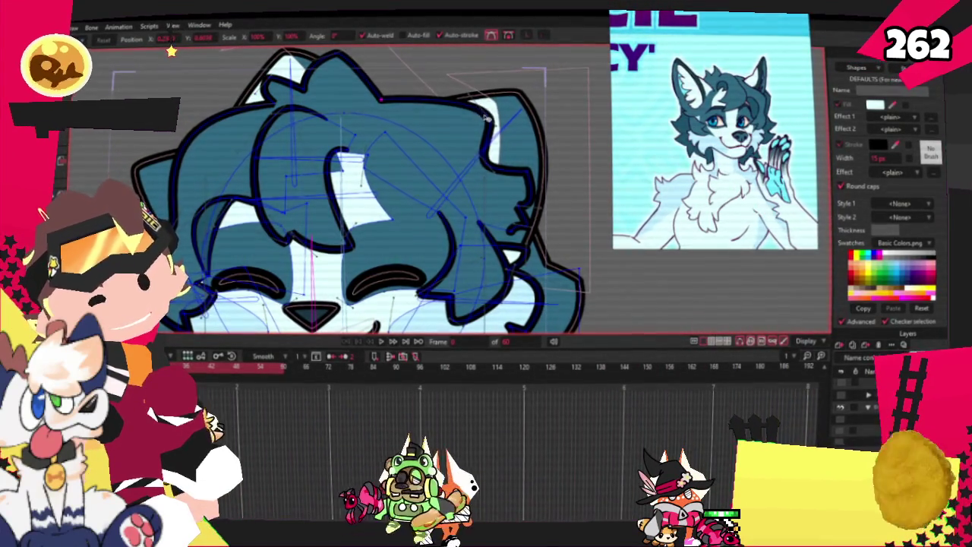
{"action": "scroll", "coordinate": [534, 215], "scroll_direction": "up", "scroll_amount": 2}
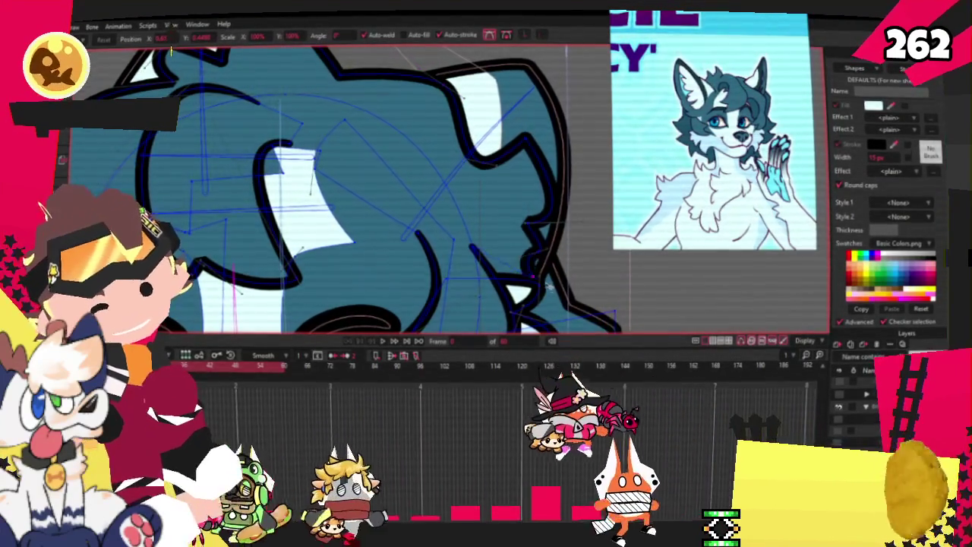
{"action": "scroll", "coordinate": [549, 285], "scroll_direction": "up", "scroll_amount": 2}
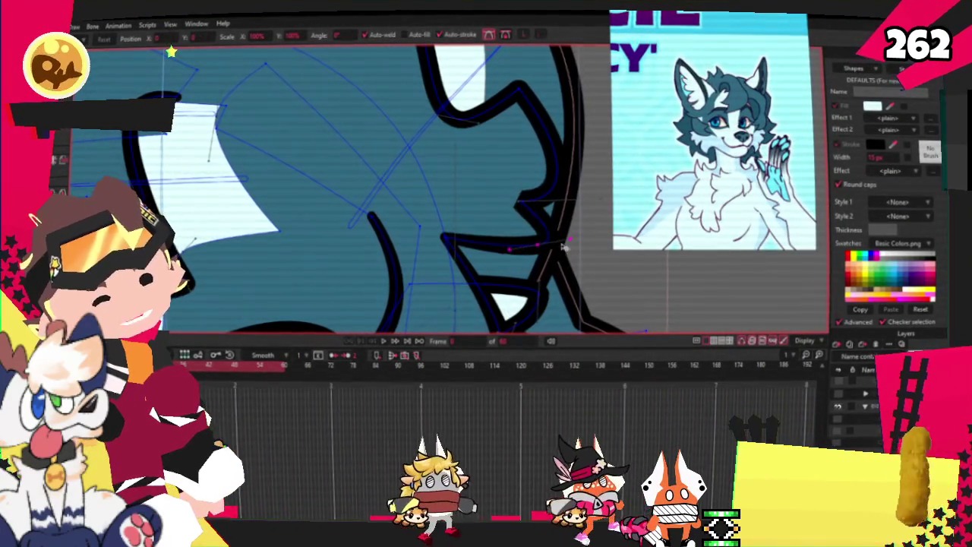
{"action": "scroll", "coordinate": [564, 246], "scroll_direction": "down", "scroll_amount": 3}
{"action": "scroll", "coordinate": [564, 245], "scroll_direction": "up", "scroll_amount": 3}
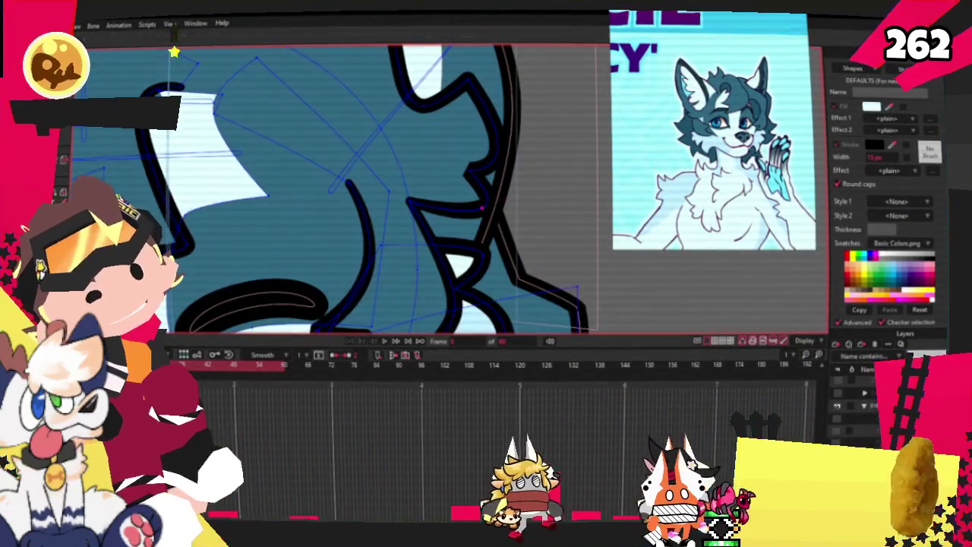
{"action": "scroll", "coordinate": [391, 144], "scroll_direction": "up", "scroll_amount": 2}
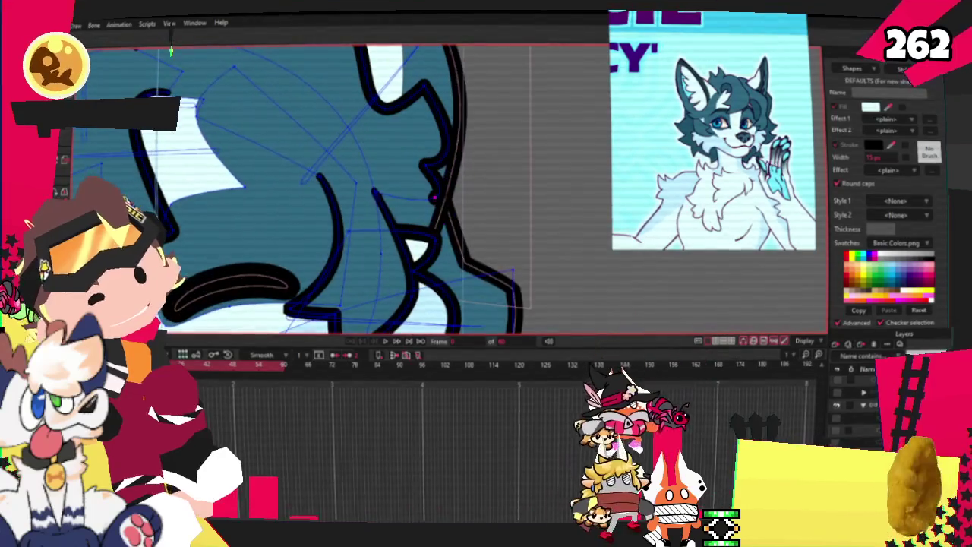
{"action": "scroll", "coordinate": [409, 138], "scroll_direction": "up", "scroll_amount": 2}
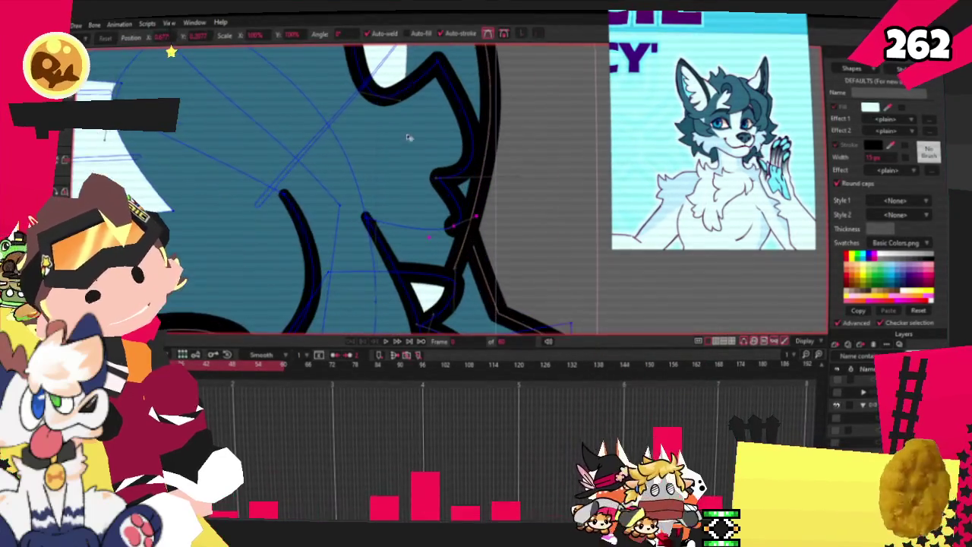
- Select a hair outline point and zoom in and out to check the hair shape
{"action": "left_click", "coordinate": [444, 177]}
{"action": "scroll", "coordinate": [437, 210], "scroll_direction": "down", "scroll_amount": 3}
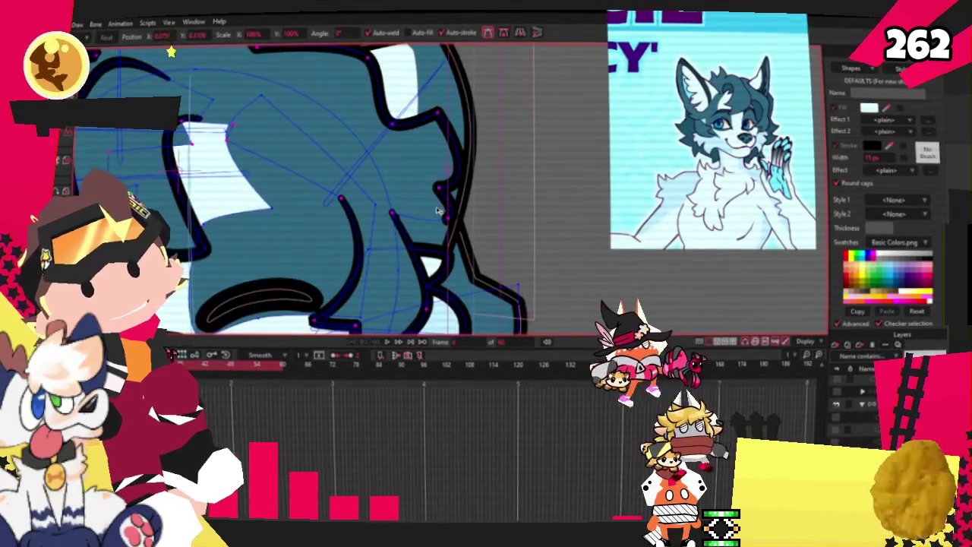
{"action": "scroll", "coordinate": [437, 210], "scroll_direction": "down", "scroll_amount": 2}
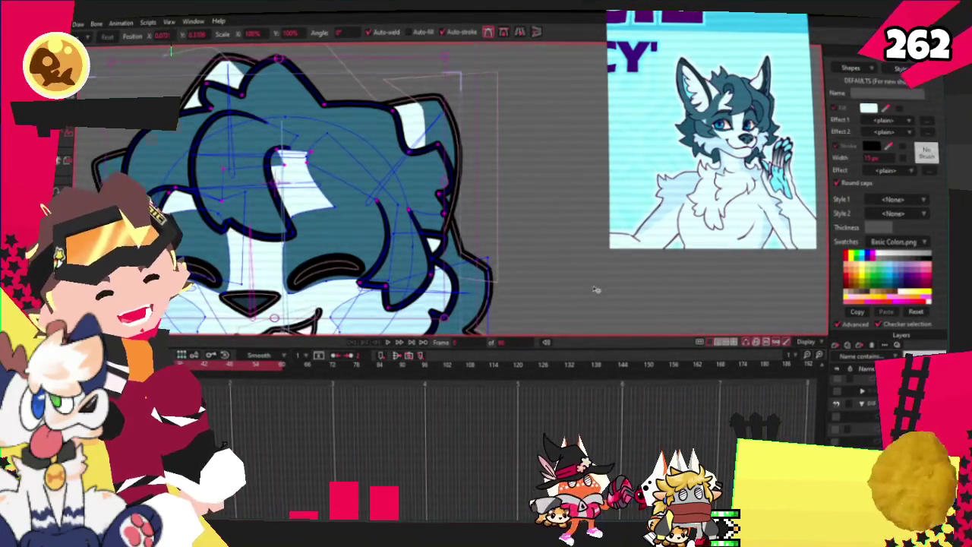
{"action": "scroll", "coordinate": [457, 234], "scroll_direction": "up", "scroll_amount": 1}
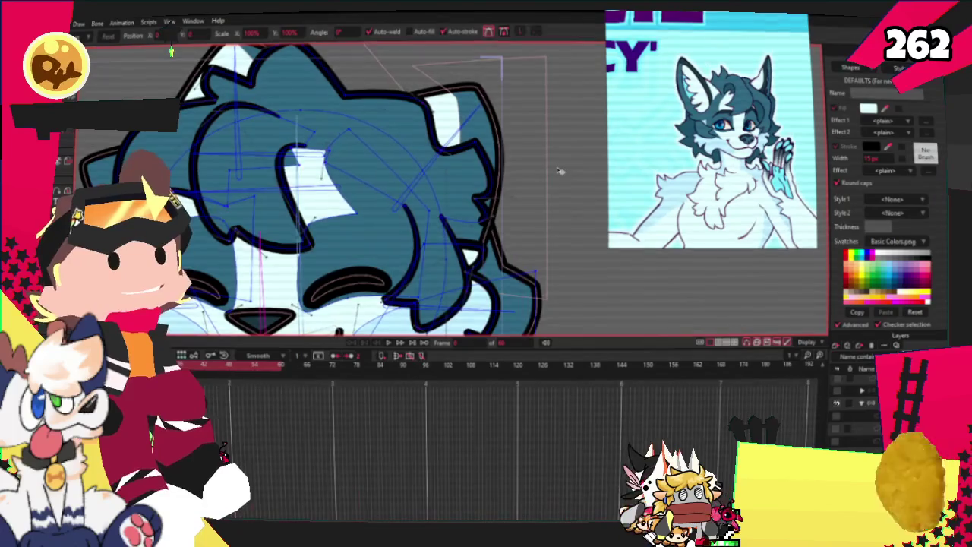
{"action": "scroll", "coordinate": [560, 171], "scroll_direction": "down", "scroll_amount": 2}
{"action": "scroll", "coordinate": [539, 155], "scroll_direction": "up", "scroll_amount": 1}
{"action": "scroll", "coordinate": [539, 154], "scroll_direction": "up", "scroll_amount": 1}
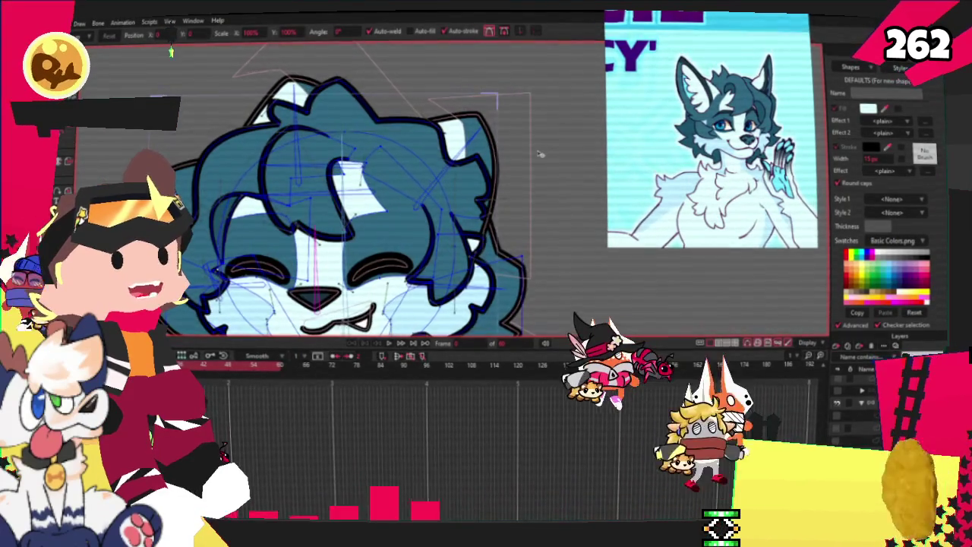
{"action": "scroll", "coordinate": [539, 155], "scroll_direction": "up", "scroll_amount": 2}
{"action": "scroll", "coordinate": [532, 159], "scroll_direction": "down", "scroll_amount": 1}
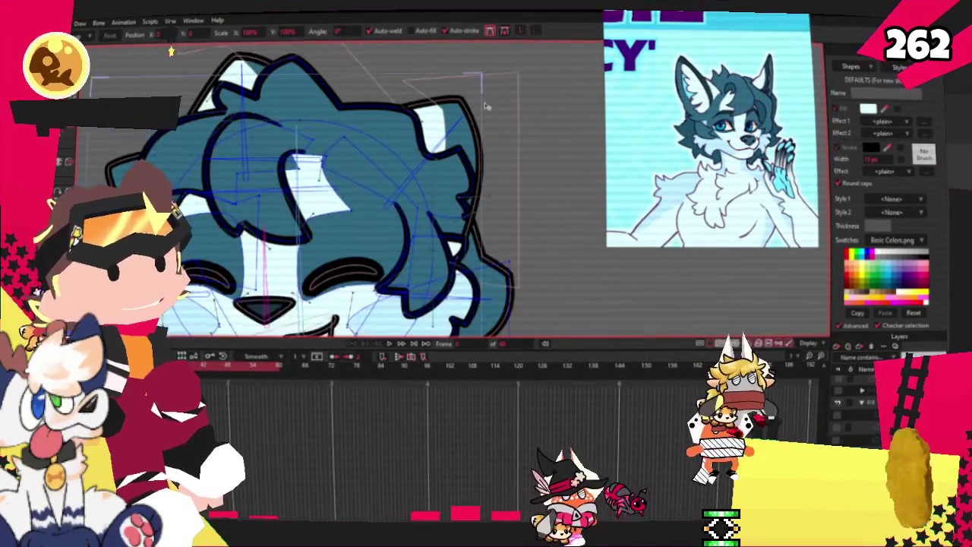
{"action": "scroll", "coordinate": [494, 190], "scroll_direction": "down", "scroll_amount": 1}
{"action": "scroll", "coordinate": [459, 226], "scroll_direction": "up", "scroll_amount": 1}
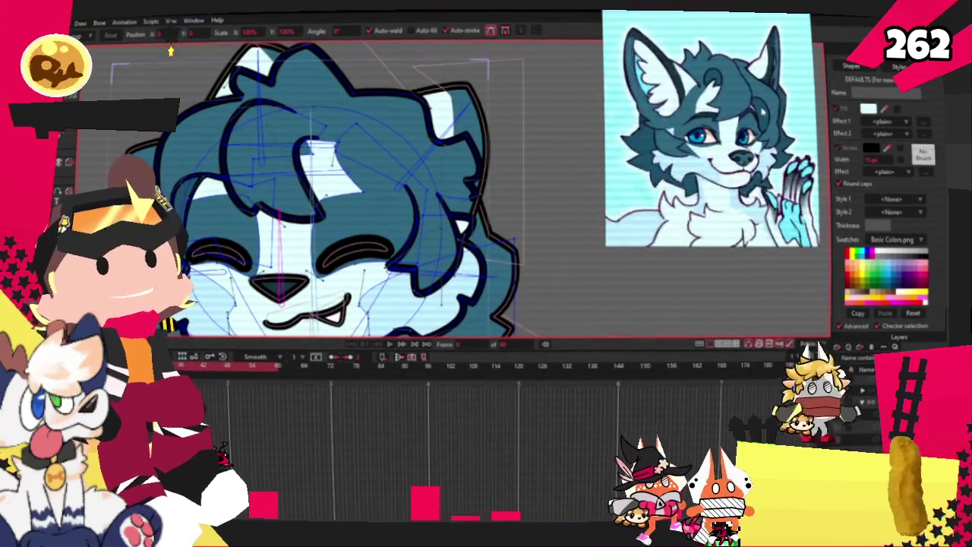
{"action": "scroll", "coordinate": [416, 205], "scroll_direction": "down", "scroll_amount": 1}
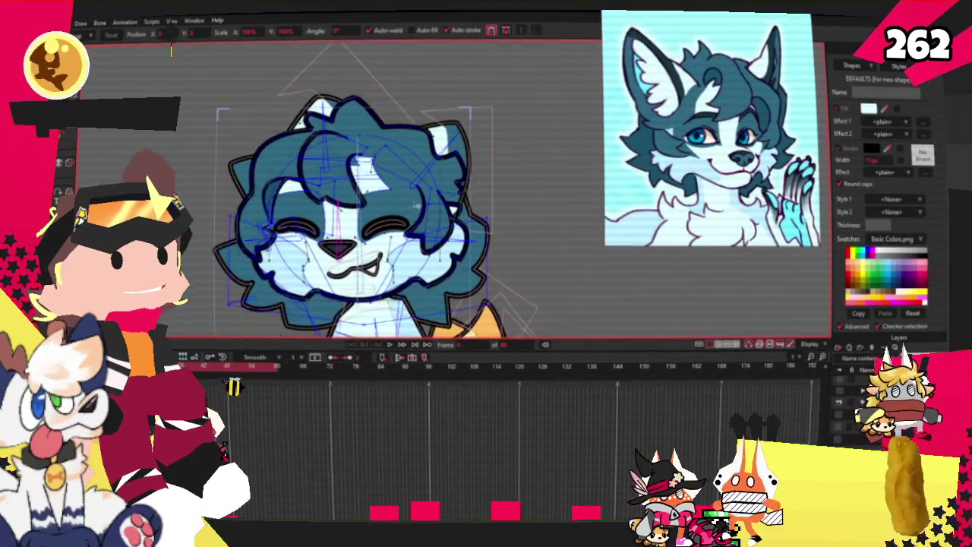
- Play the animation preview, then return to the first frame for point editing
{"action": "scroll", "coordinate": [410, 205], "scroll_direction": "up", "scroll_amount": 1}
{"action": "scroll", "coordinate": [426, 202], "scroll_direction": "up", "scroll_amount": 2}
{"action": "scroll", "coordinate": [439, 222], "scroll_direction": "down", "scroll_amount": 2}
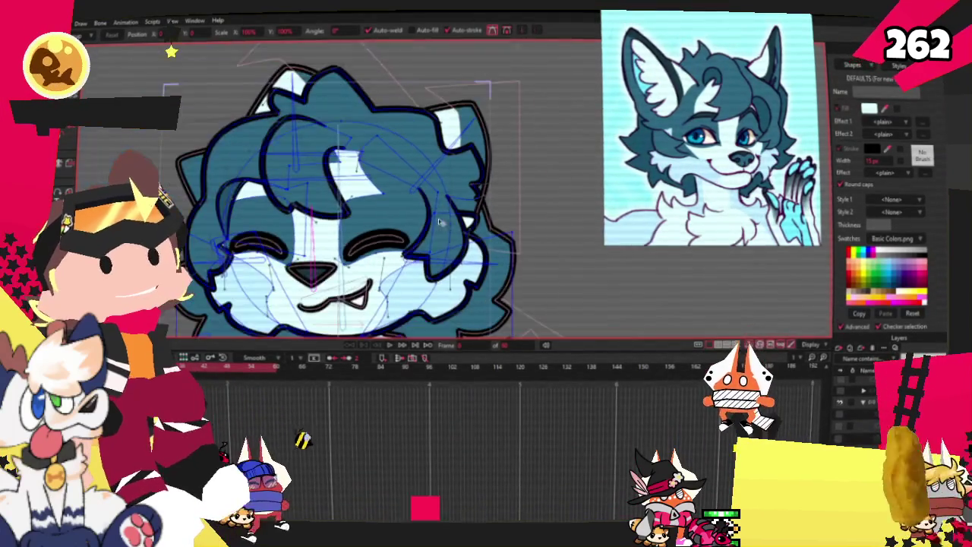
{"action": "scroll", "coordinate": [467, 215], "scroll_direction": "up", "scroll_amount": 1}
{"action": "scroll", "coordinate": [509, 183], "scroll_direction": "down", "scroll_amount": 1}
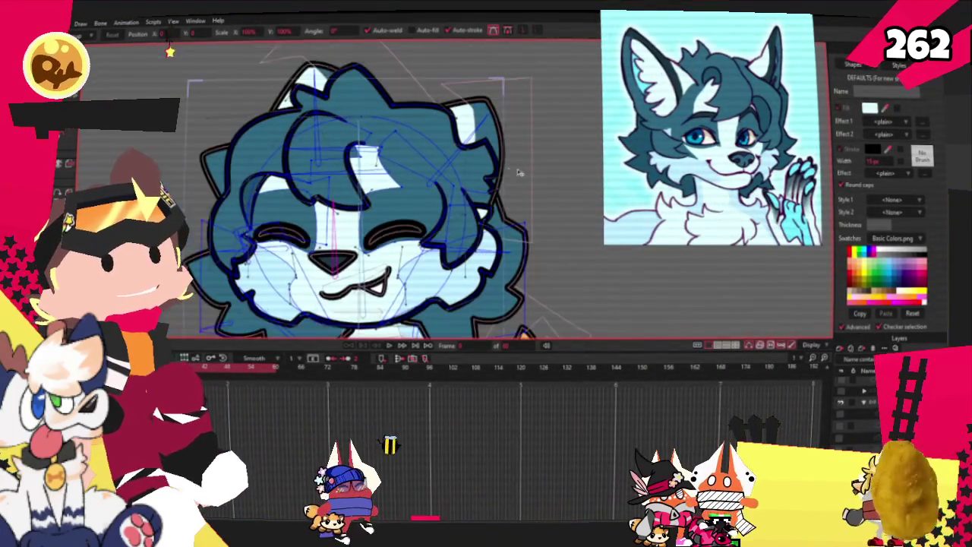
{"action": "scroll", "coordinate": [456, 190], "scroll_direction": "down", "scroll_amount": 1}
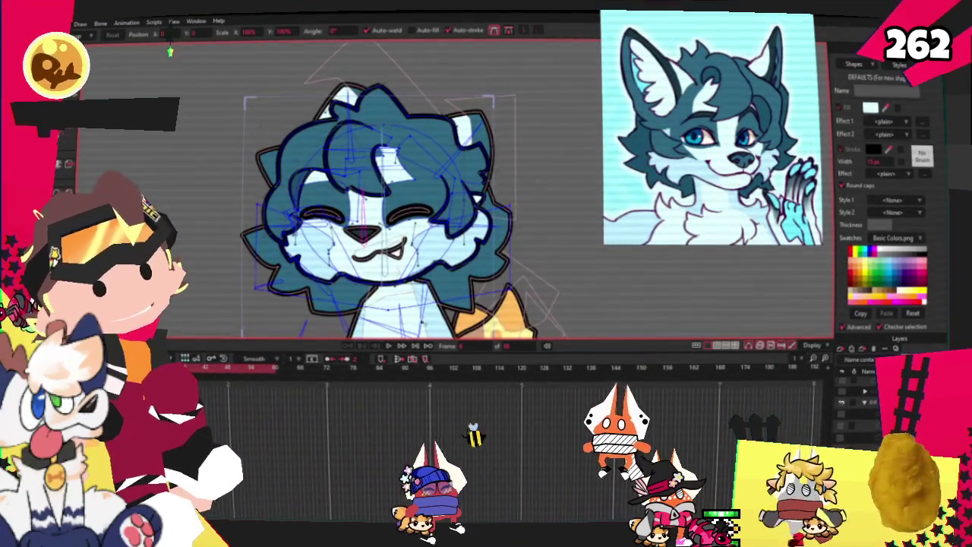
{"action": "left_click", "coordinate": [391, 346]}
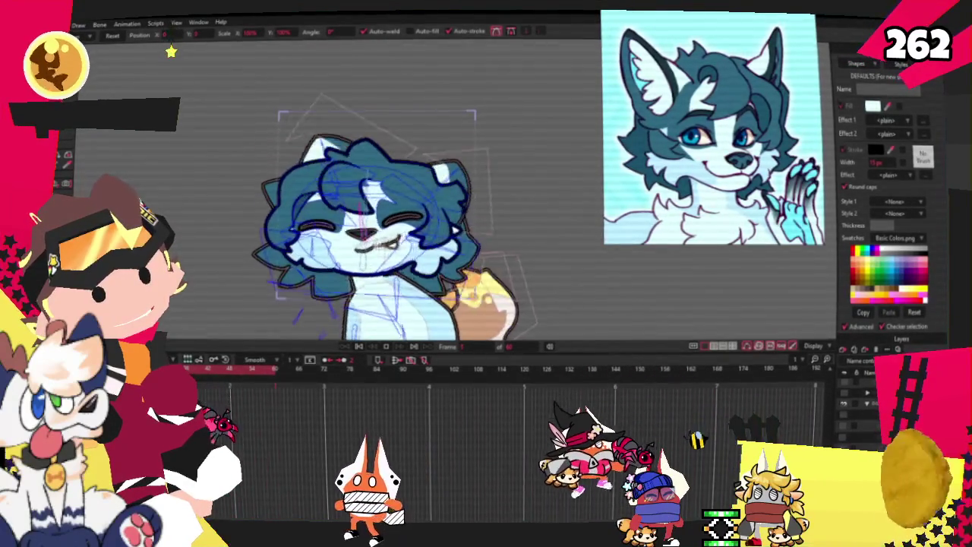
{"action": "key", "text": "z"}
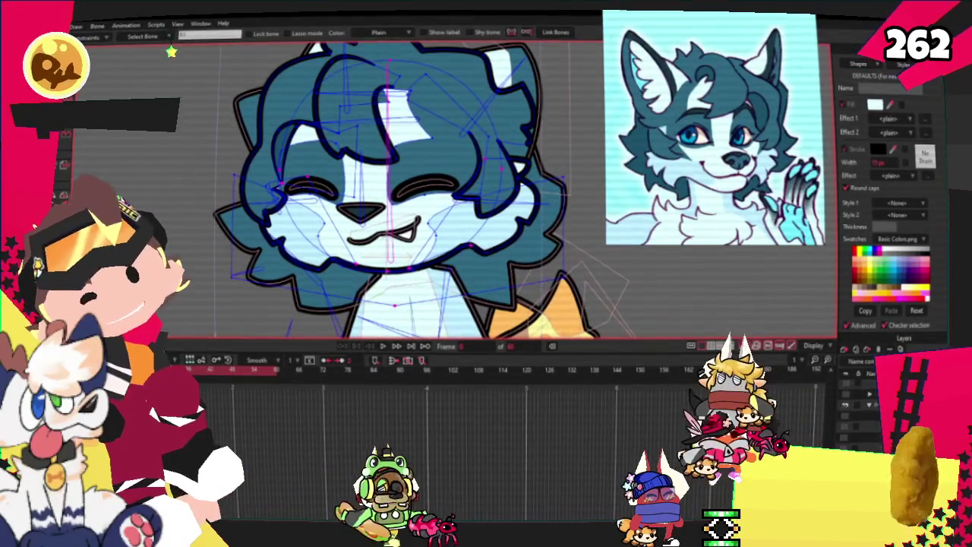
{"action": "key", "text": "g"}
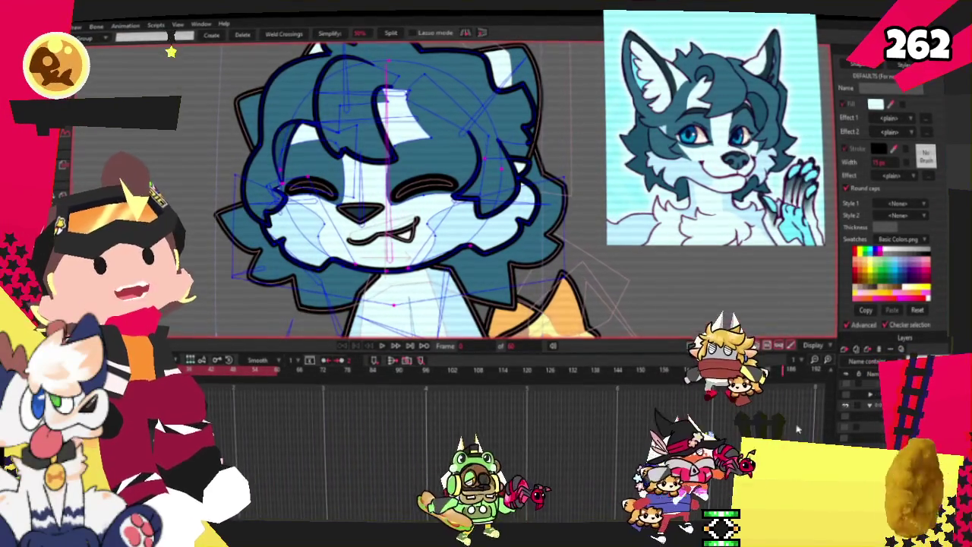
{"action": "left_click", "coordinate": [439, 382]}
{"action": "key", "text": "ctrl+shift+Left"}
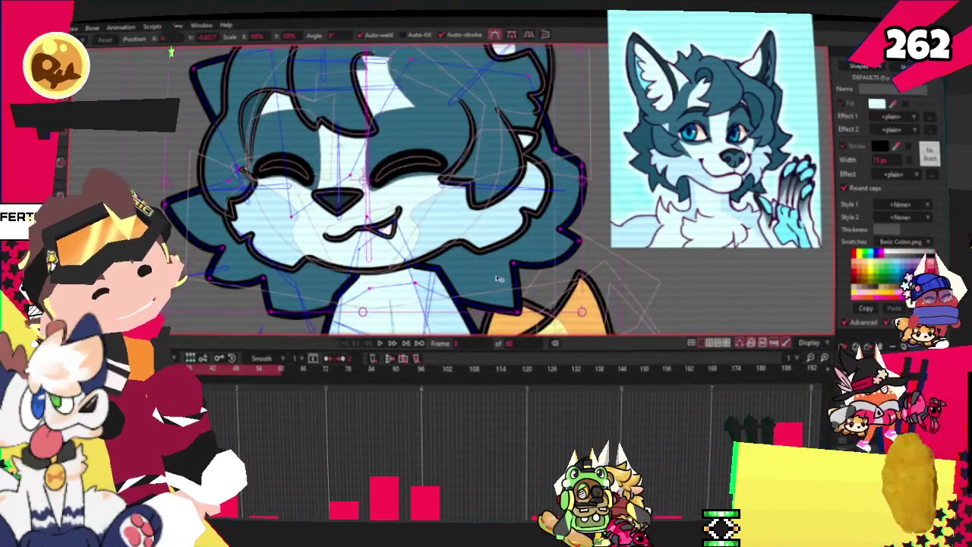
- Add a point to bend the chest outline and pan the orange tail into view
{"action": "scroll", "coordinate": [498, 279], "scroll_direction": "up", "scroll_amount": 1}
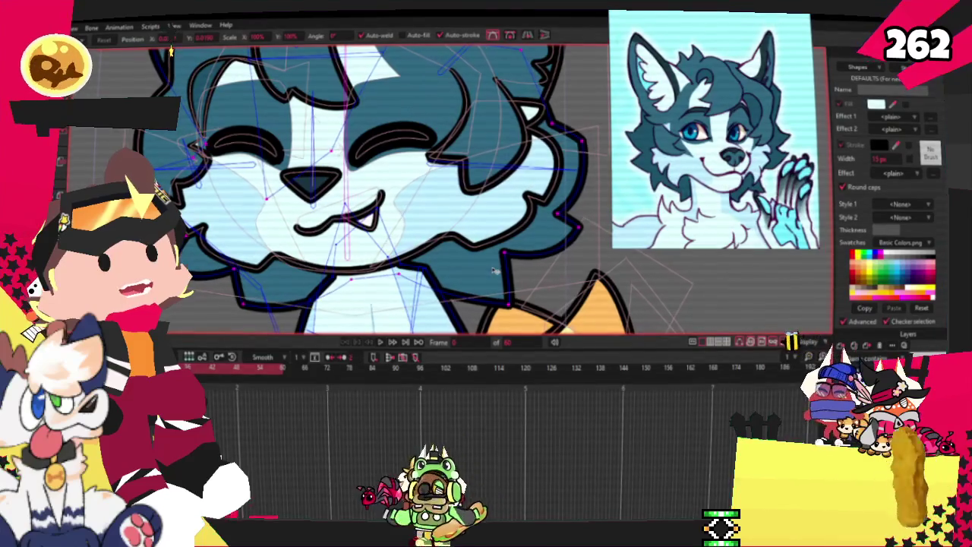
{"action": "scroll", "coordinate": [495, 271], "scroll_direction": "up", "scroll_amount": 3}
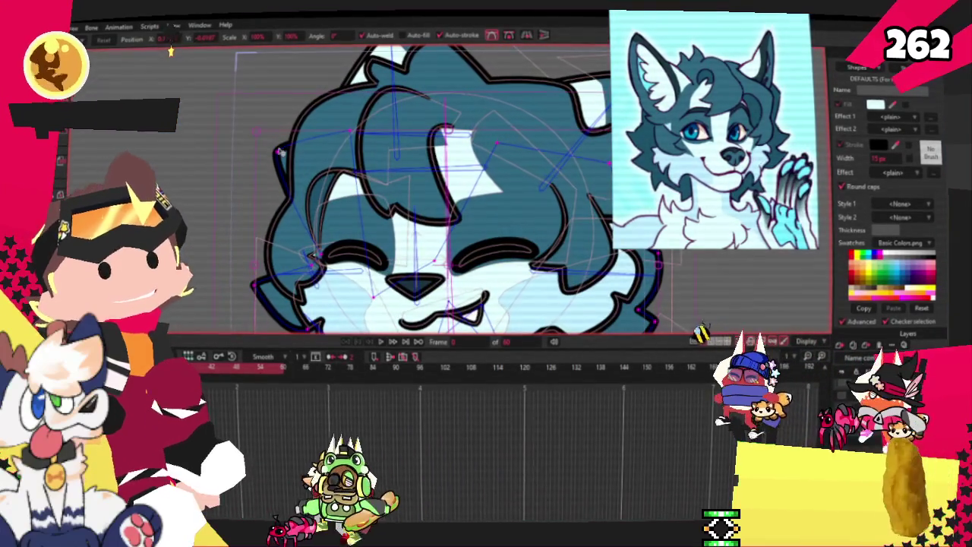
{"action": "scroll", "coordinate": [351, 129], "scroll_direction": "down", "scroll_amount": 2}
{"action": "scroll", "coordinate": [345, 167], "scroll_direction": "down", "scroll_amount": 2}
{"action": "scroll", "coordinate": [342, 205], "scroll_direction": "down", "scroll_amount": 2}
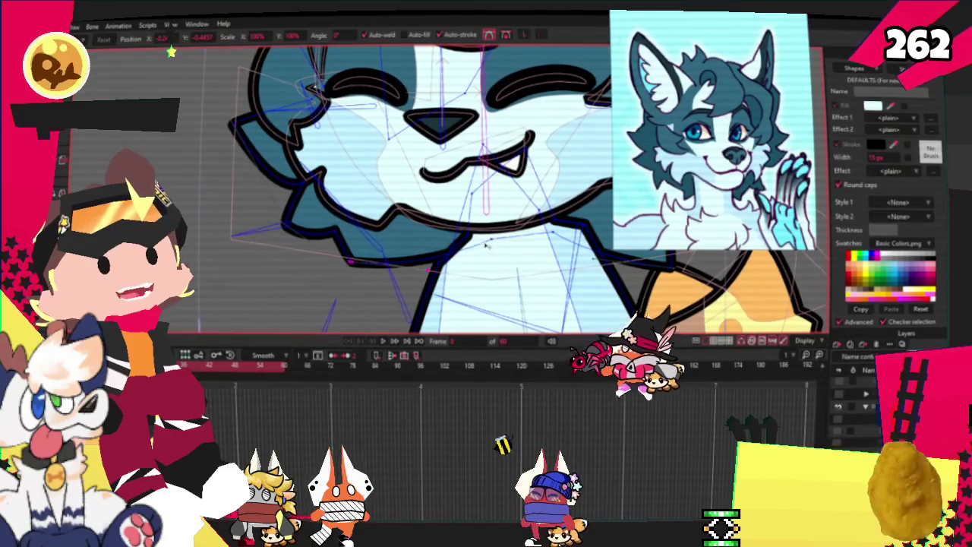
{"action": "left_click", "coordinate": [400, 242]}
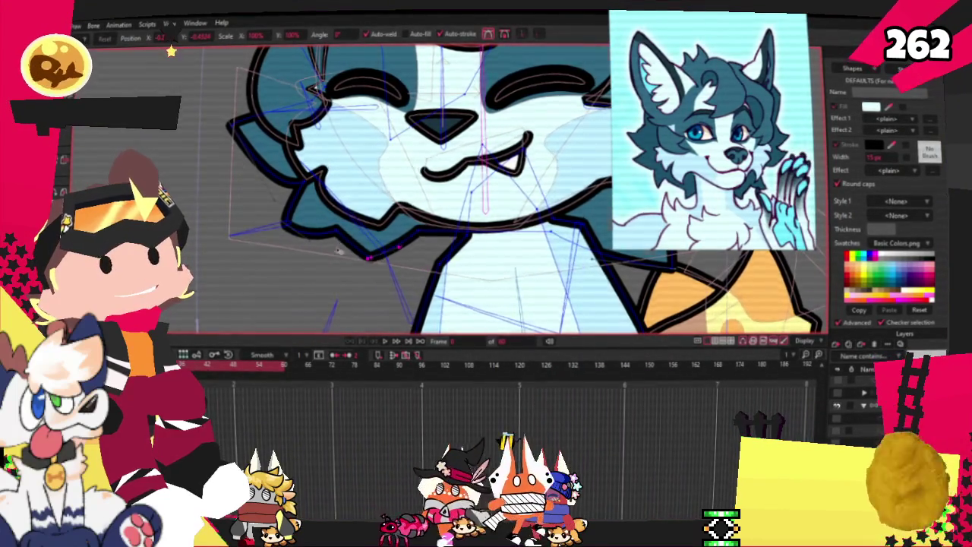
{"action": "left_click_drag", "start_coordinate": [338, 249], "coordinate": [168, 241]}
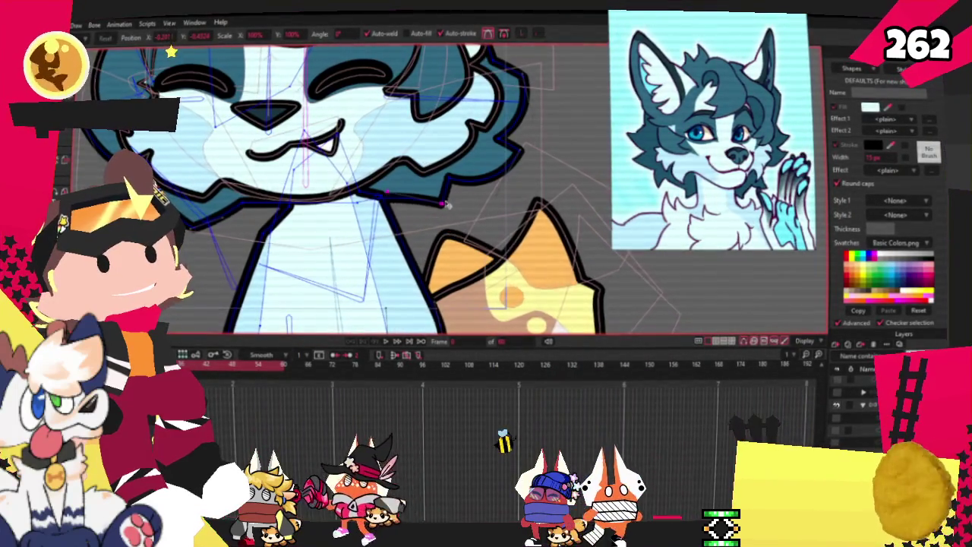
{"action": "scroll", "coordinate": [308, 184], "scroll_direction": "down", "scroll_amount": 2}
{"action": "scroll", "coordinate": [355, 227], "scroll_direction": "up", "scroll_amount": 2}
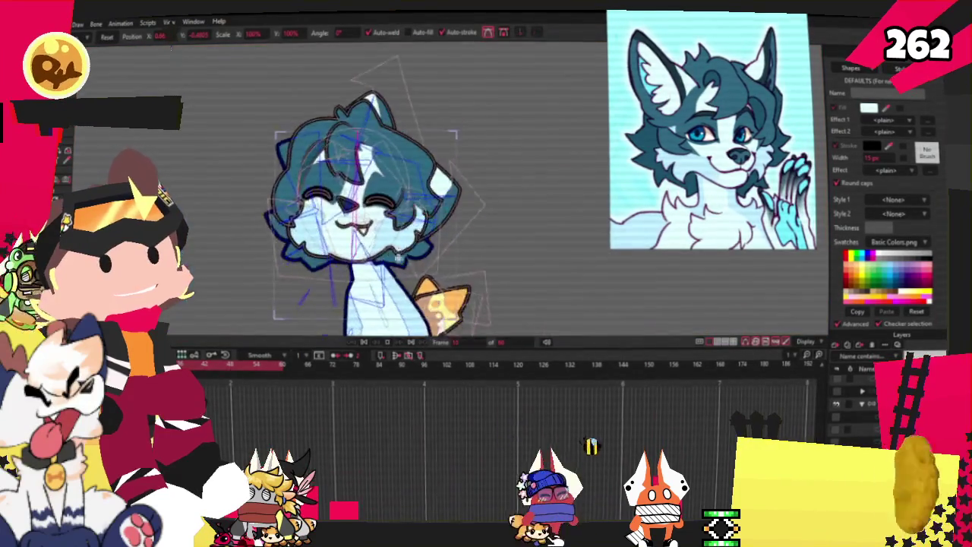
- Drag the head bone to tilt the head up-left, then stop the preview
{"action": "left_click_drag", "start_coordinate": [395, 245], "coordinate": [348, 160]}
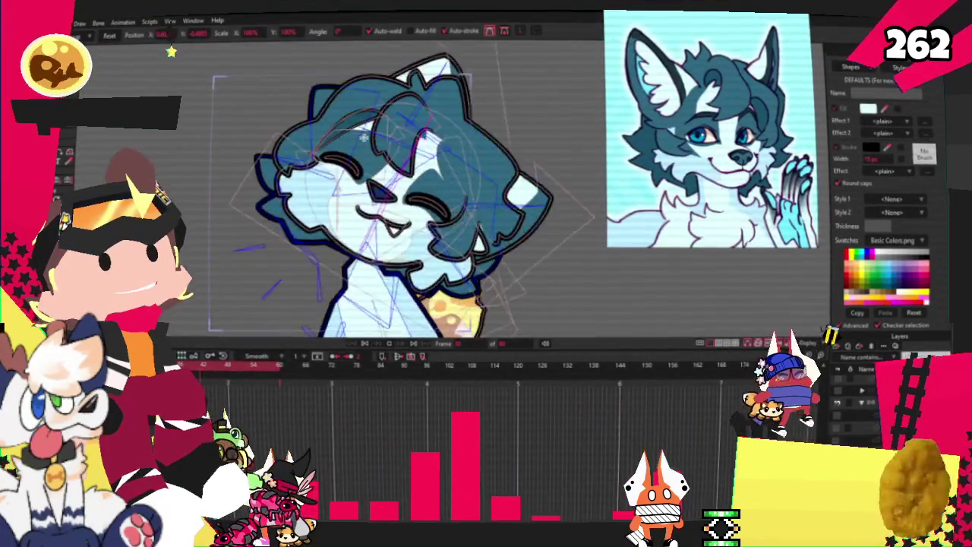
{"action": "left_click_drag", "start_coordinate": [450, 162], "coordinate": [363, 136]}
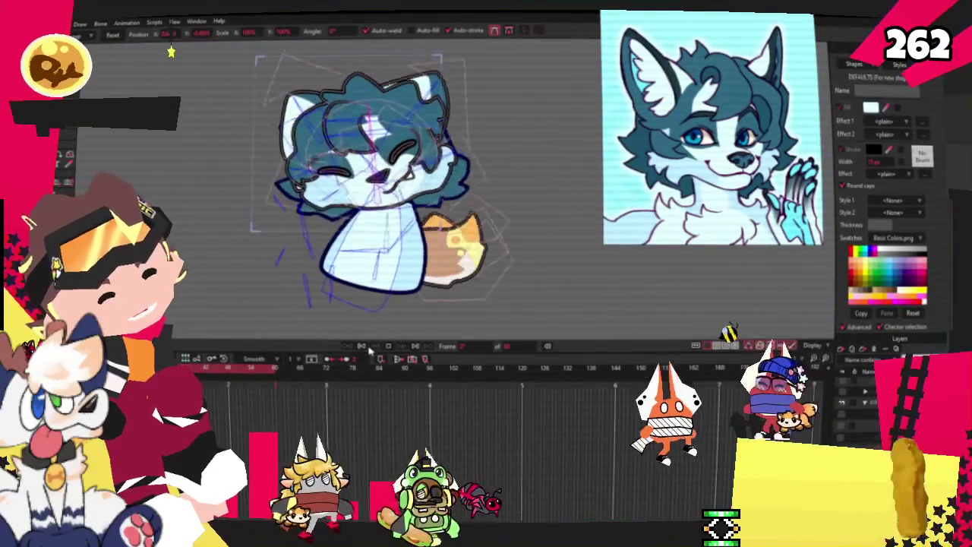
{"action": "left_click", "coordinate": [362, 346]}
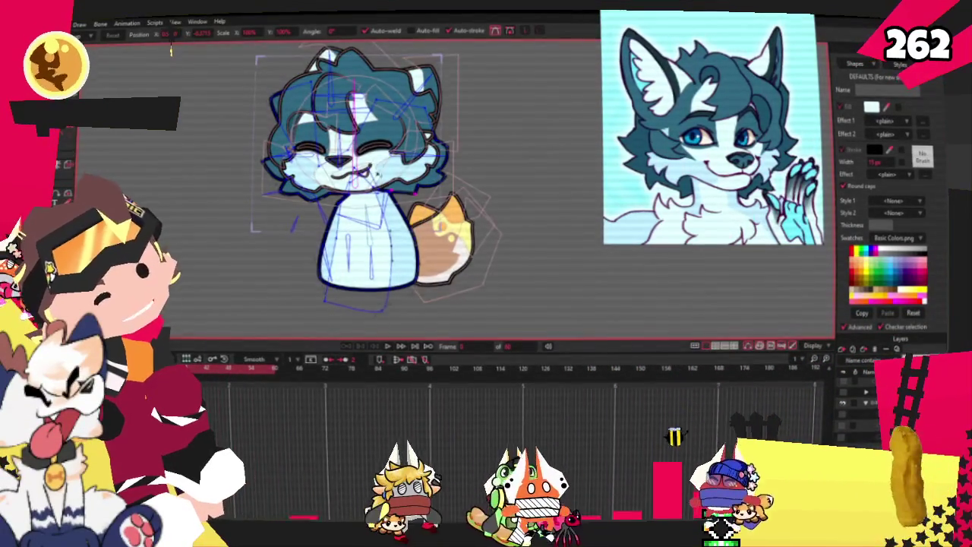
{"action": "scroll", "coordinate": [384, 104], "scroll_direction": "up", "scroll_amount": 3}
- Draw a new rectangle on the wolf's head, undoing an accidental star shape
{"action": "scroll", "coordinate": [288, 143], "scroll_direction": "up", "scroll_amount": 2}
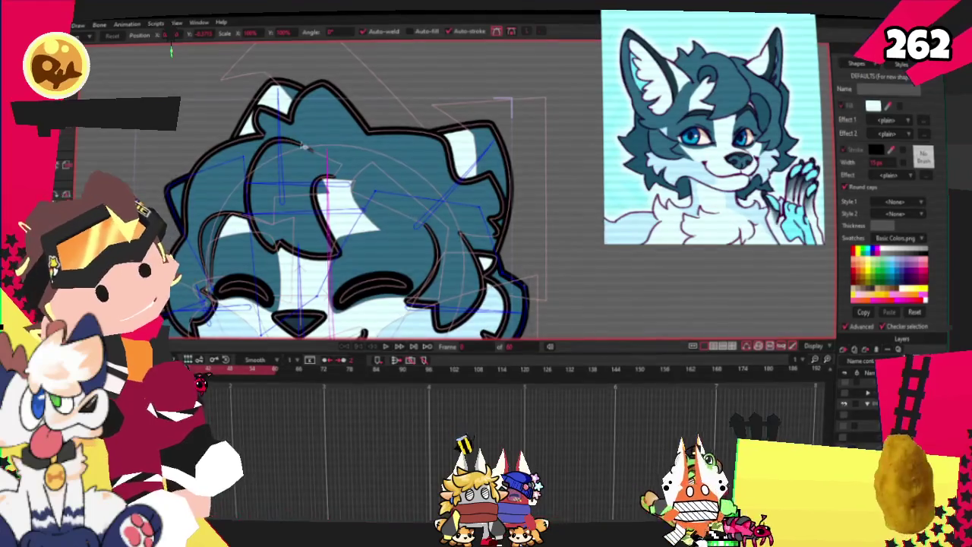
{"action": "scroll", "coordinate": [303, 146], "scroll_direction": "up", "scroll_amount": 3}
{"action": "scroll", "coordinate": [303, 146], "scroll_direction": "up", "scroll_amount": 1}
{"action": "left_click", "coordinate": [454, 238]}
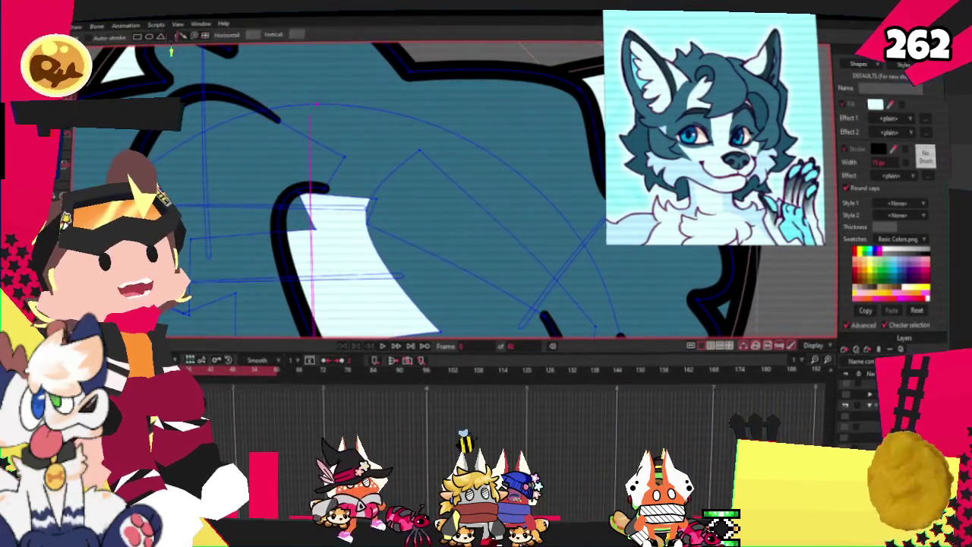
{"action": "left_click_drag", "start_coordinate": [257, 182], "coordinate": [379, 254]}
{"action": "key", "text": "ctrl+z"}
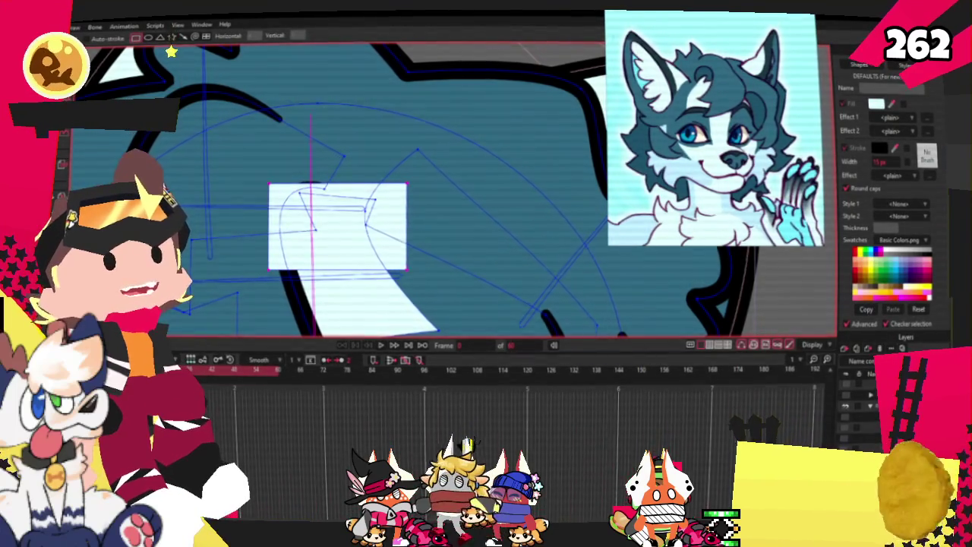
- Fill the rectangle with the blue fur colour and give it a 15 px dark stroke
{"action": "left_click", "coordinate": [315, 231]}
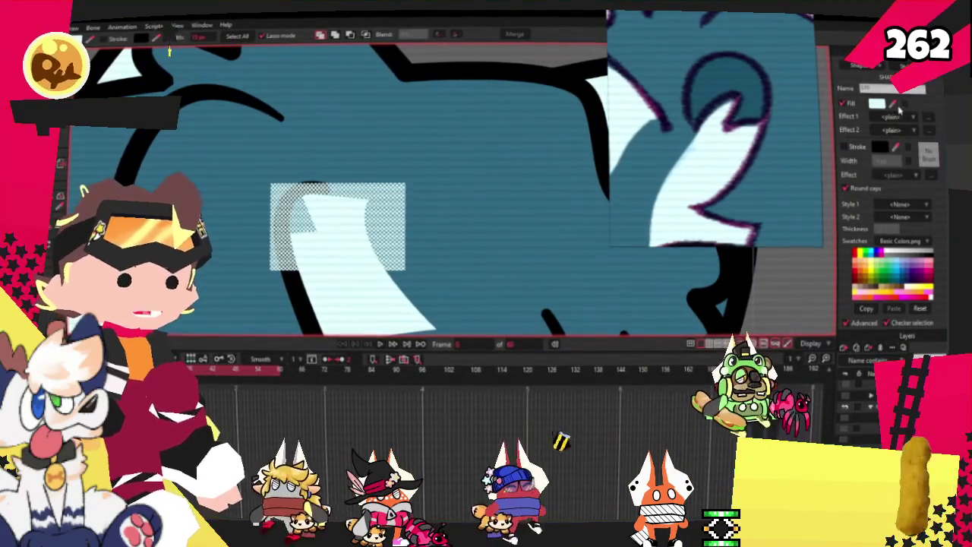
{"action": "left_click", "coordinate": [441, 104]}
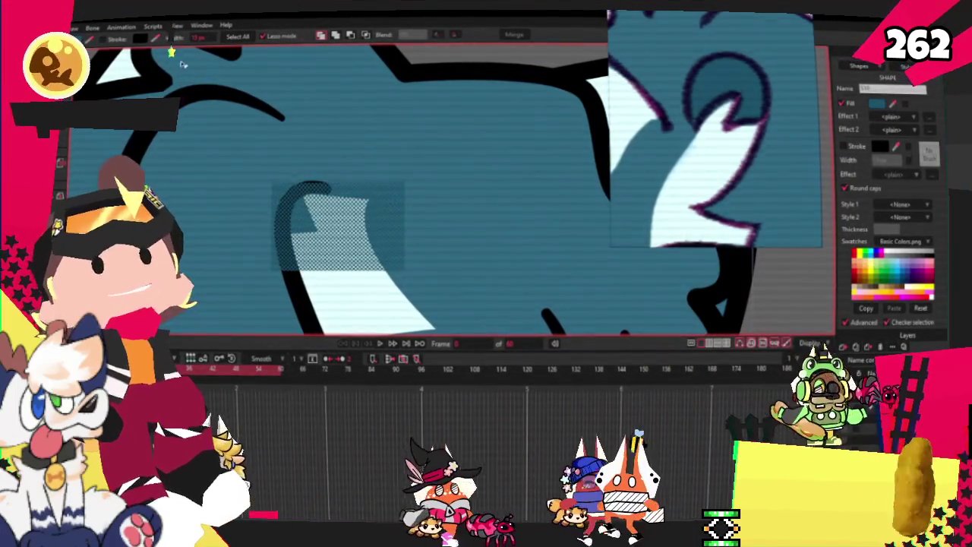
{"action": "left_click", "coordinate": [330, 188]}
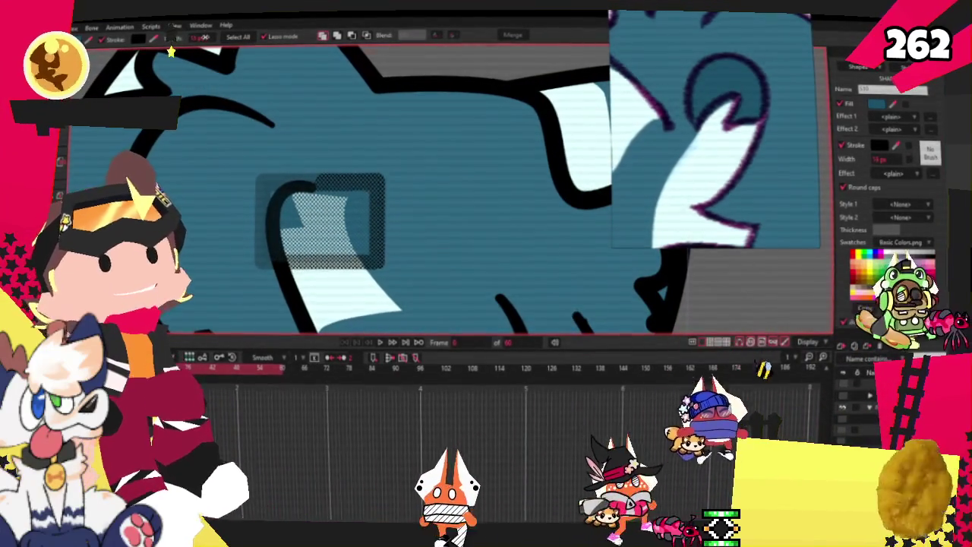
- Pull one corner of the box out into a pointed tip
{"action": "key", "text": "t"}
{"action": "scroll", "coordinate": [412, 173], "scroll_direction": "up", "scroll_amount": 2}
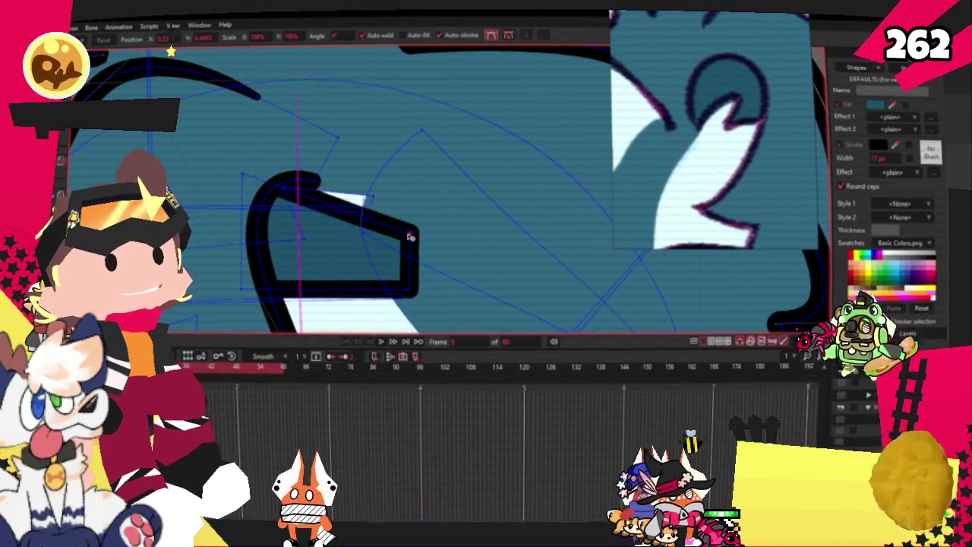
{"action": "left_click_drag", "start_coordinate": [307, 169], "coordinate": [395, 182]}
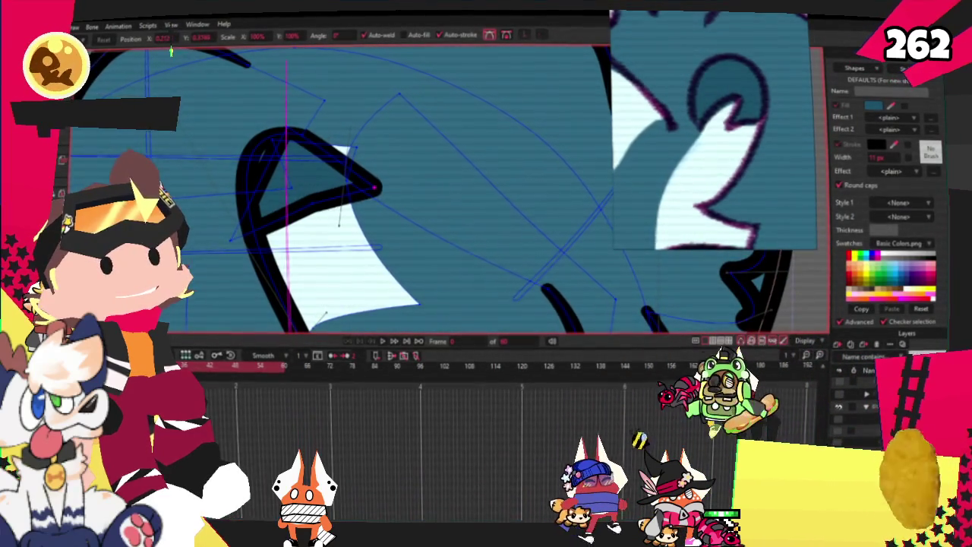
{"action": "key", "text": "c"}
{"action": "scroll", "coordinate": [323, 134], "scroll_direction": "up", "scroll_amount": 1}
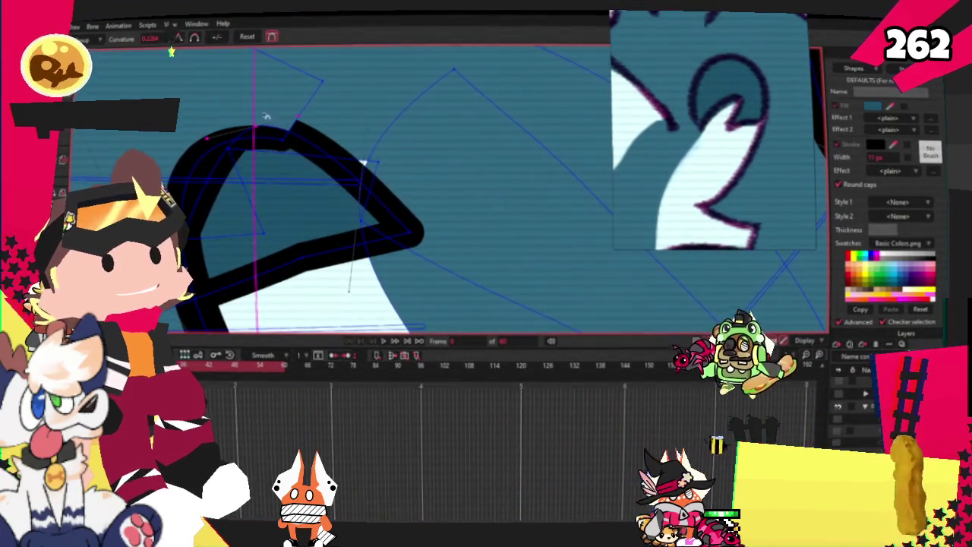
{"action": "scroll", "coordinate": [275, 143], "scroll_direction": "up", "scroll_amount": 1}
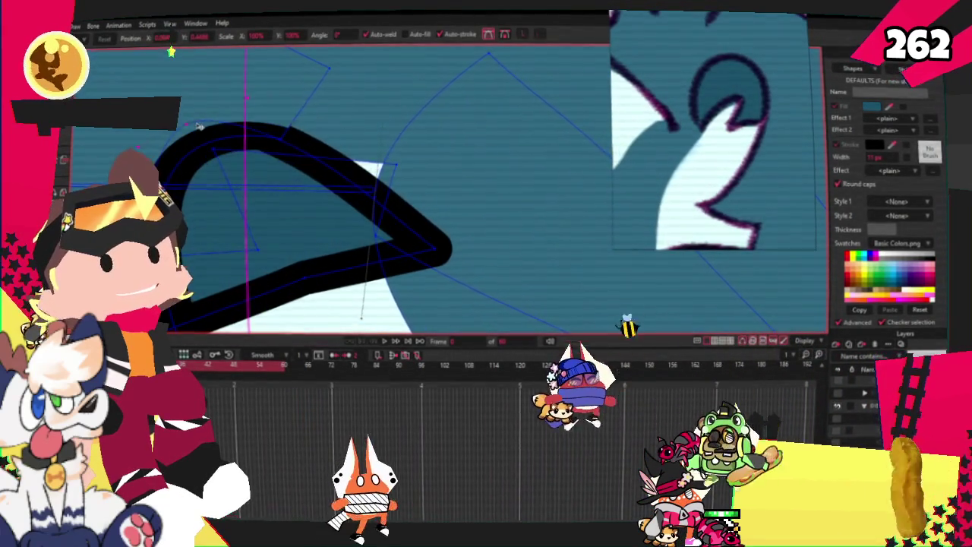
- Add points along the lower edge and drag it into a jagged zigzag
{"action": "key", "text": "x"}
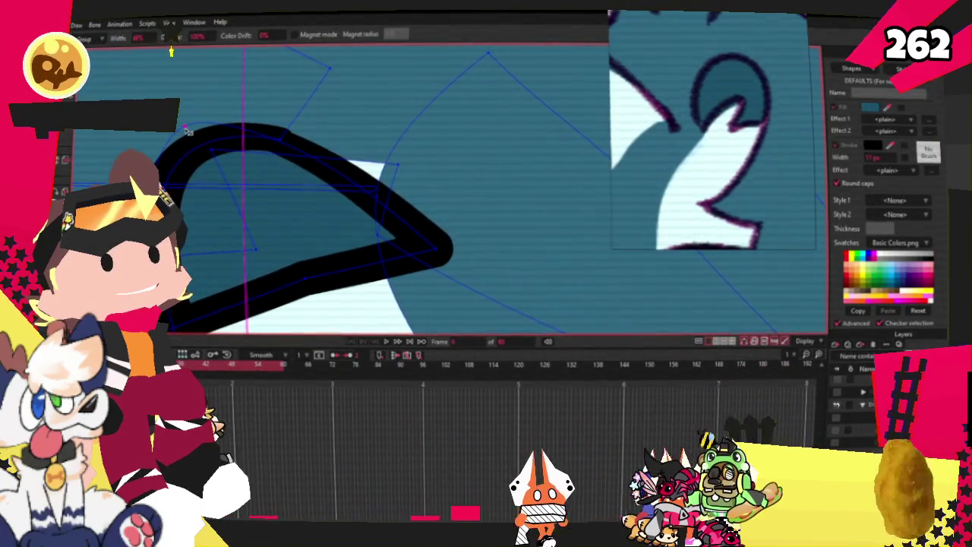
{"action": "key", "text": "a"}
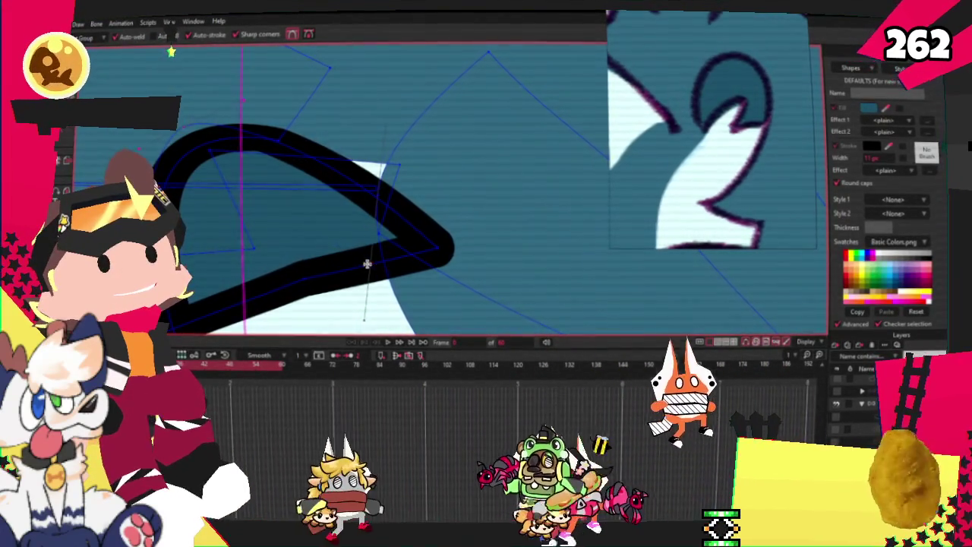
{"action": "left_click_drag", "start_coordinate": [365, 263], "coordinate": [286, 209]}
{"action": "scroll", "coordinate": [330, 125], "scroll_direction": "down", "scroll_amount": 1}
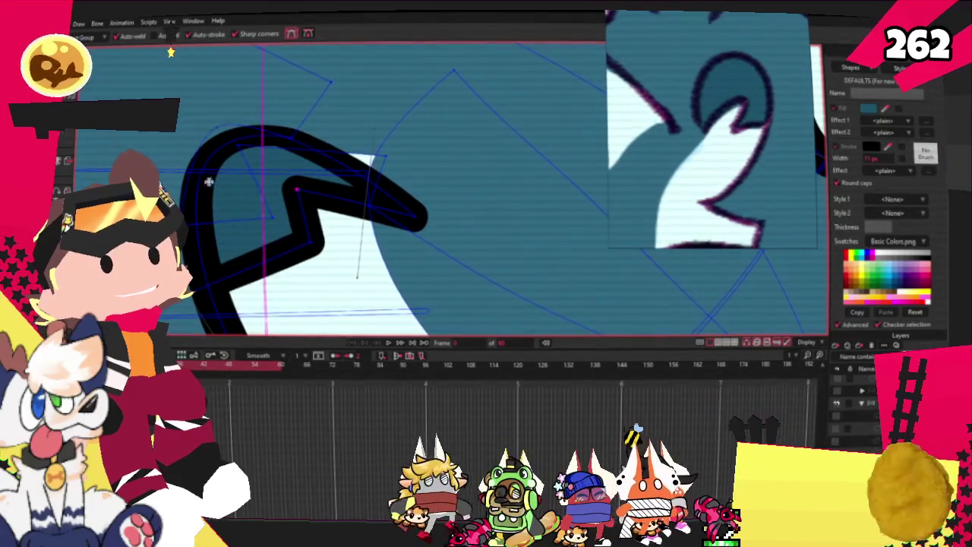
{"action": "key", "text": "c"}
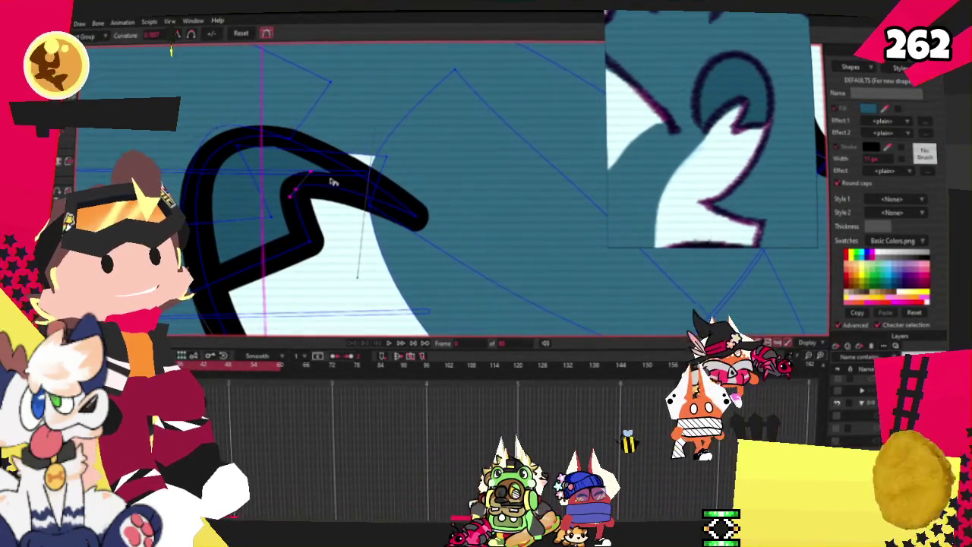
{"action": "scroll", "coordinate": [324, 263], "scroll_direction": "up", "scroll_amount": 3}
{"action": "scroll", "coordinate": [224, 237], "scroll_direction": "down", "scroll_amount": 3}
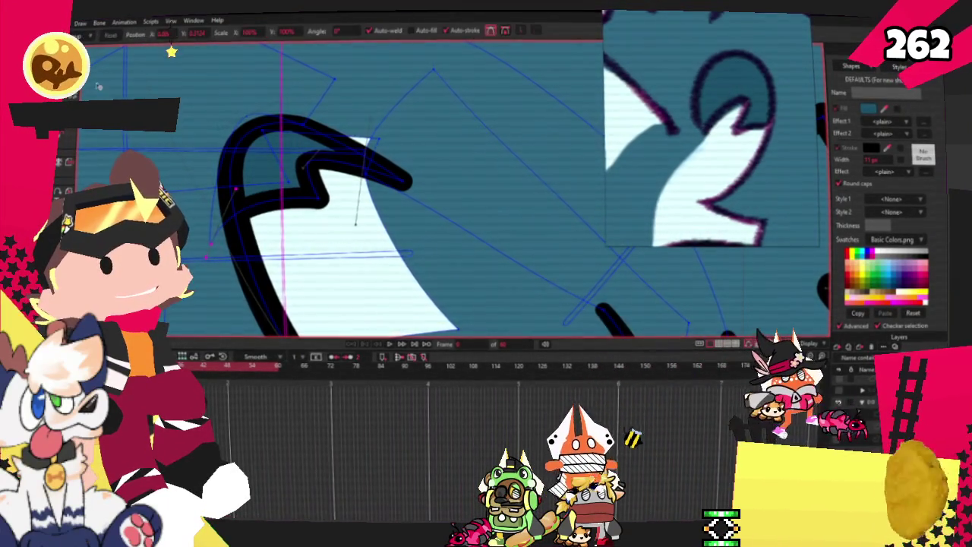
{"action": "key", "text": "t"}
{"action": "scroll", "coordinate": [254, 115], "scroll_direction": "up", "scroll_amount": 1}
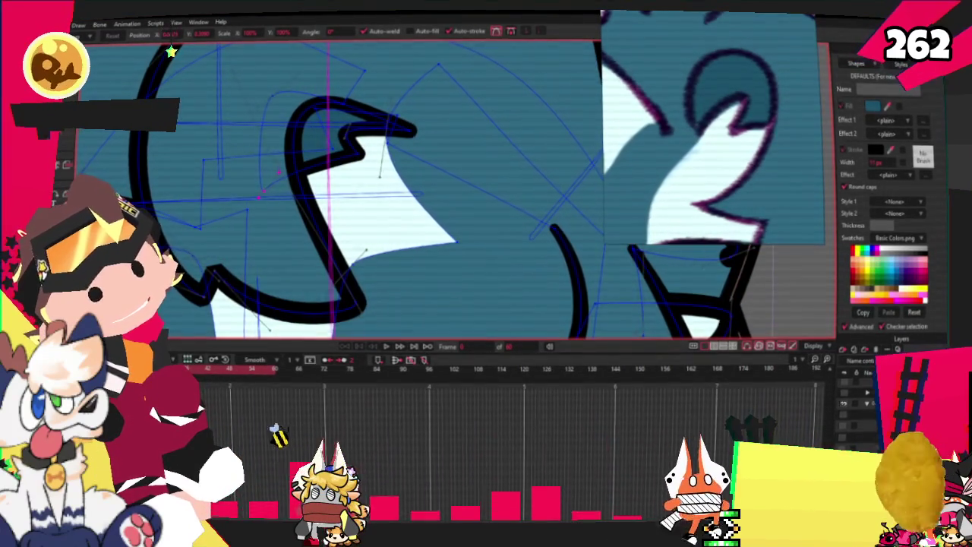
{"action": "scroll", "coordinate": [120, 169], "scroll_direction": "down", "scroll_amount": 3}
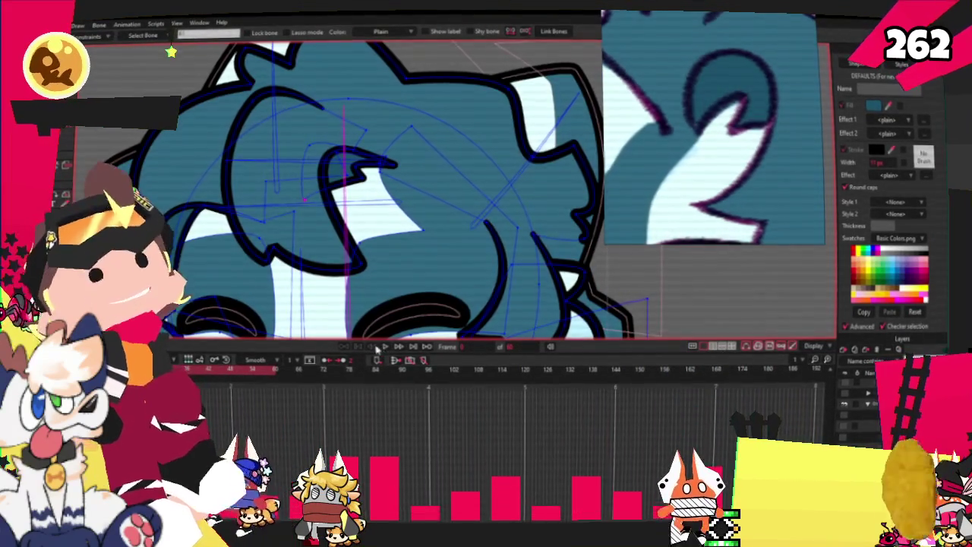
{"action": "left_click", "coordinate": [385, 348]}
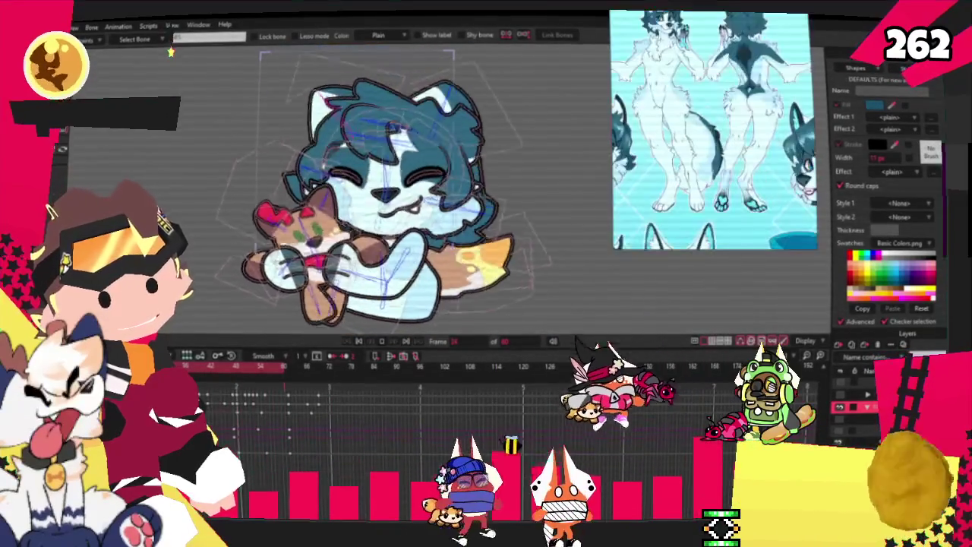
- Stop the preview, zoom in on the tail, switch to point editing and select a tail marking
{"action": "left_click", "coordinate": [361, 342]}
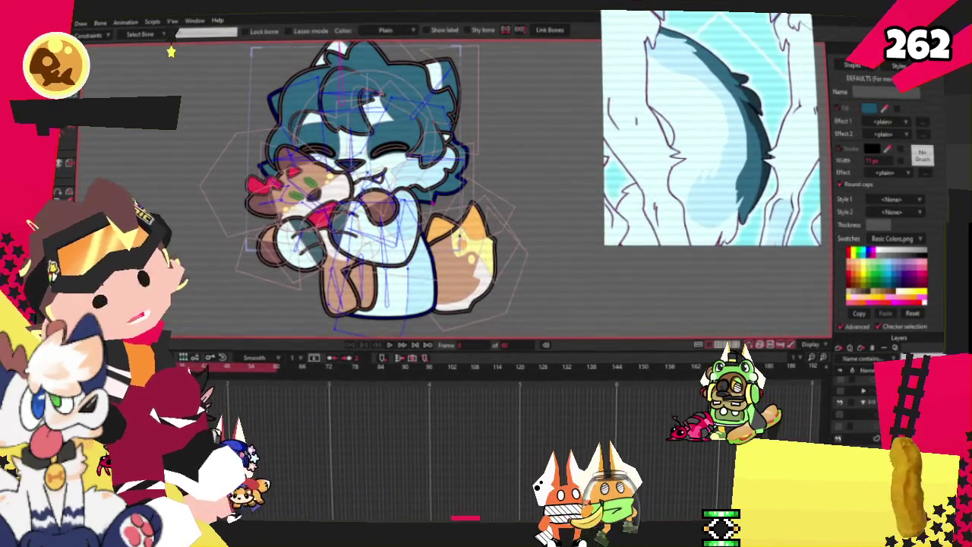
{"action": "scroll", "coordinate": [454, 234], "scroll_direction": "up", "scroll_amount": 2}
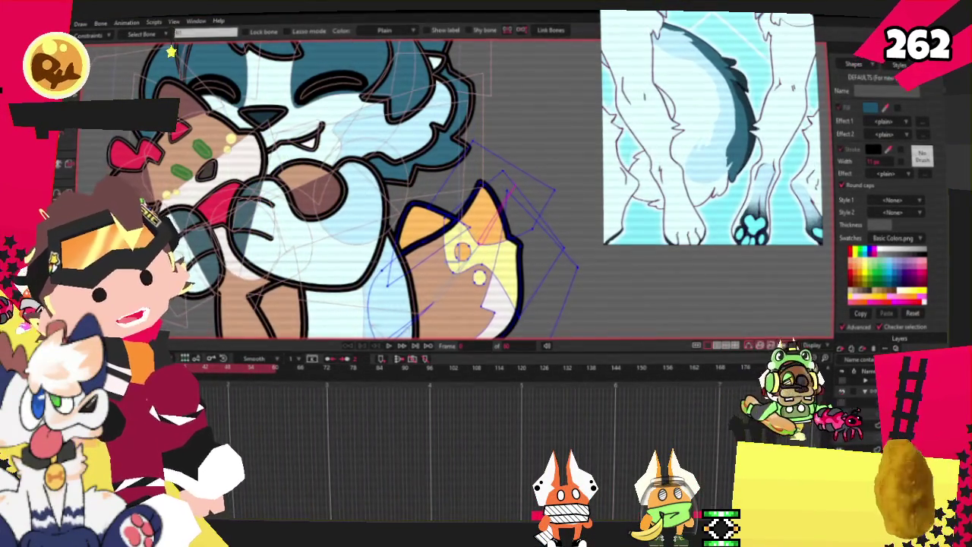
{"action": "left_click", "coordinate": [454, 257], "text": "ctrl+alt"}
{"action": "left_click", "coordinate": [487, 234]}
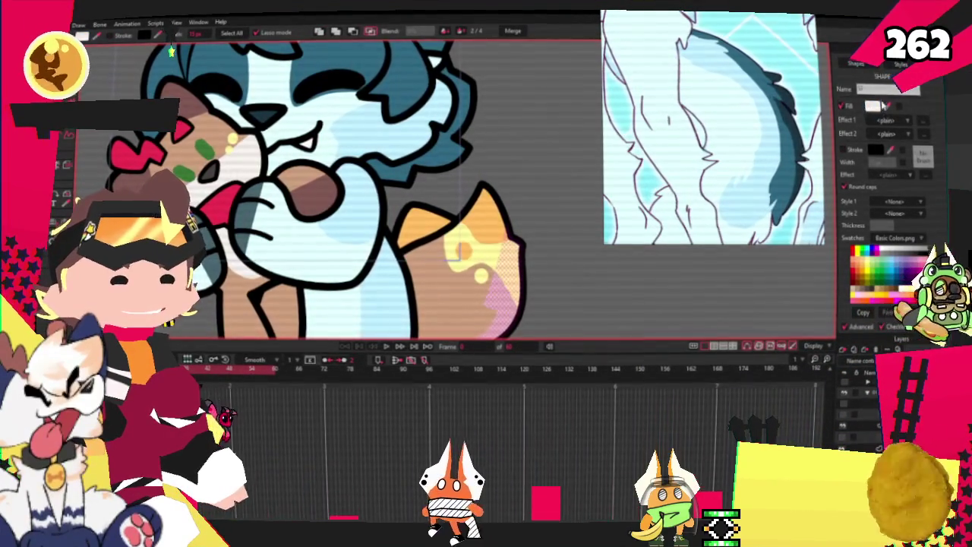
- Recolour the pink tail-tip patch pale yellow and select all points of the orange marking
{"action": "left_click", "coordinate": [448, 300]}
{"action": "left_click", "coordinate": [448, 301]}
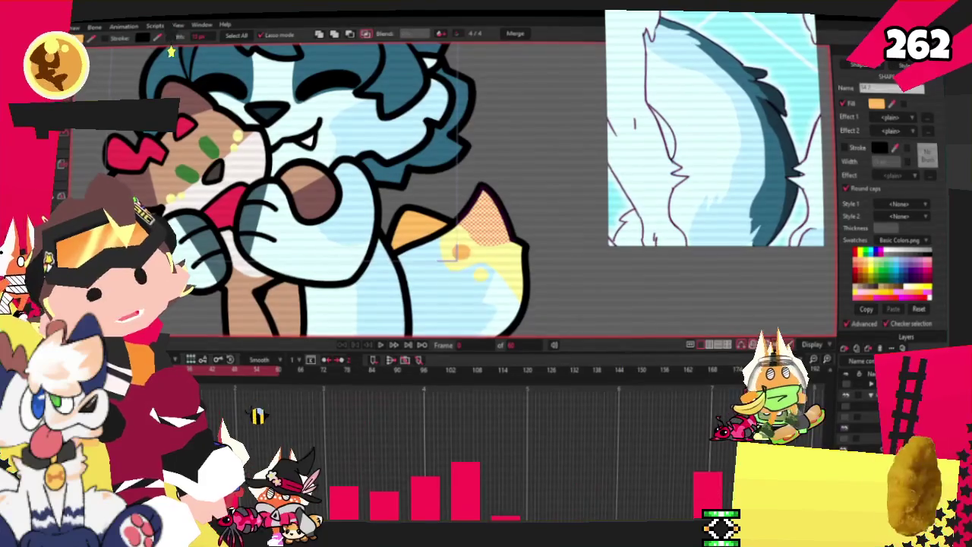
{"action": "key", "text": "ctrl+a"}
{"action": "key", "text": "t"}
{"action": "key", "text": "g"}
{"action": "scroll", "coordinate": [427, 139], "scroll_direction": "up", "scroll_amount": 2}
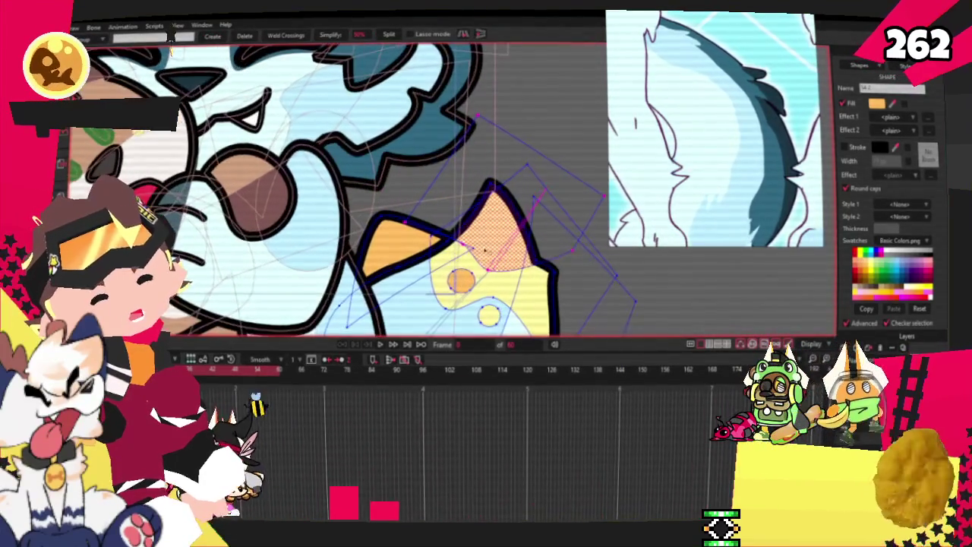
- Select all points of the orange marking and rotate them upward
{"action": "scroll", "coordinate": [427, 139], "scroll_direction": "up", "scroll_amount": 2}
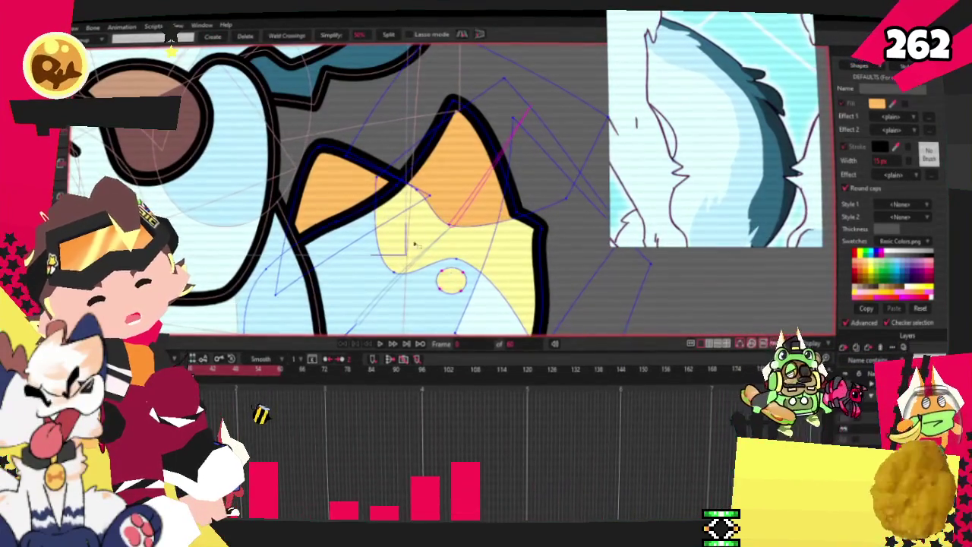
{"action": "scroll", "coordinate": [384, 154], "scroll_direction": "down", "scroll_amount": 3}
{"action": "scroll", "coordinate": [385, 154], "scroll_direction": "up", "scroll_amount": 2}
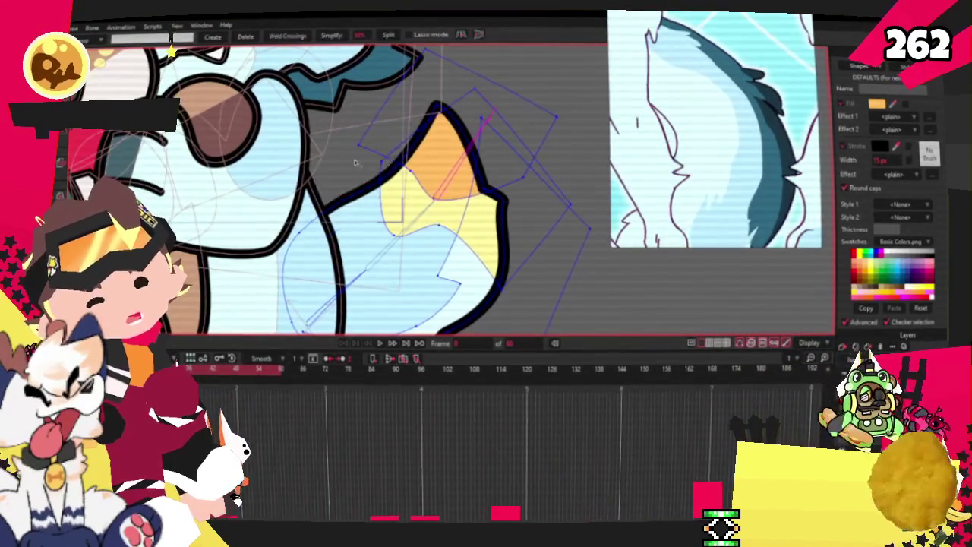
{"action": "key", "text": "ctrl+a"}
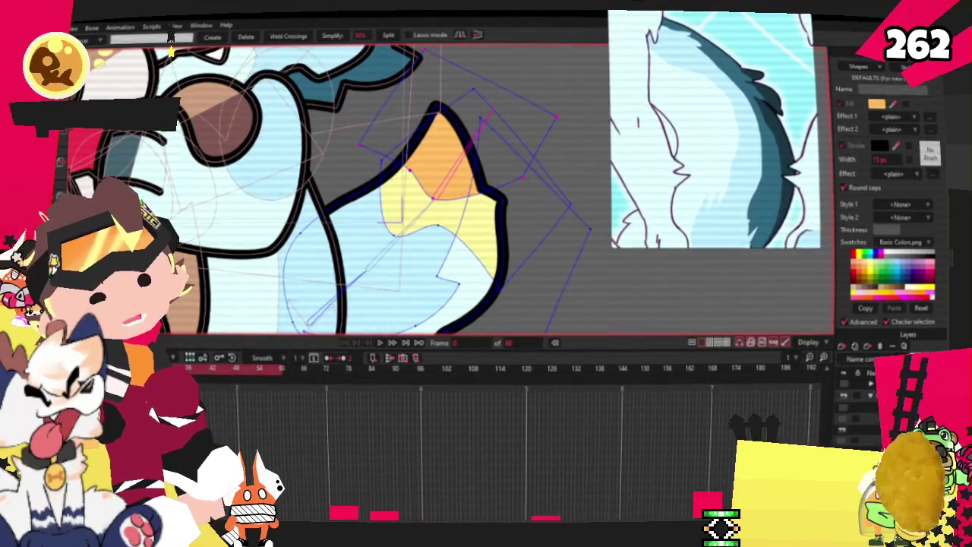
{"action": "scroll", "coordinate": [380, 159], "scroll_direction": "up", "scroll_amount": 1}
{"action": "scroll", "coordinate": [537, 166], "scroll_direction": "down", "scroll_amount": 1}
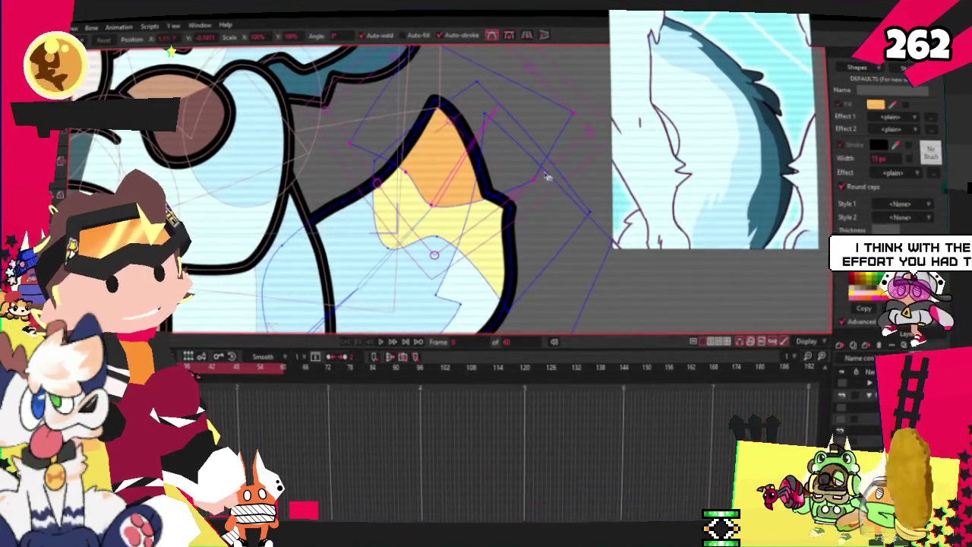
{"action": "mouse_move", "coordinate": [582, 162]}
{"action": "left_mouse_down"}
{"action": "mouse_move", "coordinate": [559, 79]}
{"action": "mouse_move", "coordinate": [537, 83]}
{"action": "left_mouse_up"}
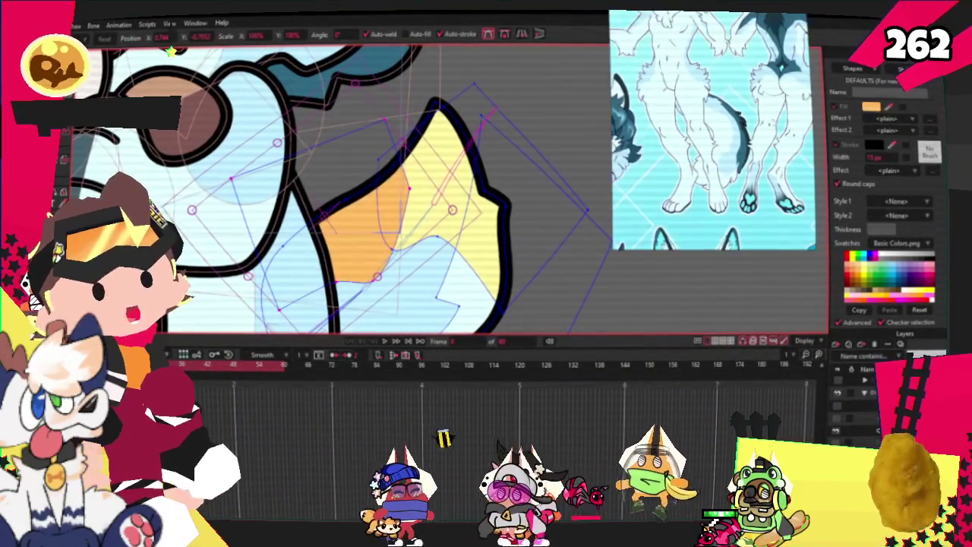
{"action": "left_click", "coordinate": [448, 213]}
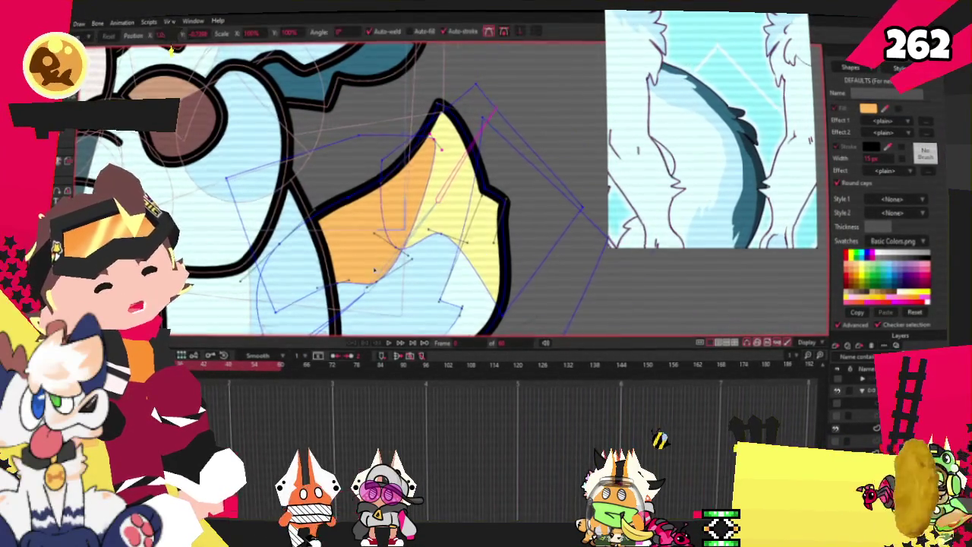
- Move a vertex and pull the top control point up-left to widen the yellow area
{"action": "scroll", "coordinate": [375, 269], "scroll_direction": "up", "scroll_amount": 2}
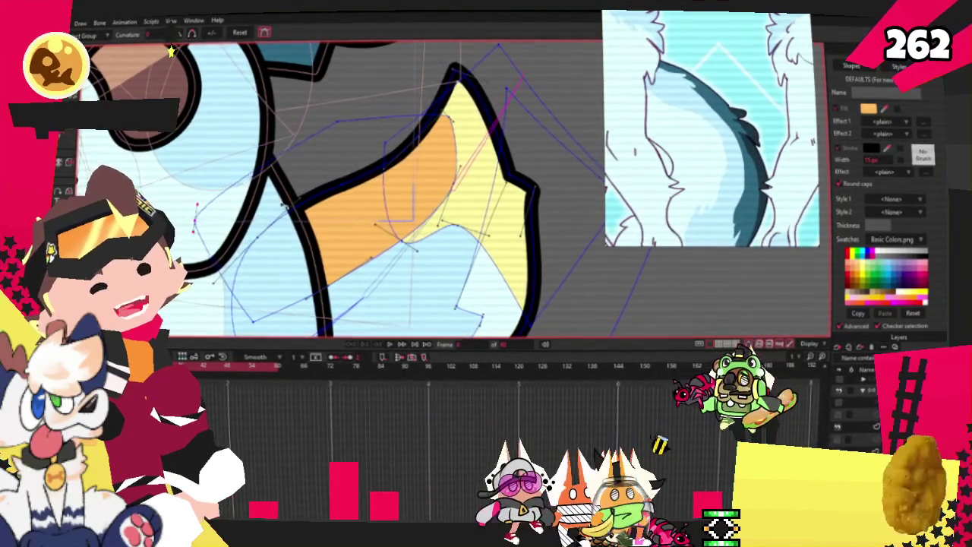
{"action": "key", "text": "c"}
{"action": "scroll", "coordinate": [325, 169], "scroll_direction": "down", "scroll_amount": 1}
{"action": "key", "text": "t"}
{"action": "scroll", "coordinate": [449, 204], "scroll_direction": "up", "scroll_amount": 1}
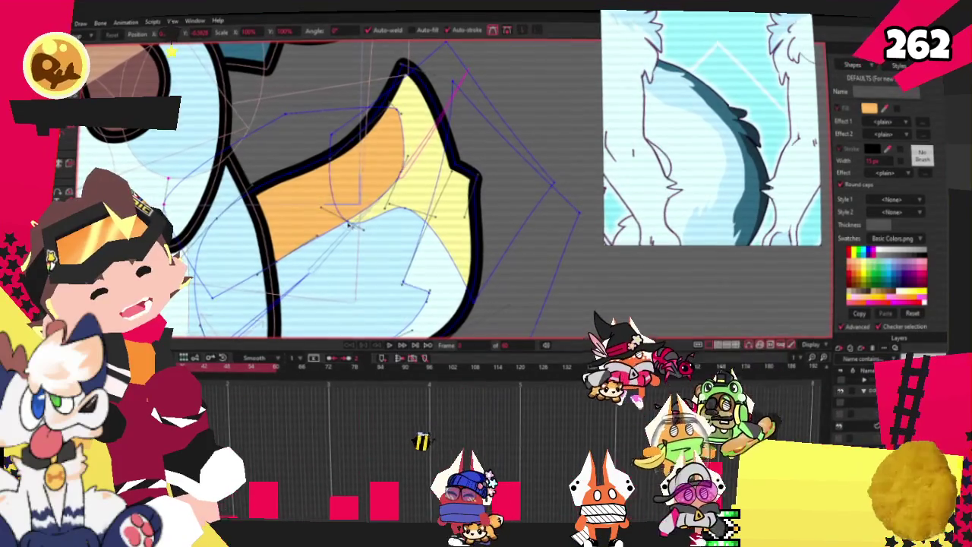
{"action": "mouse_move", "coordinate": [406, 216]}
{"action": "left_mouse_down"}
{"action": "mouse_move", "coordinate": [435, 221]}
{"action": "mouse_move", "coordinate": [495, 139]}
{"action": "left_mouse_up"}
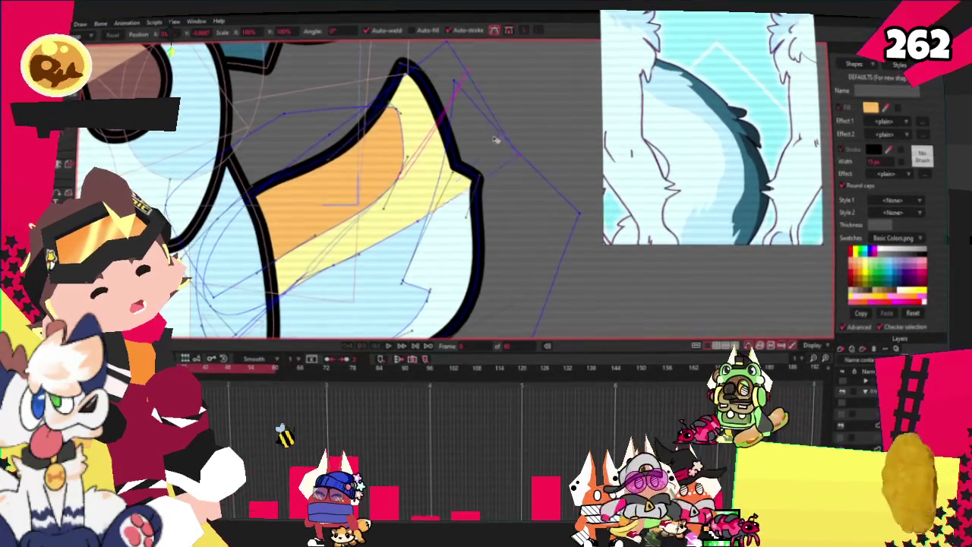
{"action": "left_click_drag", "start_coordinate": [452, 67], "coordinate": [400, 38]}
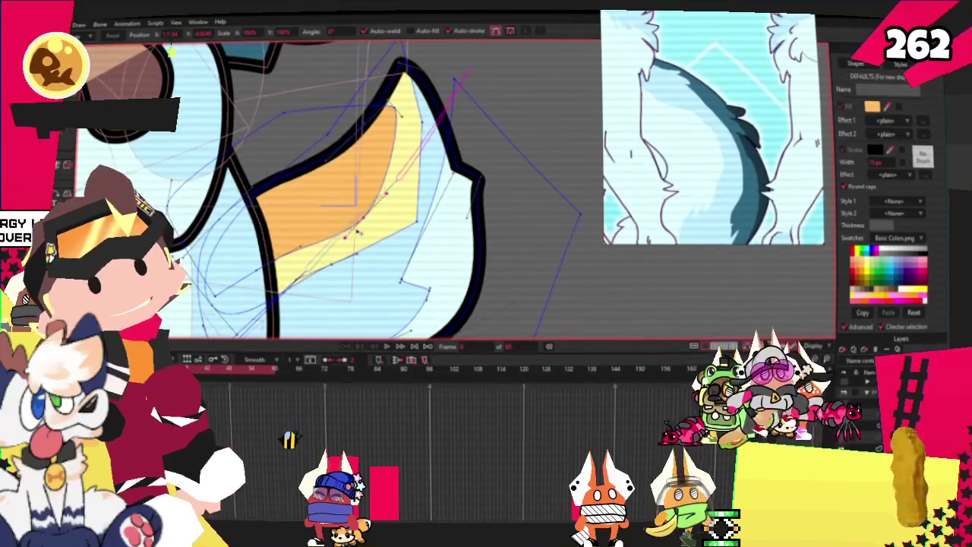
{"action": "scroll", "coordinate": [341, 226], "scroll_direction": "up", "scroll_amount": 2}
{"action": "scroll", "coordinate": [266, 269], "scroll_direction": "up", "scroll_amount": 2}
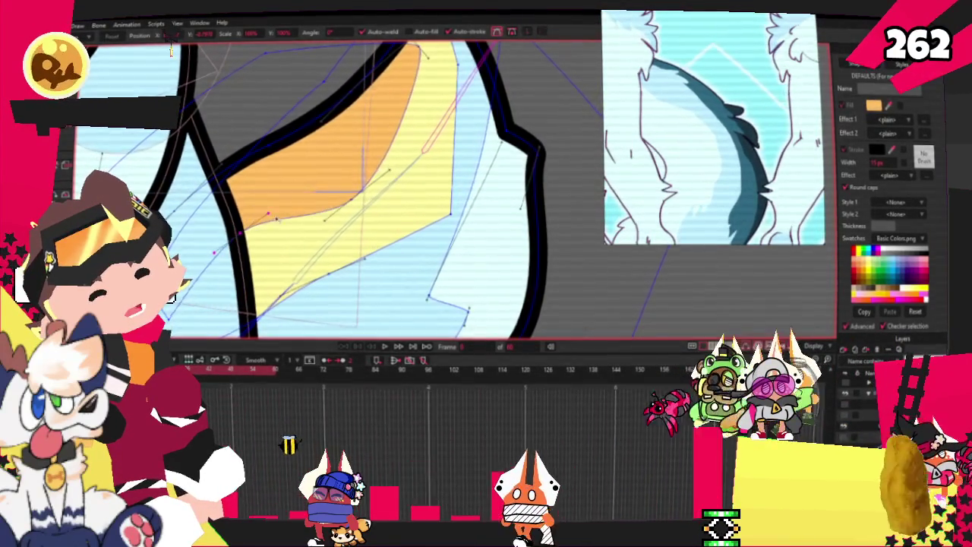
{"action": "scroll", "coordinate": [283, 184], "scroll_direction": "down", "scroll_amount": 2}
{"action": "key", "text": "q"}
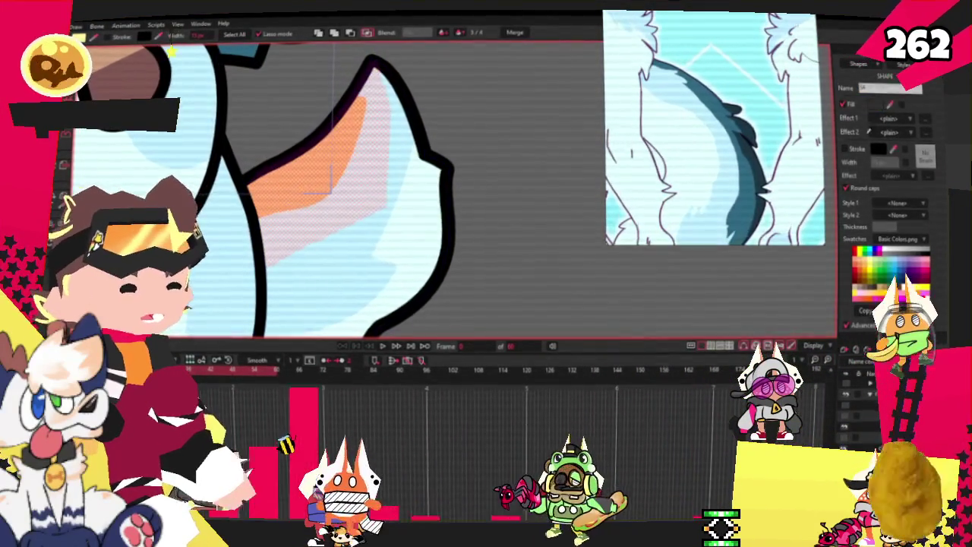
- Select points on the dark blue tail marking for reshaping
{"action": "scroll", "coordinate": [460, 220], "scroll_direction": "up", "scroll_amount": 2}
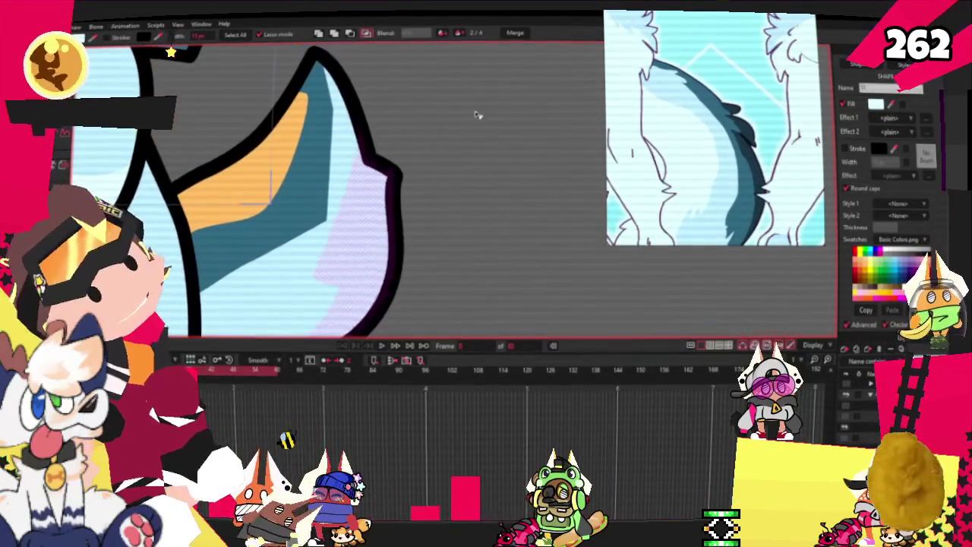
{"action": "key", "text": "c"}
{"action": "scroll", "coordinate": [354, 228], "scroll_direction": "up", "scroll_amount": 3}
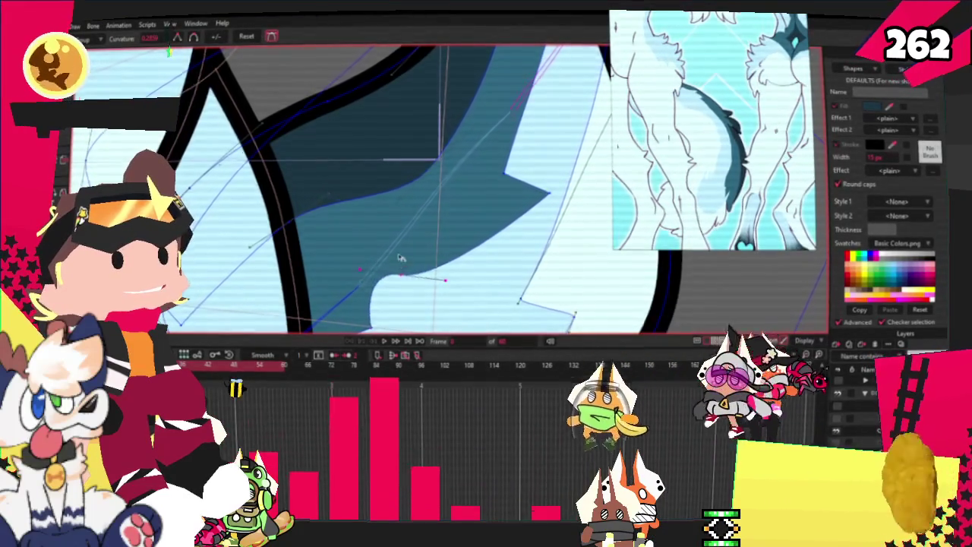
{"action": "scroll", "coordinate": [472, 222], "scroll_direction": "down", "scroll_amount": 2}
{"action": "scroll", "coordinate": [564, 252], "scroll_direction": "up", "scroll_amount": 2}
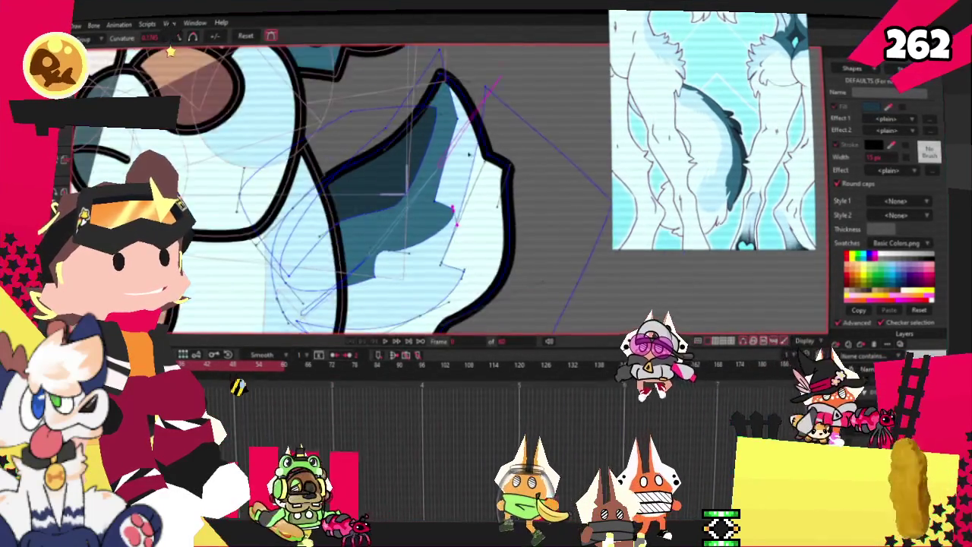
{"action": "scroll", "coordinate": [577, 213], "scroll_direction": "down", "scroll_amount": 2}
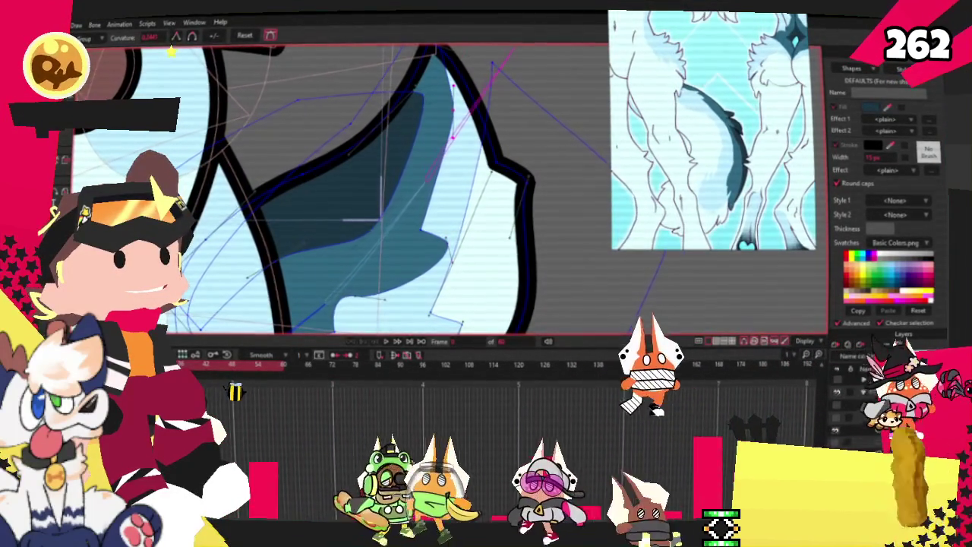
{"action": "key", "text": "t"}
{"action": "scroll", "coordinate": [368, 192], "scroll_direction": "down", "scroll_amount": 1}
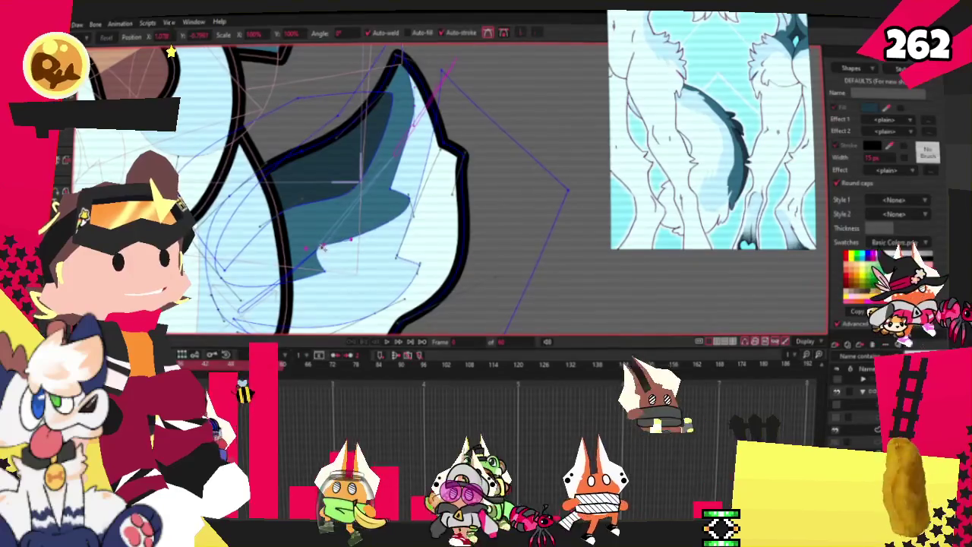
{"action": "left_click", "coordinate": [315, 245]}
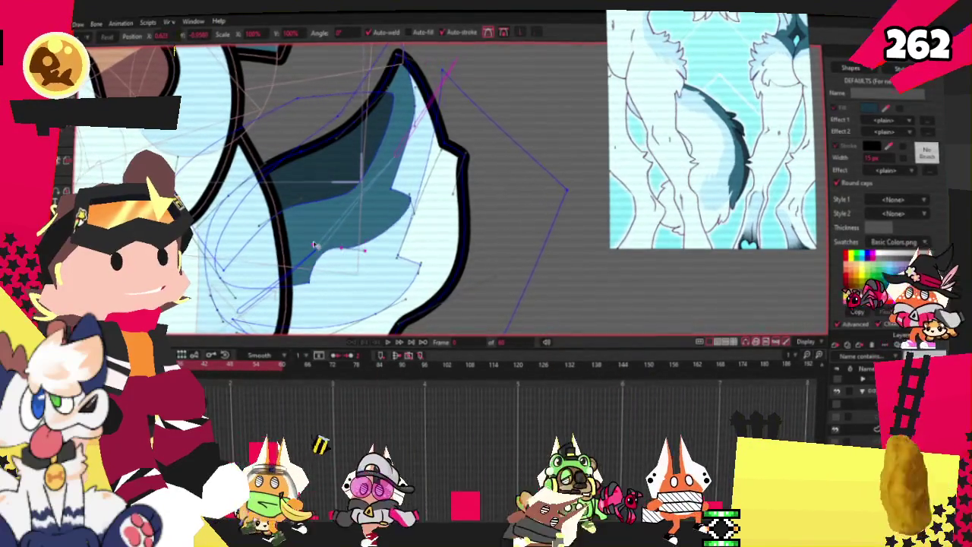
{"action": "scroll", "coordinate": [311, 264], "scroll_direction": "up", "scroll_amount": 1}
{"action": "key", "text": "c"}
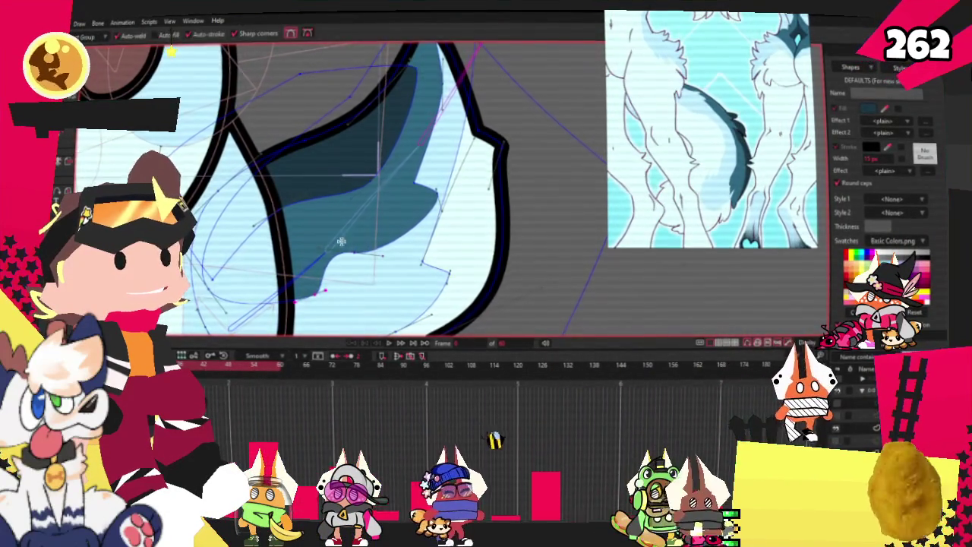
{"action": "scroll", "coordinate": [341, 242], "scroll_direction": "up", "scroll_amount": 1}
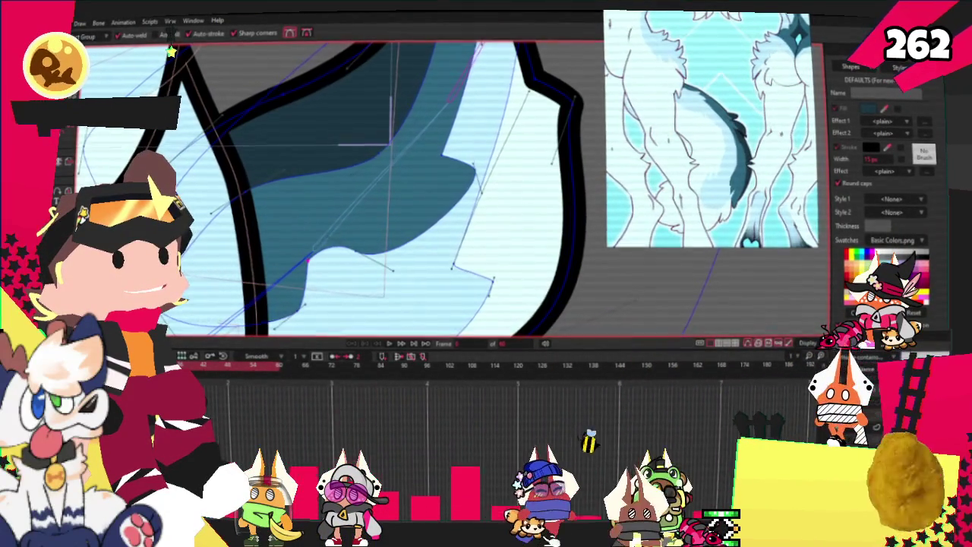
{"action": "key", "text": "t"}
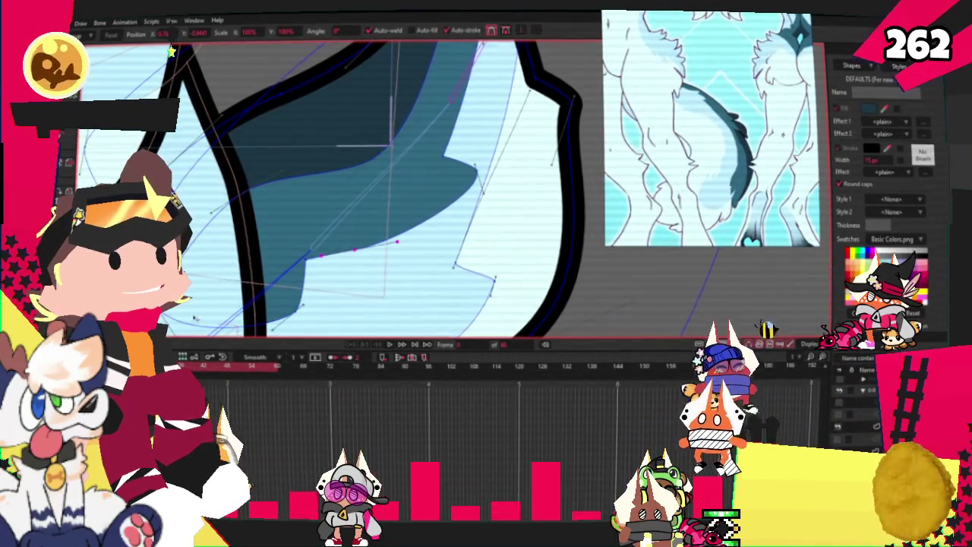
- Move a node on the blue marking's edge and push its left side further left
{"action": "scroll", "coordinate": [323, 216], "scroll_direction": "down", "scroll_amount": 2}
{"action": "scroll", "coordinate": [323, 216], "scroll_direction": "up", "scroll_amount": 1}
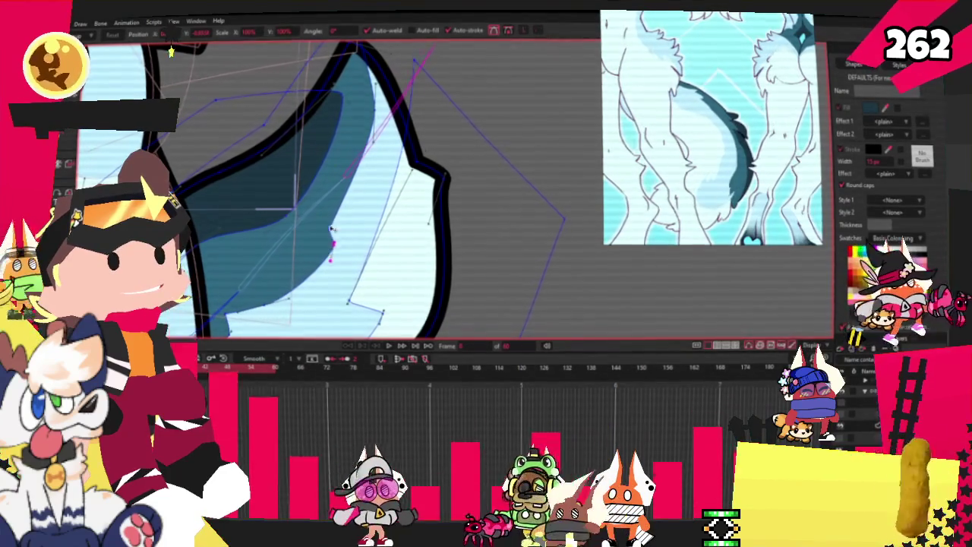
{"action": "scroll", "coordinate": [369, 146], "scroll_direction": "down", "scroll_amount": 3}
{"action": "scroll", "coordinate": [369, 146], "scroll_direction": "up", "scroll_amount": 3}
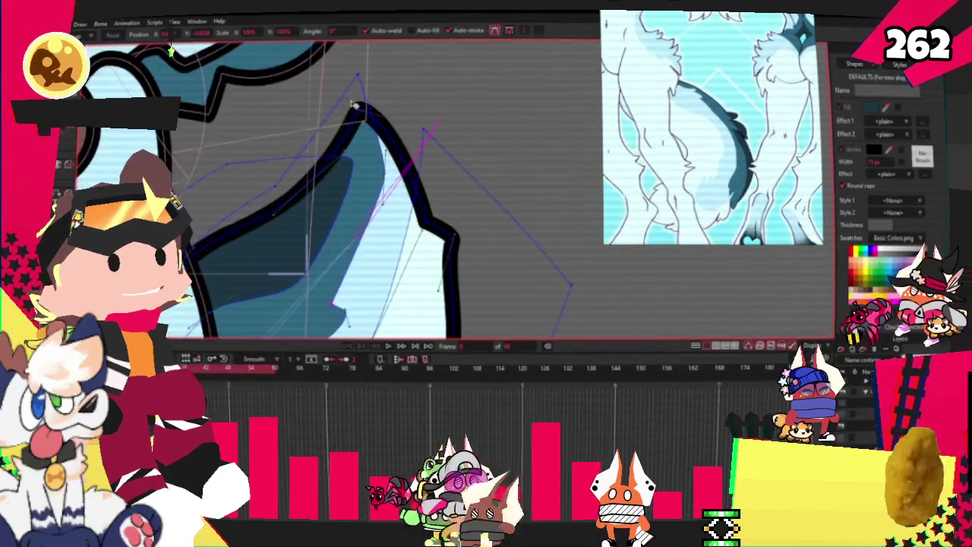
{"action": "left_click_drag", "start_coordinate": [348, 250], "coordinate": [351, 212]}
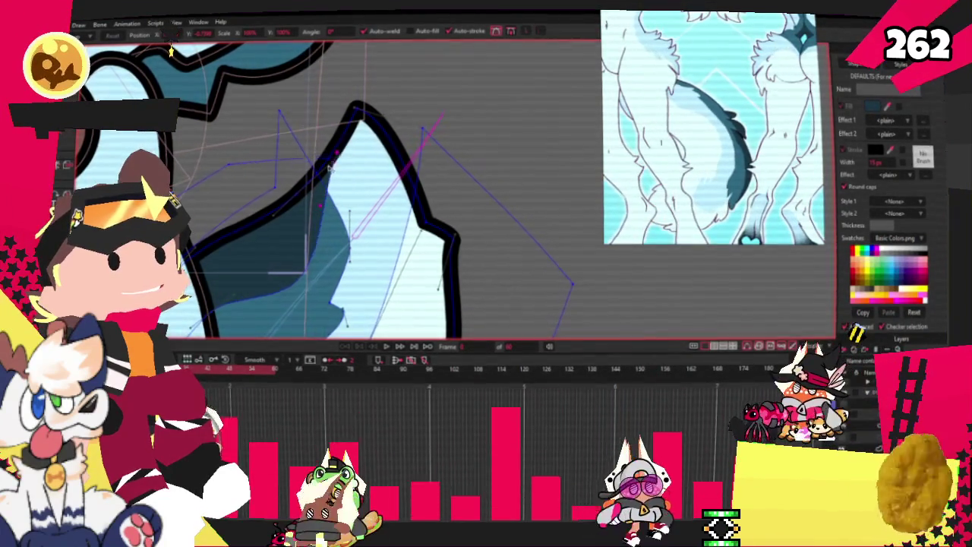
{"action": "left_click_drag", "start_coordinate": [363, 183], "coordinate": [297, 131]}
{"action": "scroll", "coordinate": [317, 110], "scroll_direction": "up", "scroll_amount": 2}
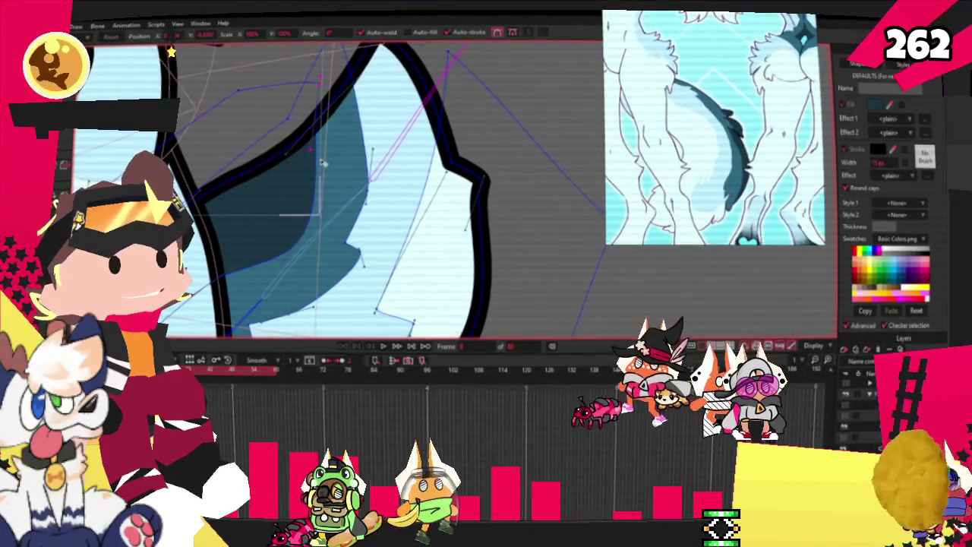
{"action": "scroll", "coordinate": [417, 193], "scroll_direction": "down", "scroll_amount": 2}
- Bend the curves along the shape's left side up into a new peak
{"action": "key", "text": "a"}
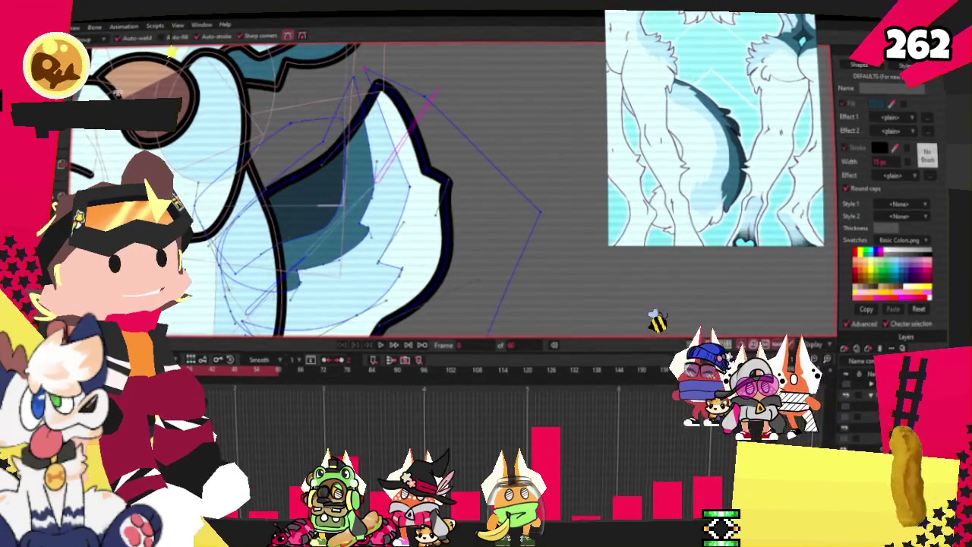
{"action": "key", "text": "c"}
{"action": "scroll", "coordinate": [304, 190], "scroll_direction": "up", "scroll_amount": 1}
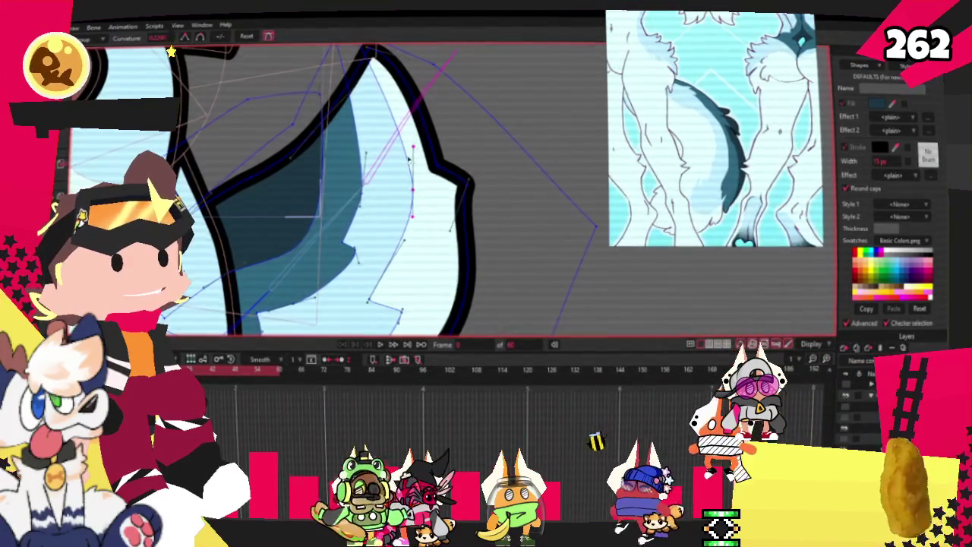
{"action": "scroll", "coordinate": [409, 159], "scroll_direction": "down", "scroll_amount": 2}
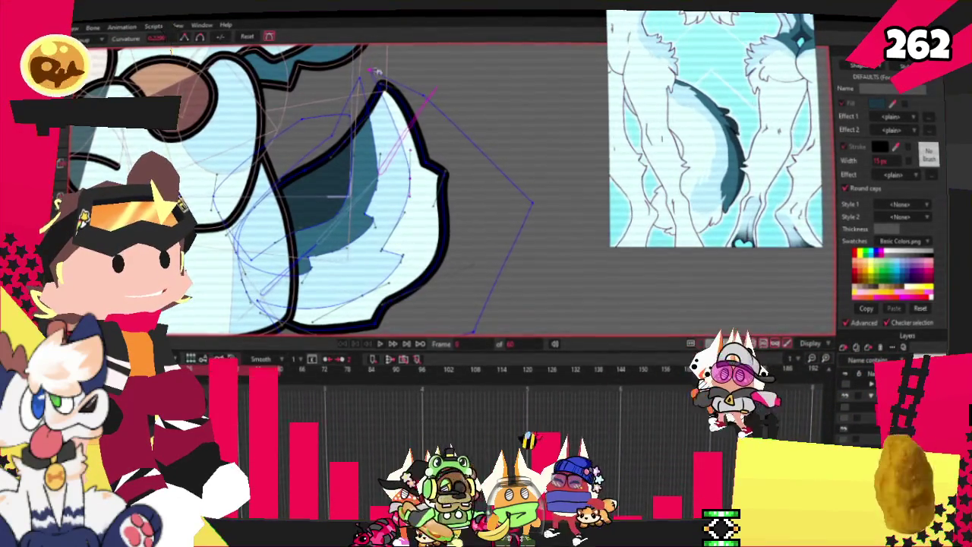
{"action": "scroll", "coordinate": [375, 71], "scroll_direction": "up", "scroll_amount": 2}
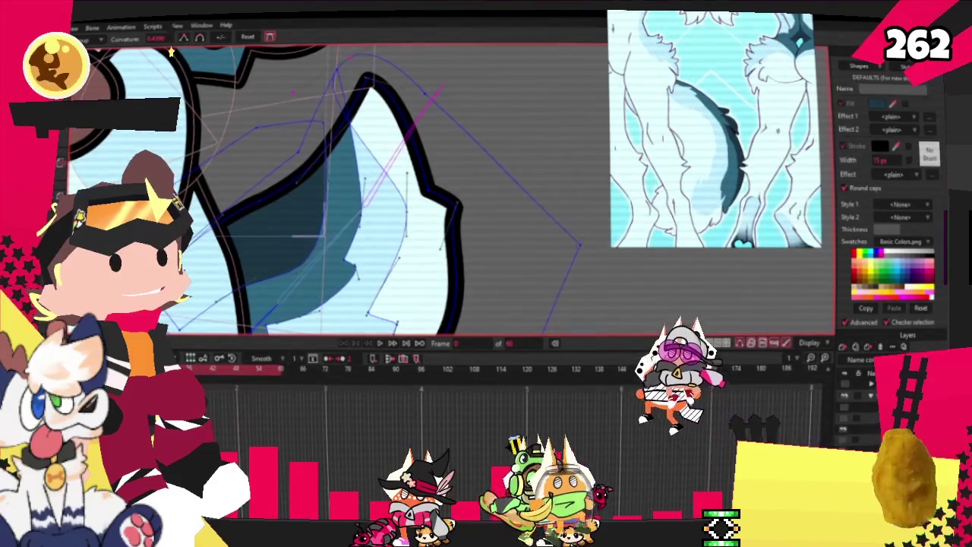
{"action": "key", "text": "t"}
{"action": "scroll", "coordinate": [305, 86], "scroll_direction": "up", "scroll_amount": 1}
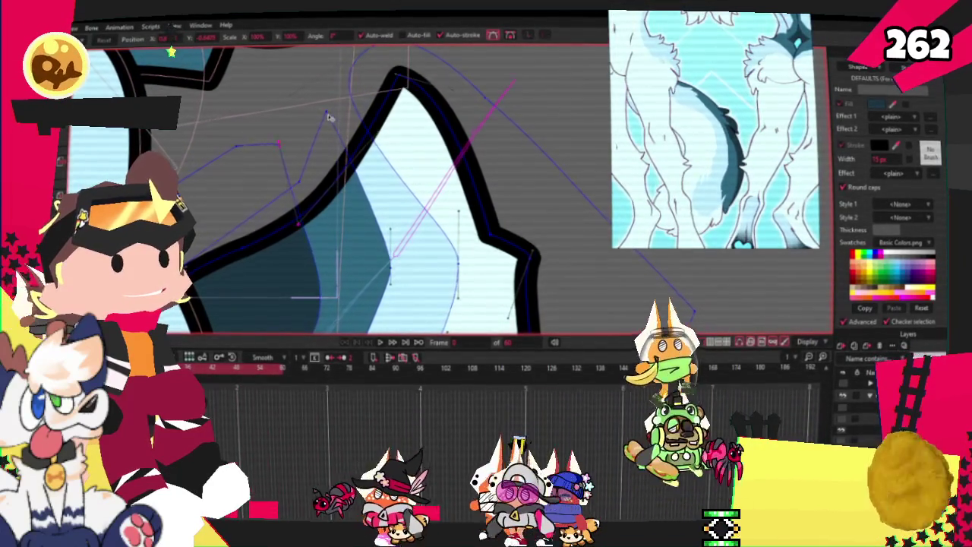
{"action": "key", "text": "c"}
{"action": "scroll", "coordinate": [327, 116], "scroll_direction": "up", "scroll_amount": 1}
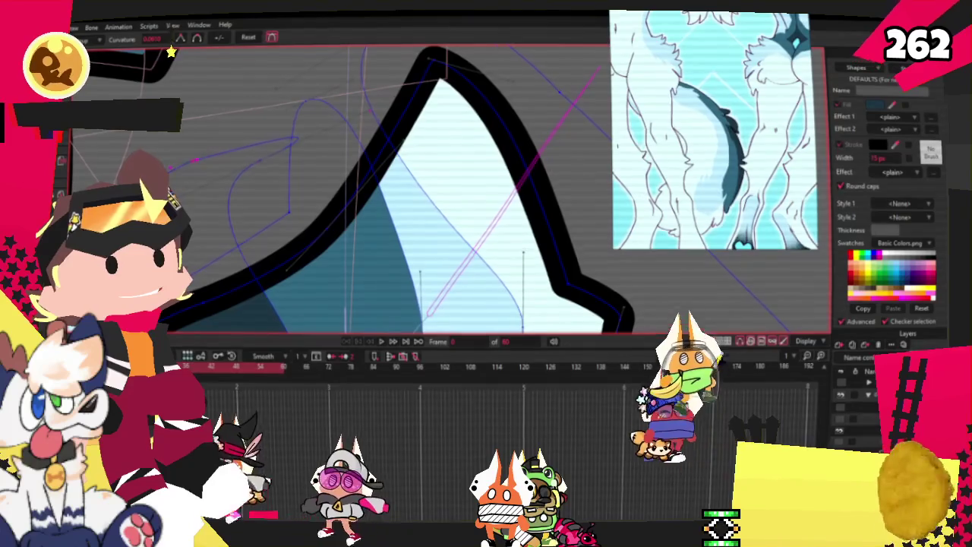
{"action": "left_click_drag", "start_coordinate": [321, 221], "coordinate": [341, 99]}
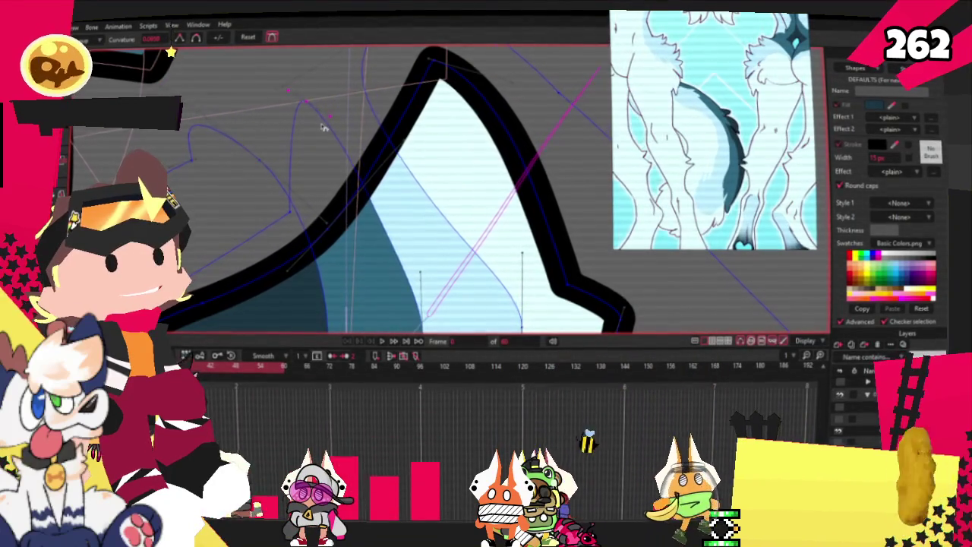
{"action": "left_click_drag", "start_coordinate": [313, 132], "coordinate": [218, 92]}
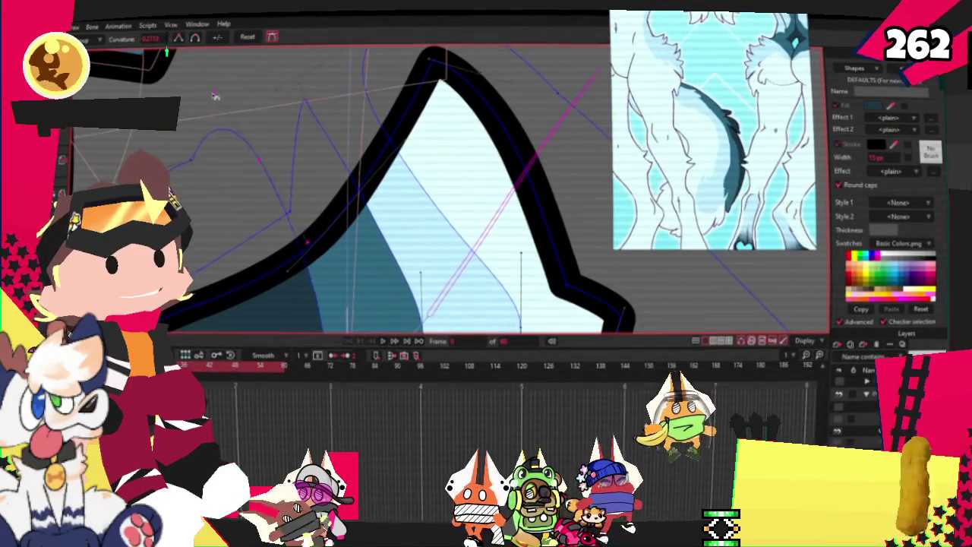
{"action": "scroll", "coordinate": [228, 122], "scroll_direction": "down", "scroll_amount": 5}
{"action": "scroll", "coordinate": [289, 241], "scroll_direction": "up", "scroll_amount": 2}
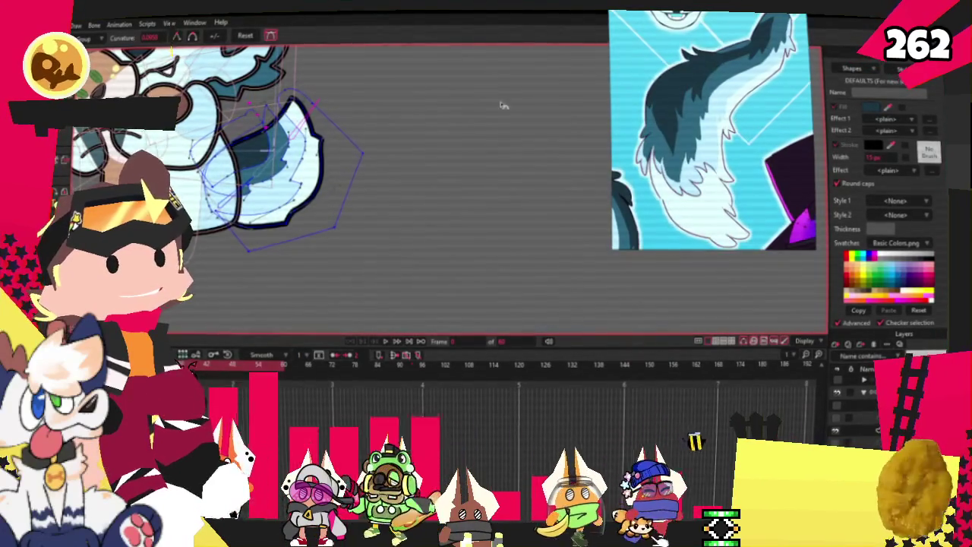
{"action": "scroll", "coordinate": [469, 243], "scroll_direction": "down", "scroll_amount": 3}
{"action": "scroll", "coordinate": [469, 243], "scroll_direction": "up", "scroll_amount": 3}
{"action": "scroll", "coordinate": [469, 243], "scroll_direction": "up", "scroll_amount": 2}
{"action": "scroll", "coordinate": [304, 190], "scroll_direction": "up", "scroll_amount": 2}
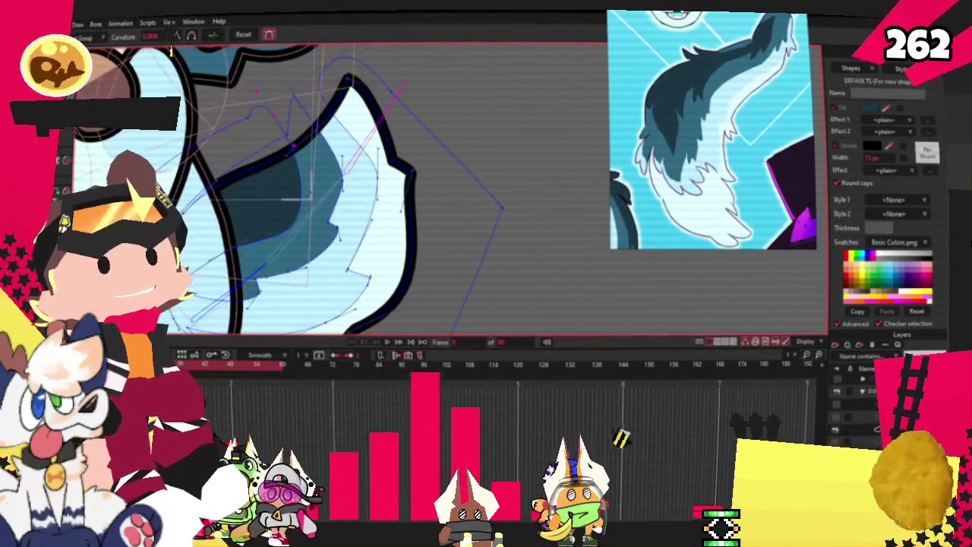
{"action": "mouse_move", "coordinate": [376, 111]}
{"action": "left_mouse_down"}
{"action": "mouse_move", "coordinate": [391, 43]}
{"action": "mouse_move", "coordinate": [420, 34]}
{"action": "left_mouse_up"}
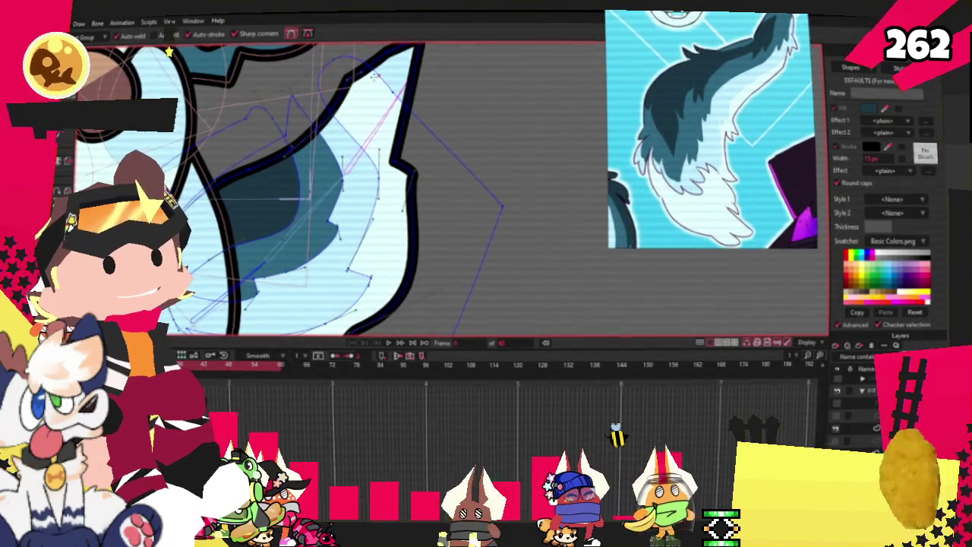
{"action": "scroll", "coordinate": [374, 76], "scroll_direction": "down", "scroll_amount": 2}
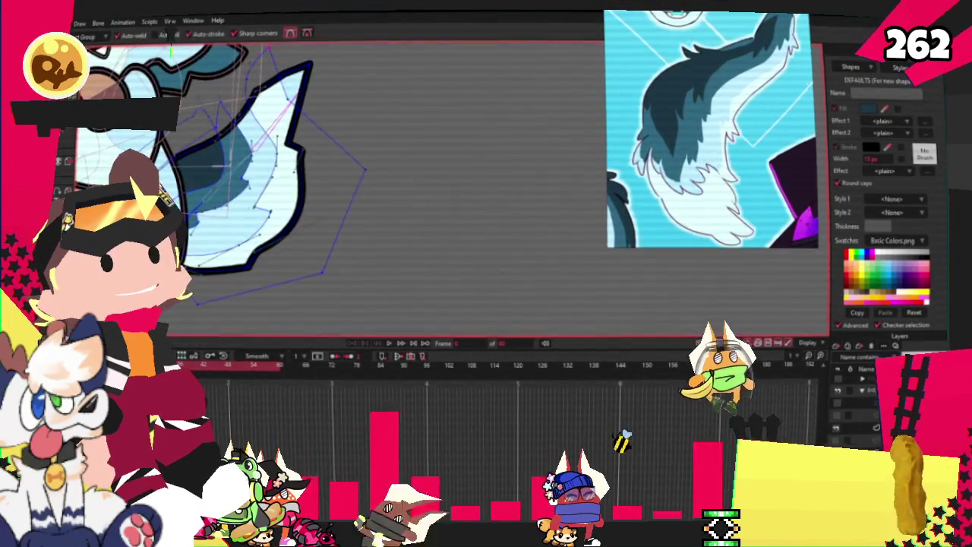
{"action": "scroll", "coordinate": [266, 66], "scroll_direction": "down", "scroll_amount": 1}
{"action": "key", "text": "t"}
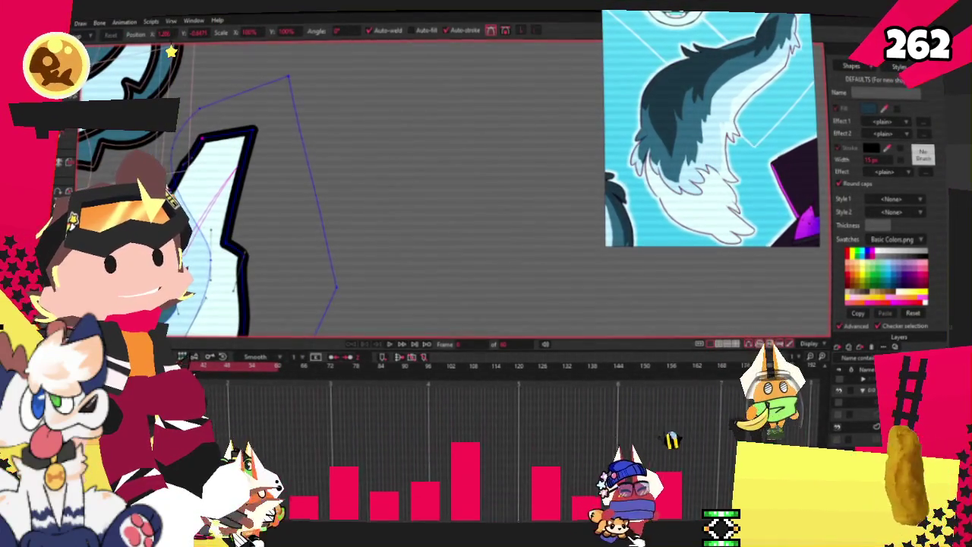
{"action": "key", "text": "c"}
{"action": "scroll", "coordinate": [347, 147], "scroll_direction": "up", "scroll_amount": 1}
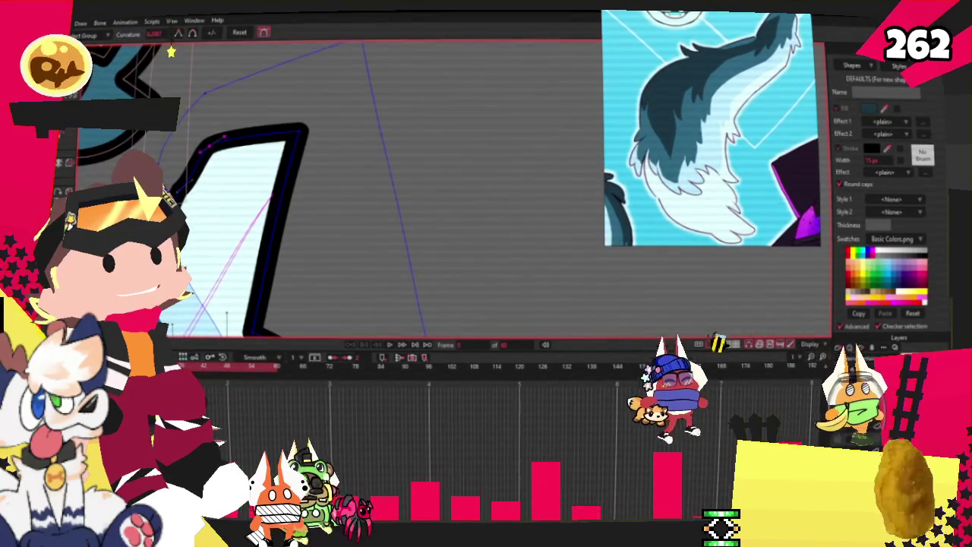
{"action": "key", "text": "t"}
{"action": "scroll", "coordinate": [206, 187], "scroll_direction": "up", "scroll_amount": 2}
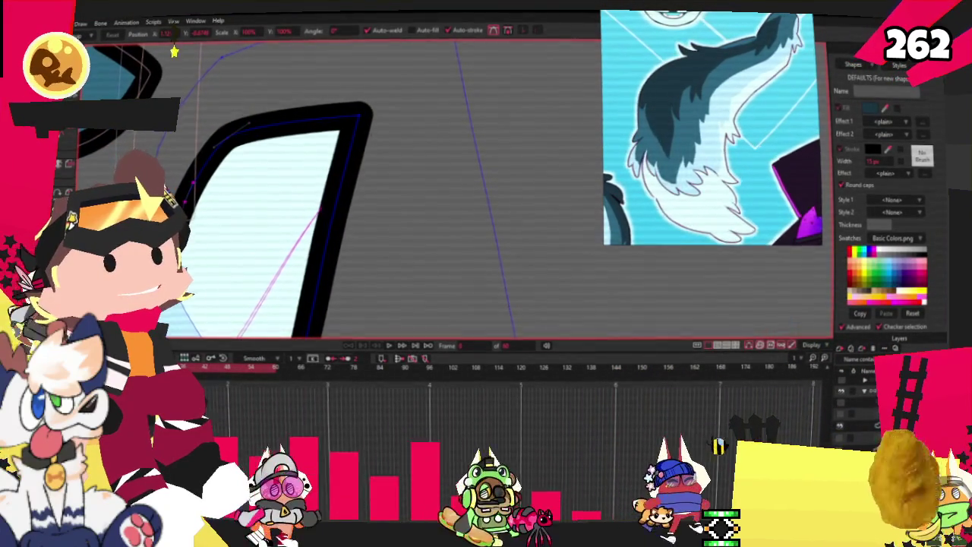
{"action": "scroll", "coordinate": [262, 218], "scroll_direction": "down", "scroll_amount": 2}
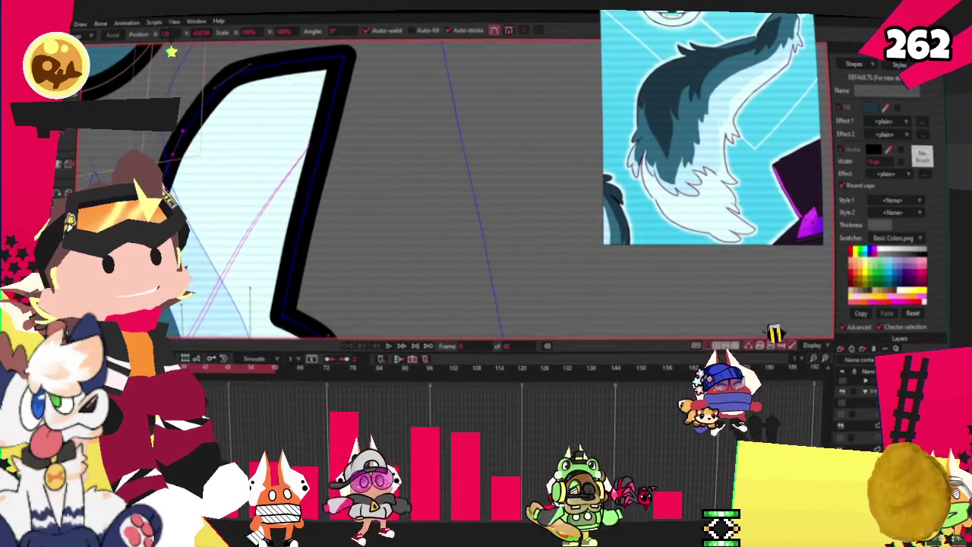
{"action": "scroll", "coordinate": [281, 119], "scroll_direction": "up", "scroll_amount": 2}
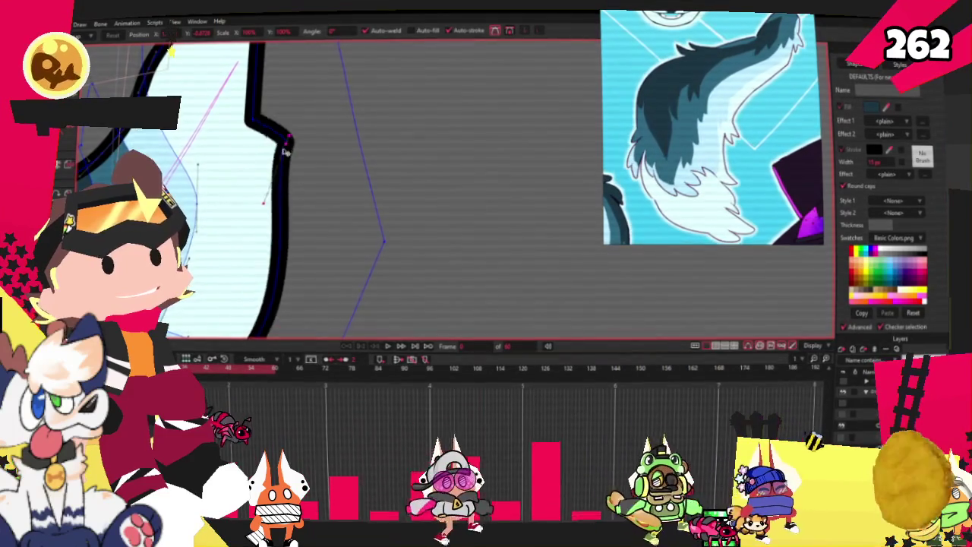
{"action": "scroll", "coordinate": [261, 114], "scroll_direction": "down", "scroll_amount": 2}
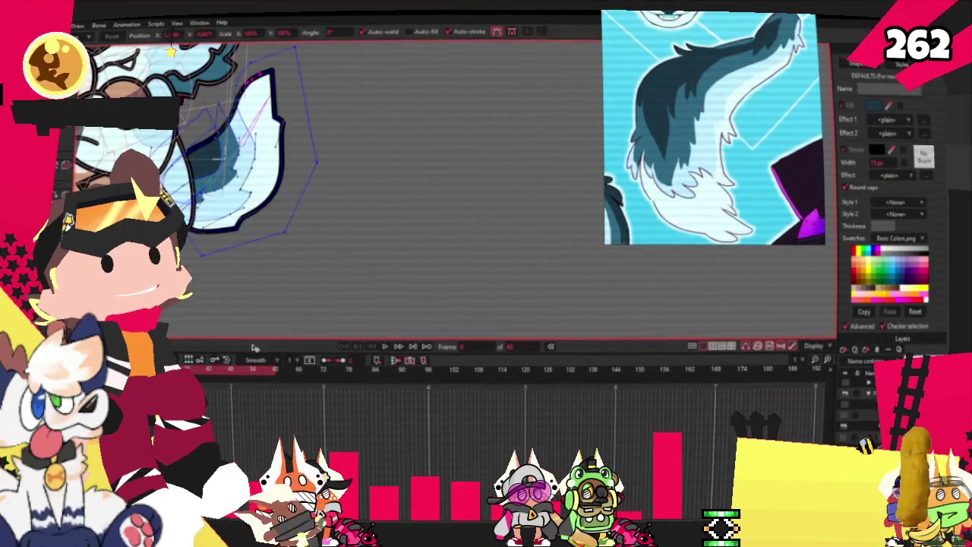
{"action": "scroll", "coordinate": [326, 228], "scroll_direction": "up", "scroll_amount": 2}
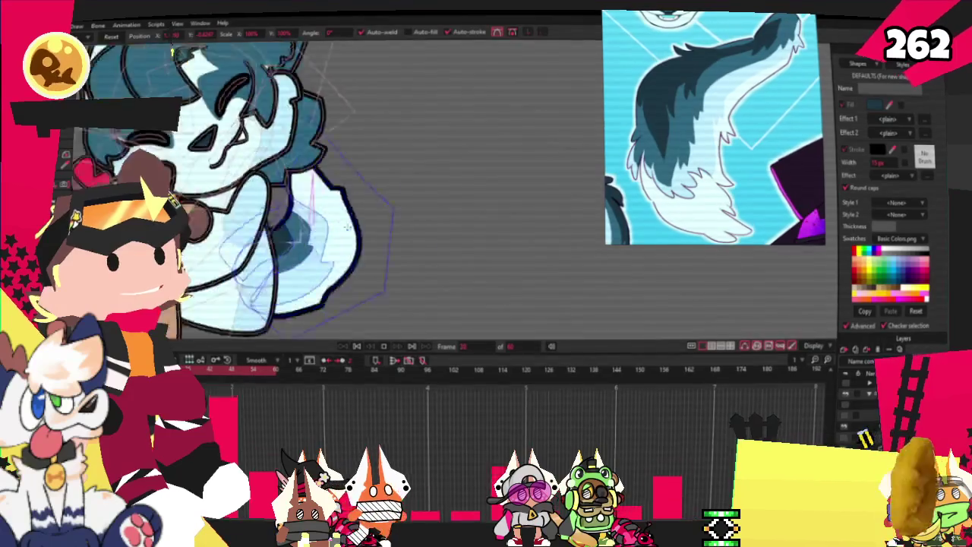
{"action": "scroll", "coordinate": [327, 228], "scroll_direction": "up", "scroll_amount": 2}
{"action": "scroll", "coordinate": [327, 228], "scroll_direction": "up", "scroll_amount": 2}
{"action": "scroll", "coordinate": [326, 228], "scroll_direction": "up", "scroll_amount": 2}
{"action": "scroll", "coordinate": [304, 212], "scroll_direction": "down", "scroll_amount": 2}
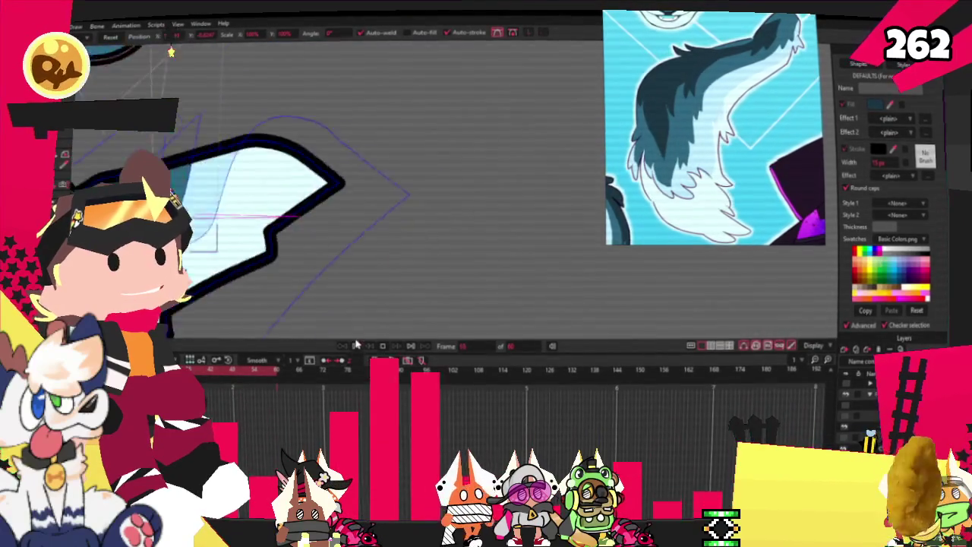
{"action": "scroll", "coordinate": [297, 215], "scroll_direction": "down", "scroll_amount": 2}
{"action": "scroll", "coordinate": [287, 215], "scroll_direction": "down", "scroll_amount": 2}
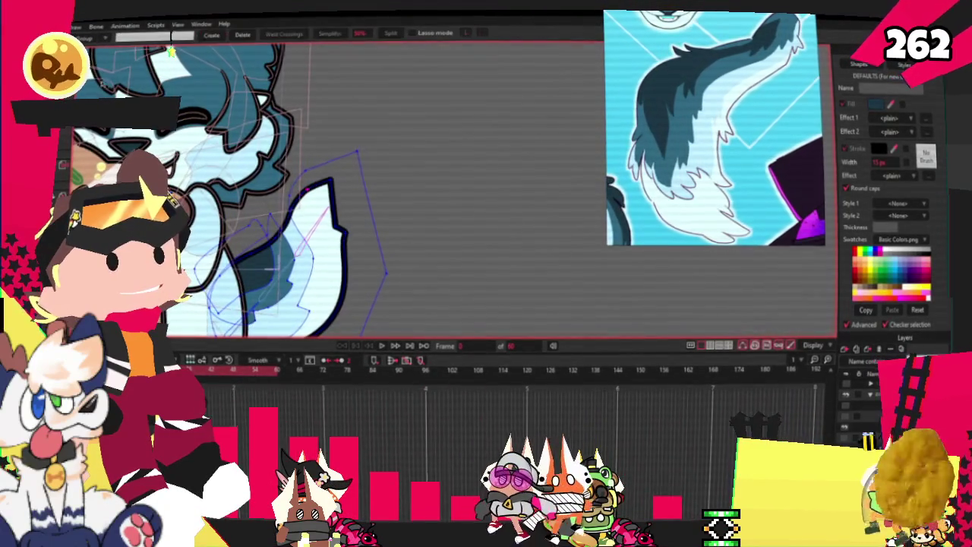
- Rotate the selected tail tuft points down and to the left
{"action": "scroll", "coordinate": [322, 207], "scroll_direction": "up", "scroll_amount": 2}
{"action": "scroll", "coordinate": [322, 207], "scroll_direction": "up", "scroll_amount": 1}
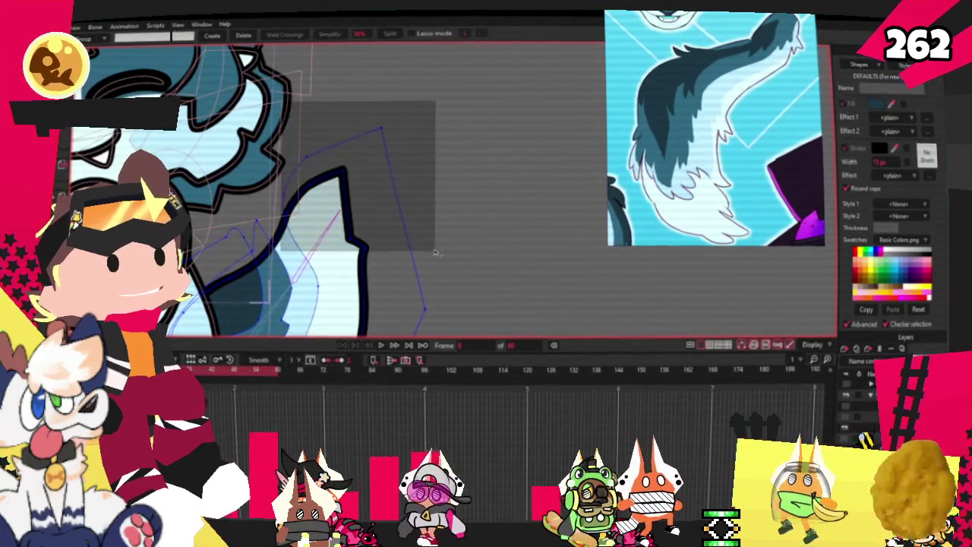
{"action": "key", "text": "t"}
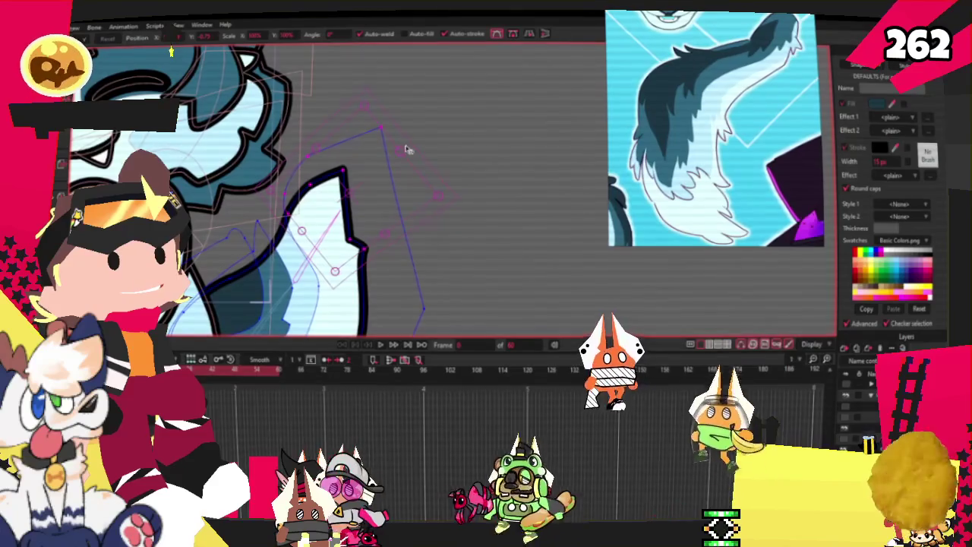
{"action": "mouse_move", "coordinate": [403, 152]}
{"action": "left_mouse_down"}
{"action": "mouse_move", "coordinate": [325, 144]}
{"action": "mouse_move", "coordinate": [299, 172]}
{"action": "mouse_move", "coordinate": [321, 201]}
{"action": "left_mouse_up"}
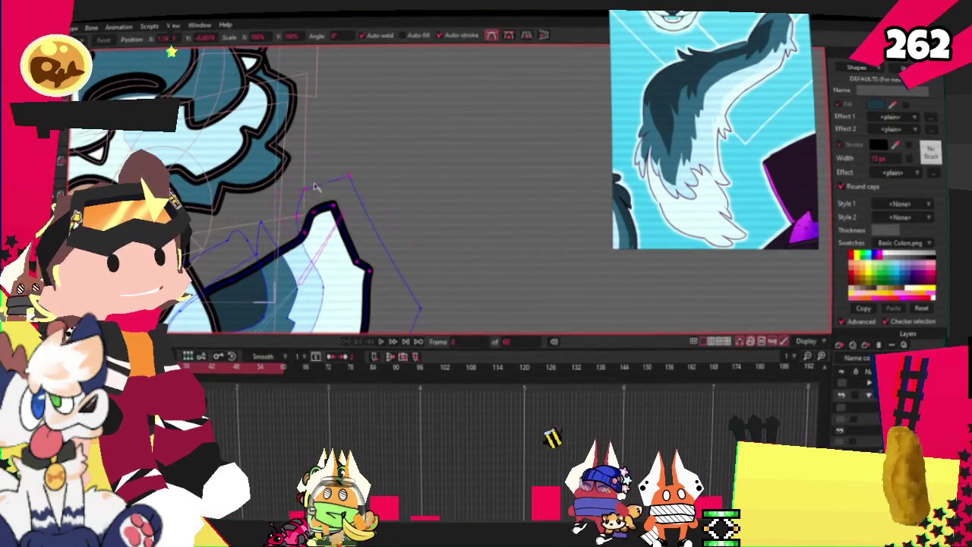
{"action": "left_click_drag", "start_coordinate": [333, 241], "coordinate": [320, 253]}
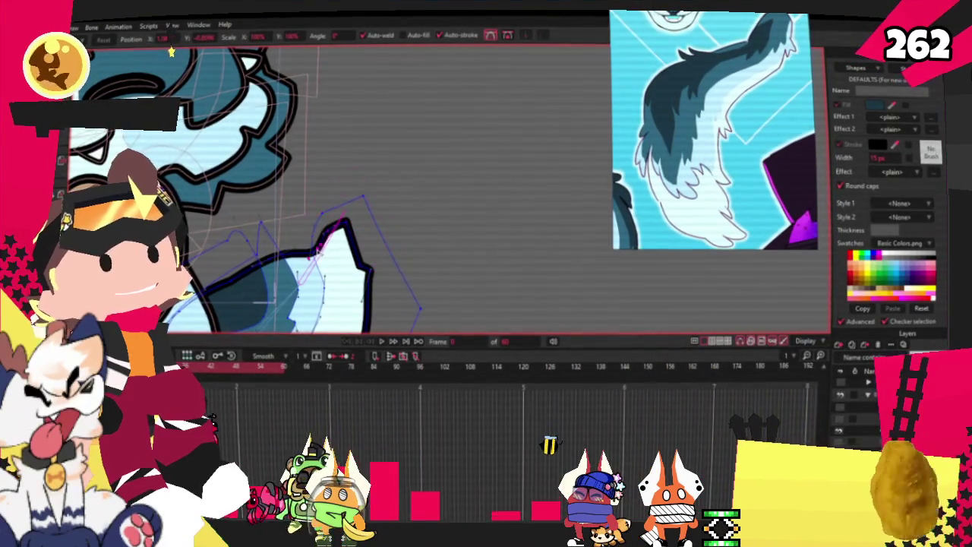
{"action": "scroll", "coordinate": [287, 238], "scroll_direction": "up", "scroll_amount": 2}
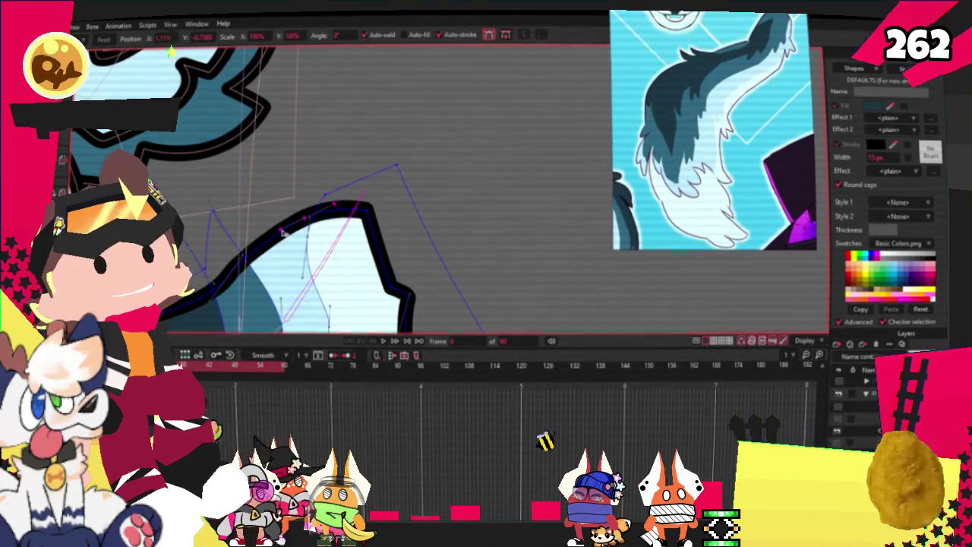
{"action": "scroll", "coordinate": [262, 236], "scroll_direction": "up", "scroll_amount": 2}
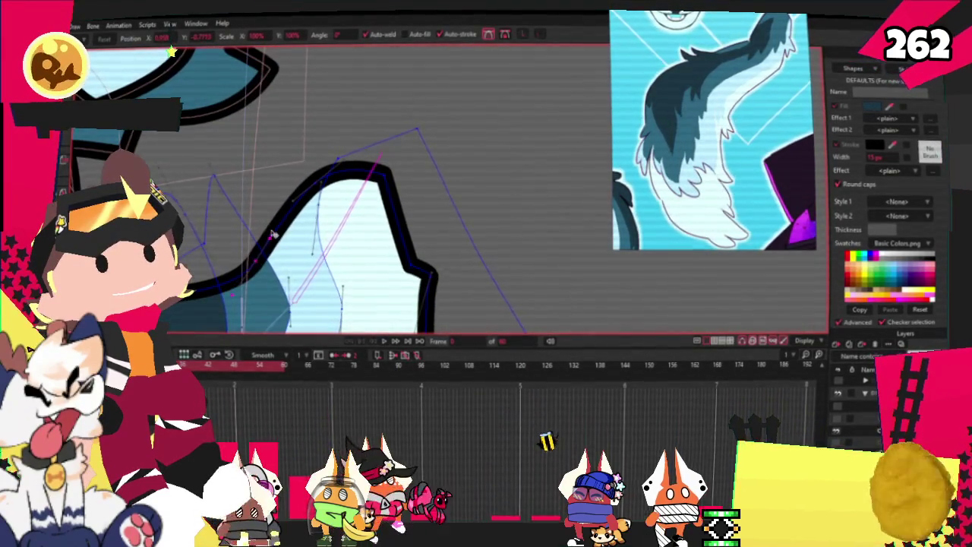
{"action": "scroll", "coordinate": [274, 224], "scroll_direction": "down", "scroll_amount": 2}
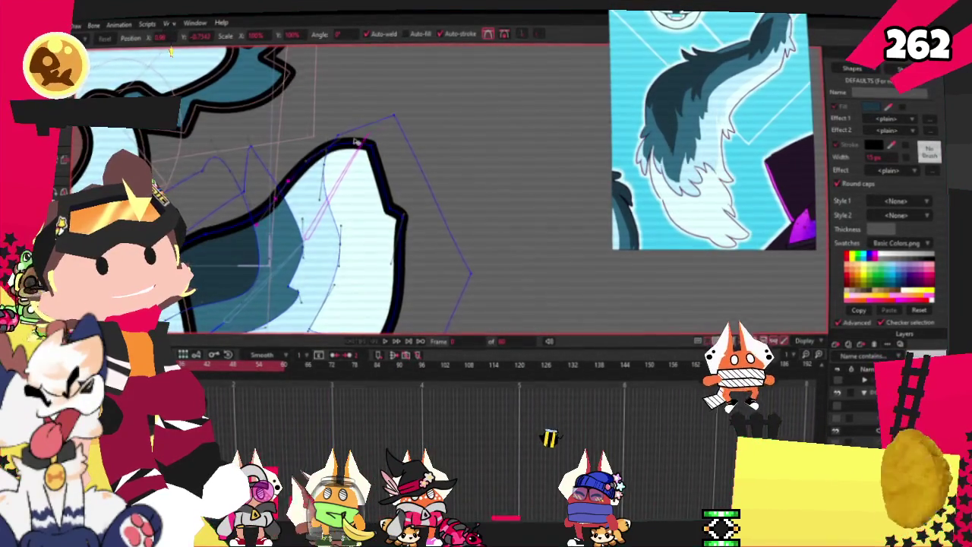
{"action": "scroll", "coordinate": [356, 141], "scroll_direction": "down", "scroll_amount": 1}
- Shift the tuft further down-left, then reshape its lower corner and inner curve points
{"action": "left_click_drag", "start_coordinate": [370, 189], "coordinate": [334, 246]}
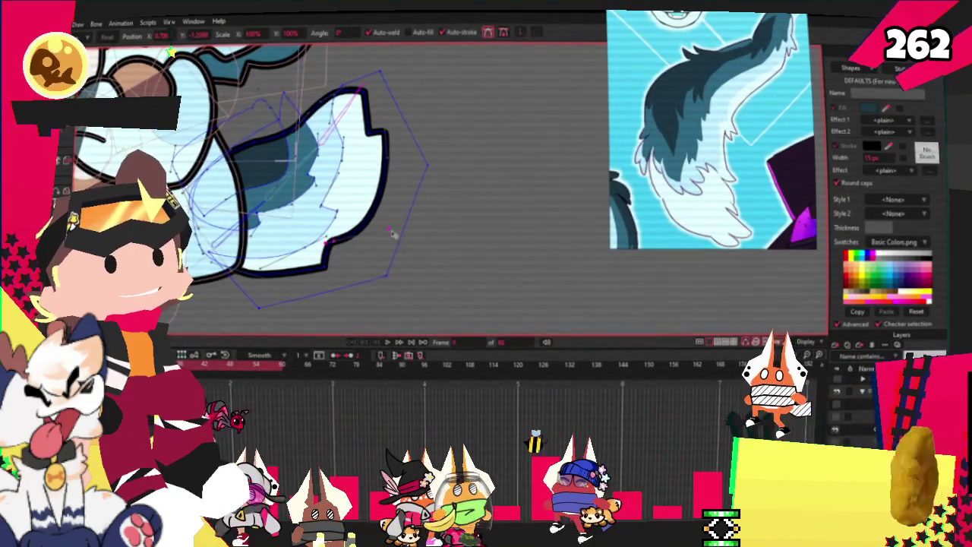
{"action": "scroll", "coordinate": [325, 248], "scroll_direction": "up", "scroll_amount": 2}
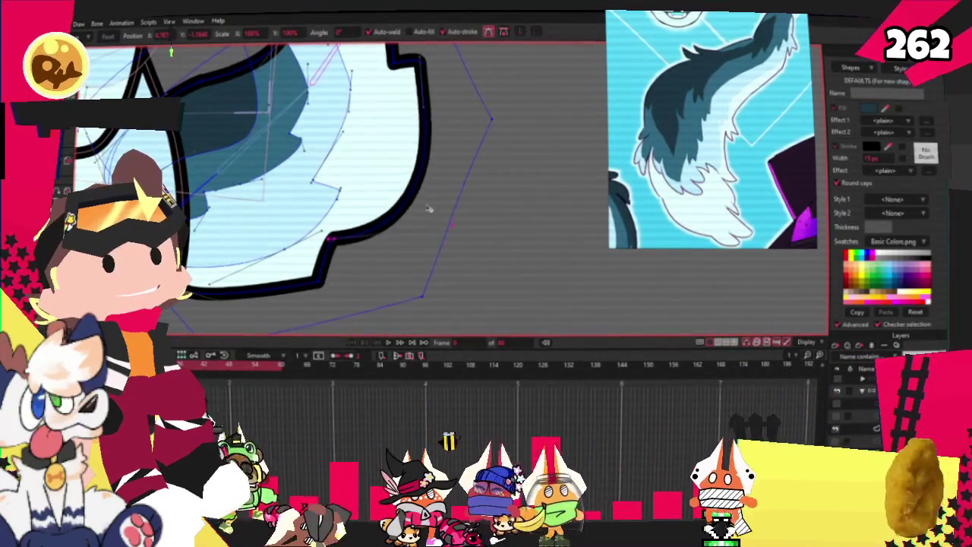
{"action": "left_click_drag", "start_coordinate": [362, 249], "coordinate": [314, 278]}
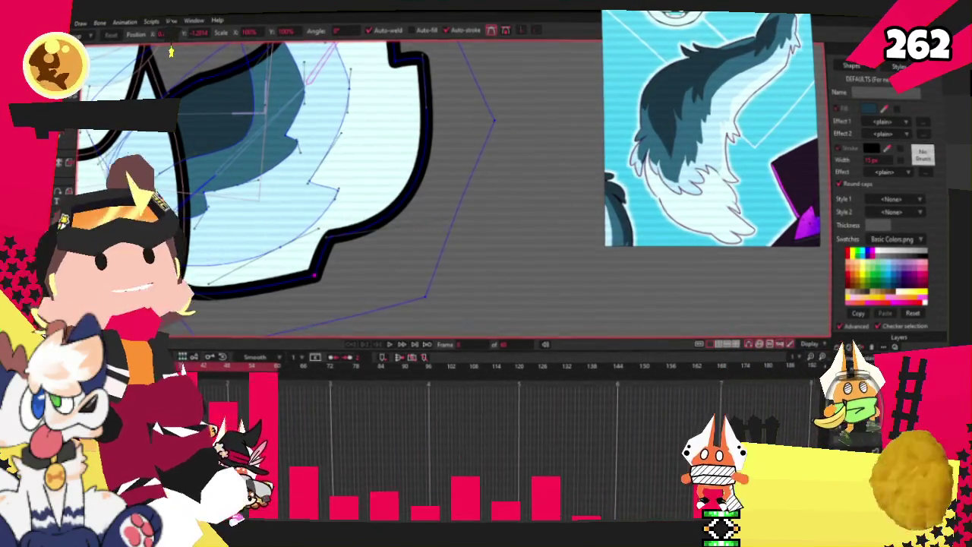
{"action": "scroll", "coordinate": [527, 280], "scroll_direction": "down", "scroll_amount": 2}
{"action": "scroll", "coordinate": [397, 237], "scroll_direction": "down", "scroll_amount": 2}
{"action": "scroll", "coordinate": [414, 213], "scroll_direction": "up", "scroll_amount": 2}
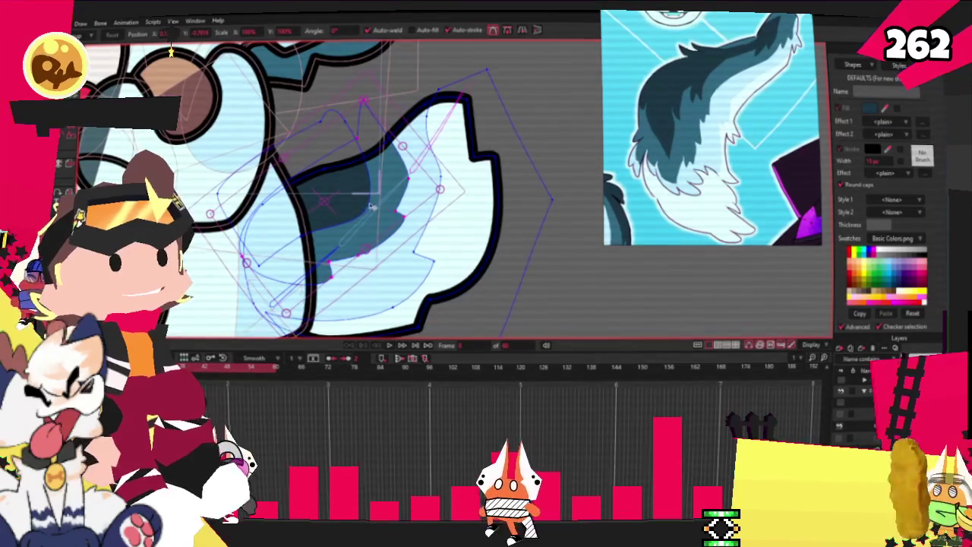
{"action": "left_click_drag", "start_coordinate": [358, 205], "coordinate": [367, 218]}
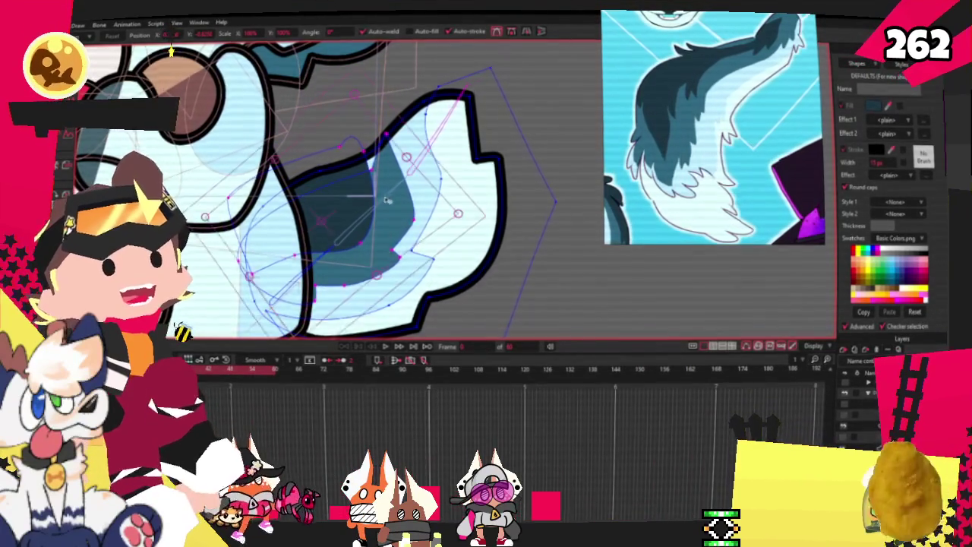
{"action": "scroll", "coordinate": [387, 200], "scroll_direction": "up", "scroll_amount": 2}
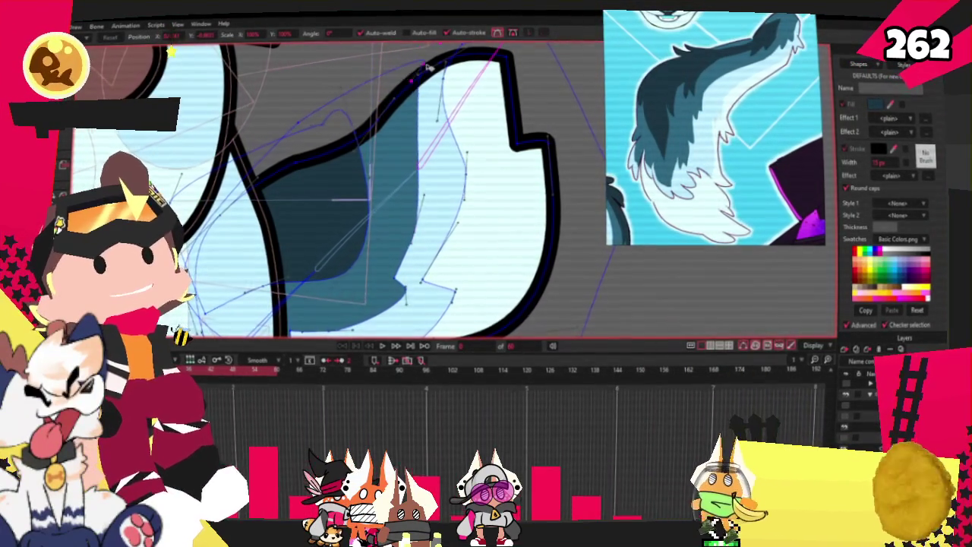
{"action": "scroll", "coordinate": [398, 82], "scroll_direction": "down", "scroll_amount": 2}
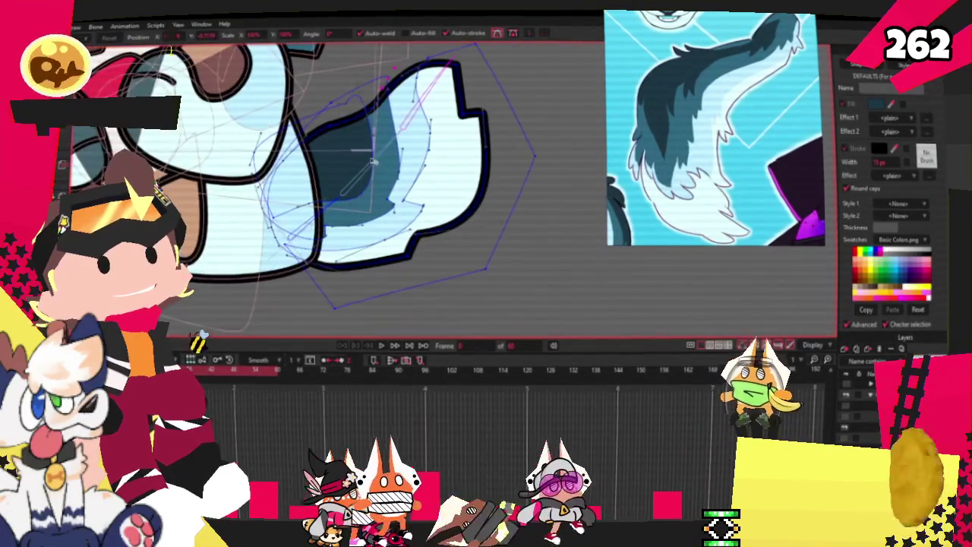
{"action": "key", "text": "g"}
{"action": "scroll", "coordinate": [372, 304], "scroll_direction": "down", "scroll_amount": 2}
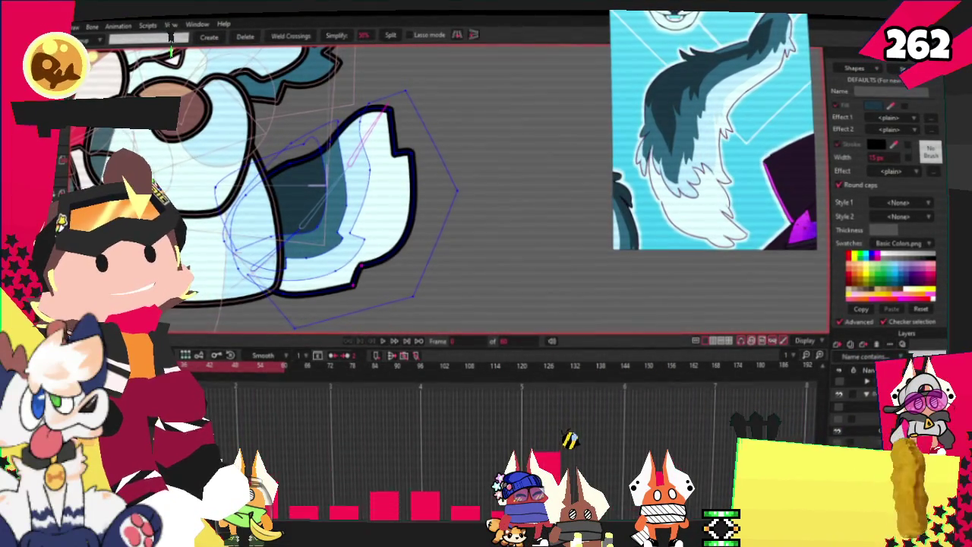
- Pull the tail tuft's lower-right edge down and to the left, then deselect the points
{"action": "key", "text": "t"}
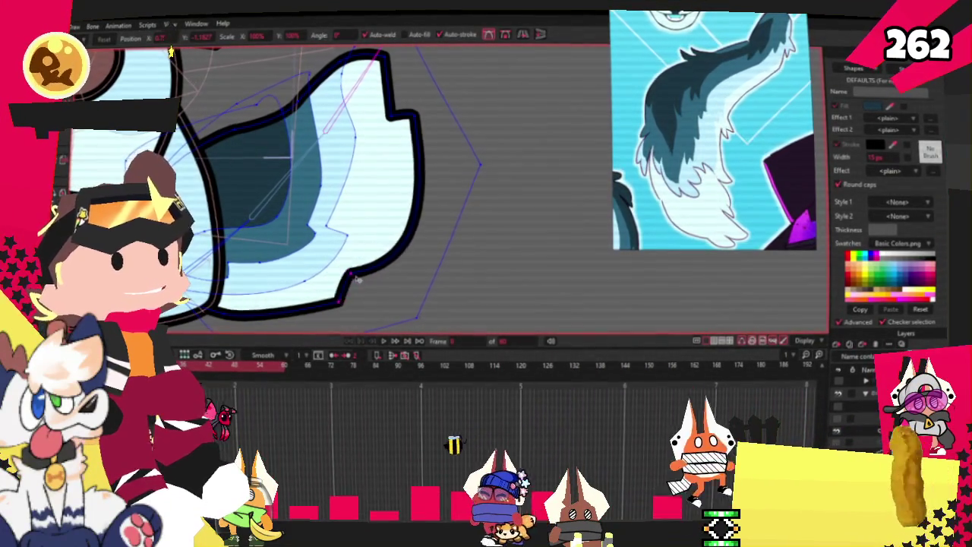
{"action": "left_click_drag", "start_coordinate": [391, 249], "coordinate": [365, 272]}
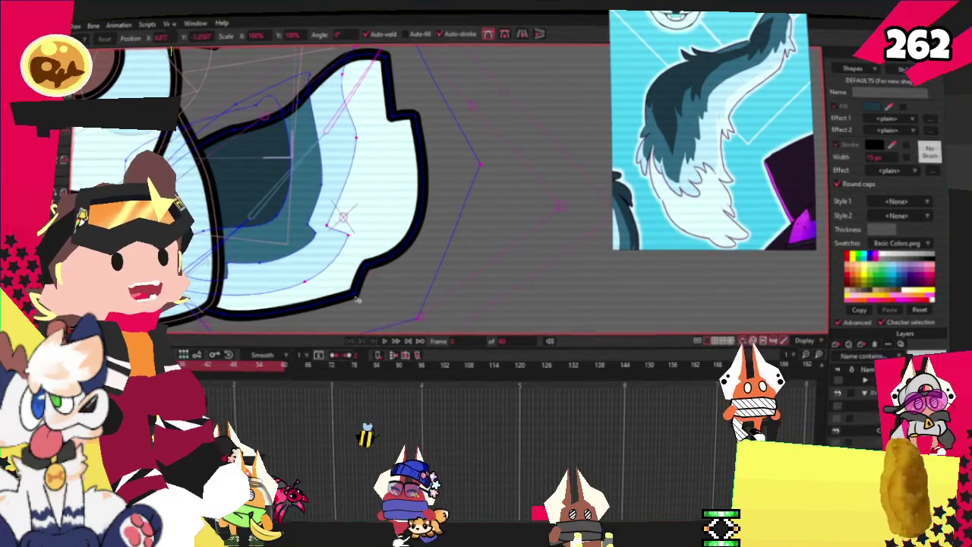
{"action": "left_click", "coordinate": [357, 299]}
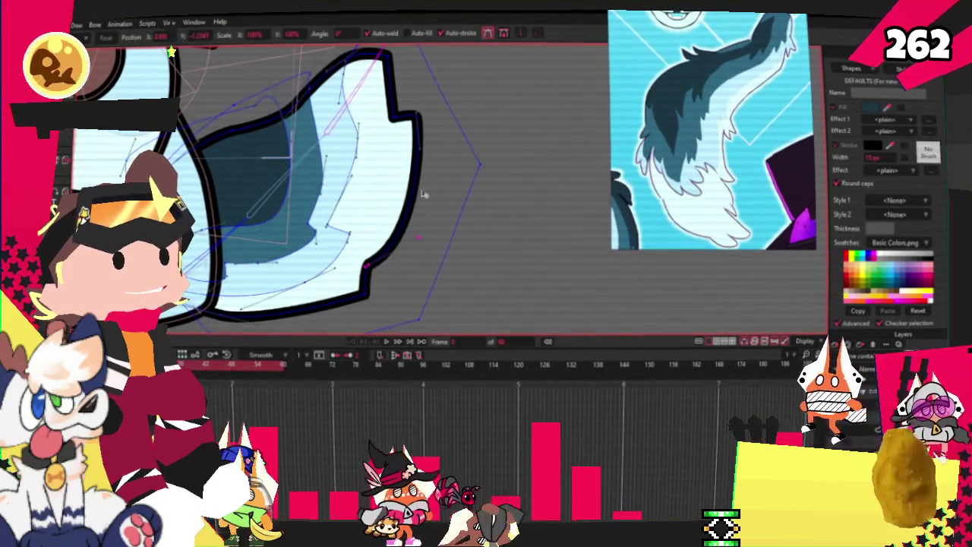
- Play the animation to preview the reshaped tail in motion
{"action": "scroll", "coordinate": [371, 171], "scroll_direction": "down", "scroll_amount": 2}
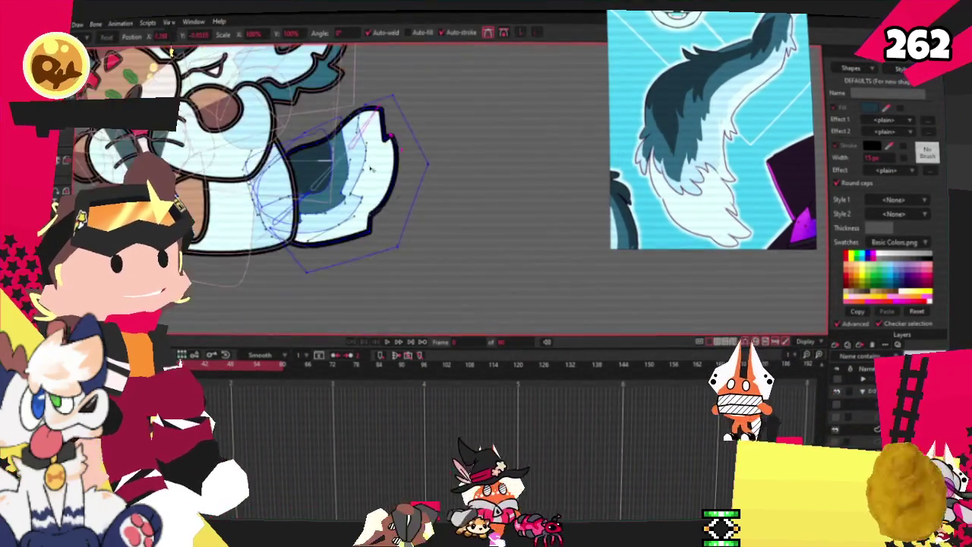
{"action": "scroll", "coordinate": [371, 170], "scroll_direction": "up", "scroll_amount": 3}
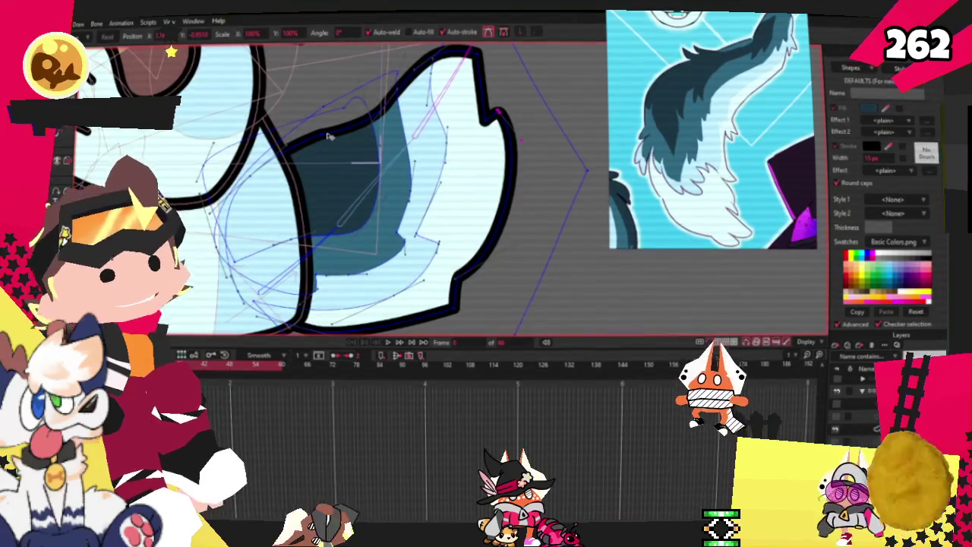
{"action": "scroll", "coordinate": [329, 135], "scroll_direction": "down", "scroll_amount": 3}
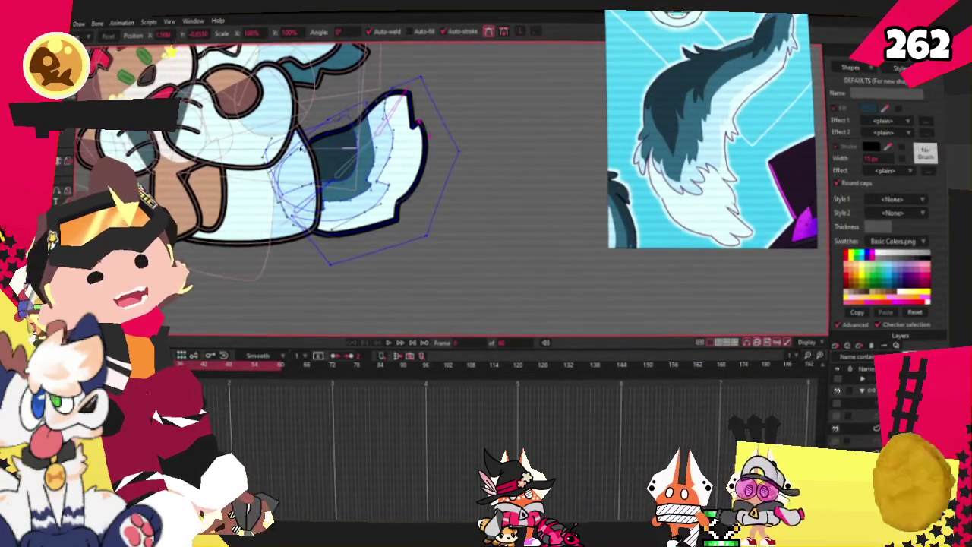
{"action": "scroll", "coordinate": [301, 150], "scroll_direction": "down", "scroll_amount": 3}
{"action": "scroll", "coordinate": [308, 175], "scroll_direction": "up", "scroll_amount": 2}
{"action": "scroll", "coordinate": [313, 190], "scroll_direction": "up", "scroll_amount": 1}
{"action": "scroll", "coordinate": [318, 204], "scroll_direction": "up", "scroll_amount": 1}
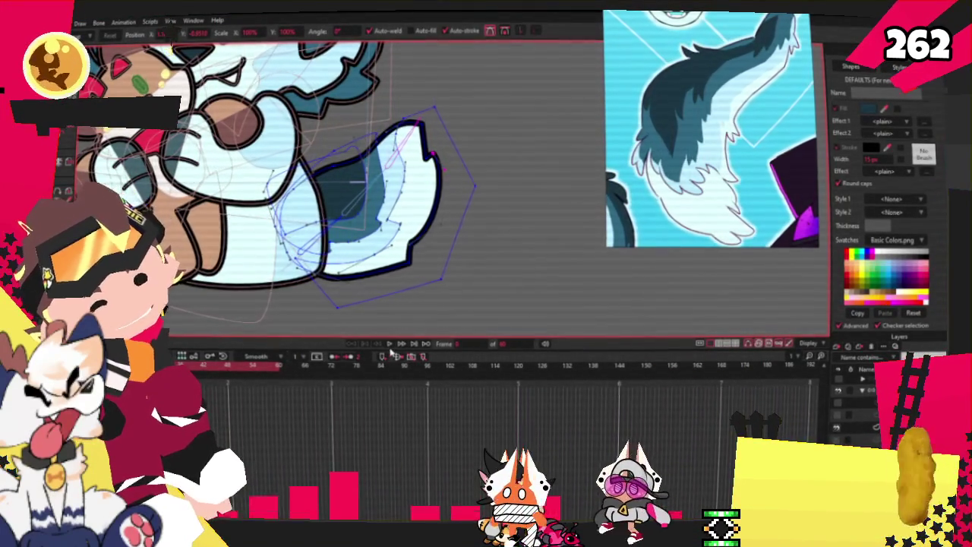
{"action": "left_click", "coordinate": [390, 345]}
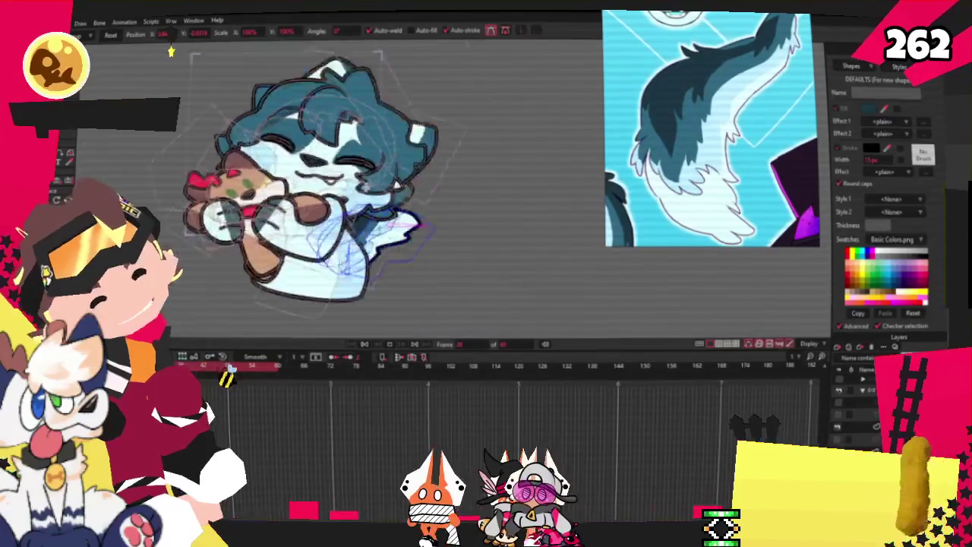
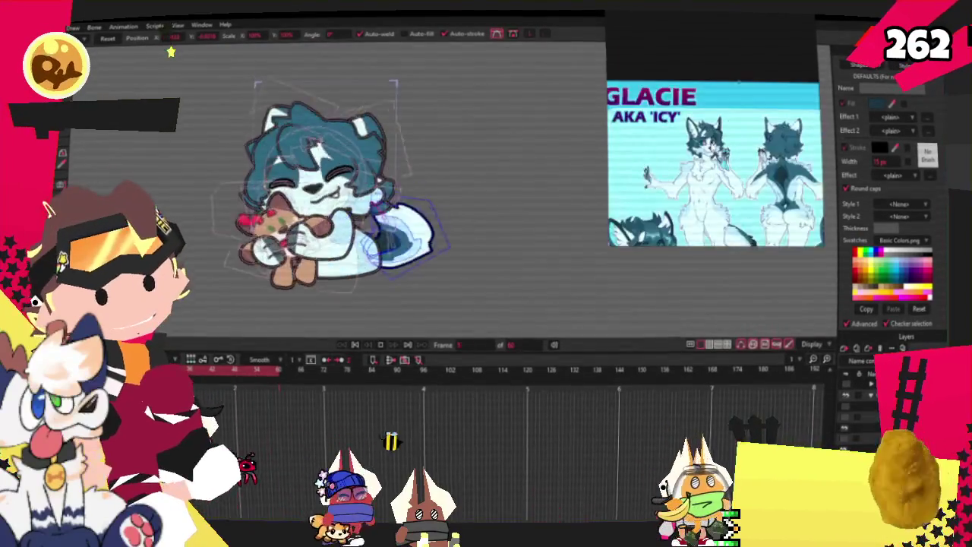
- Stop the preview on a later pose, select the fox head layer, and switch to bone selection
{"action": "left_click", "coordinate": [378, 346]}
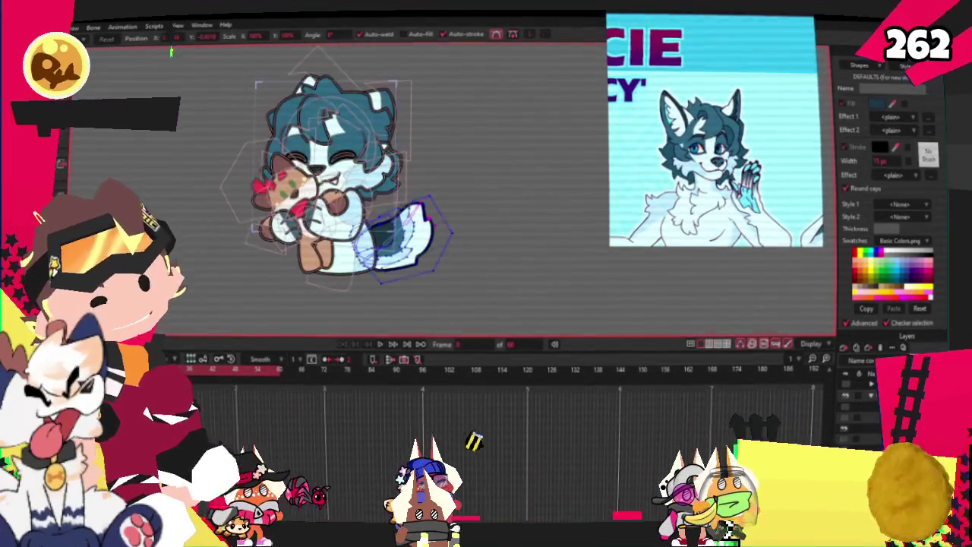
{"action": "left_click", "coordinate": [618, 434]}
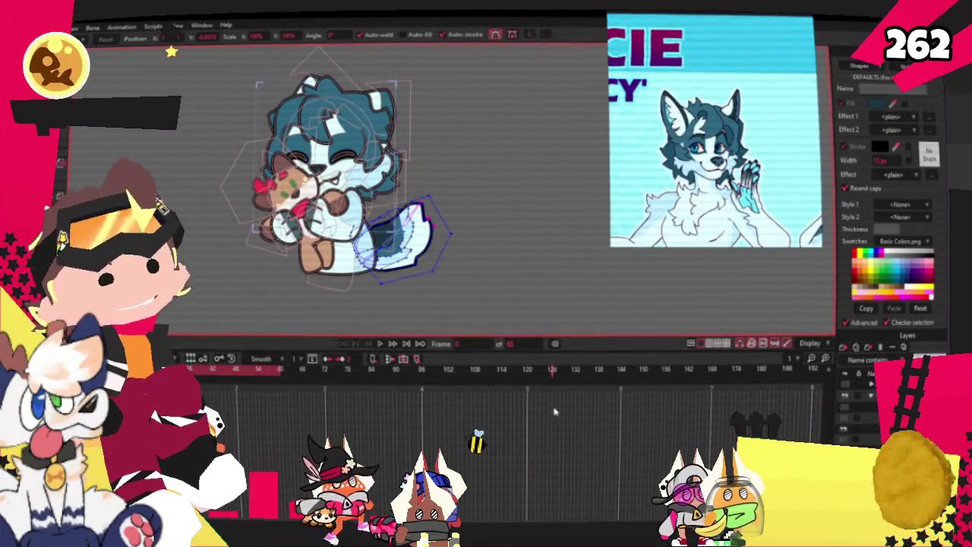
{"action": "scroll", "coordinate": [445, 170], "scroll_direction": "up", "scroll_amount": 2}
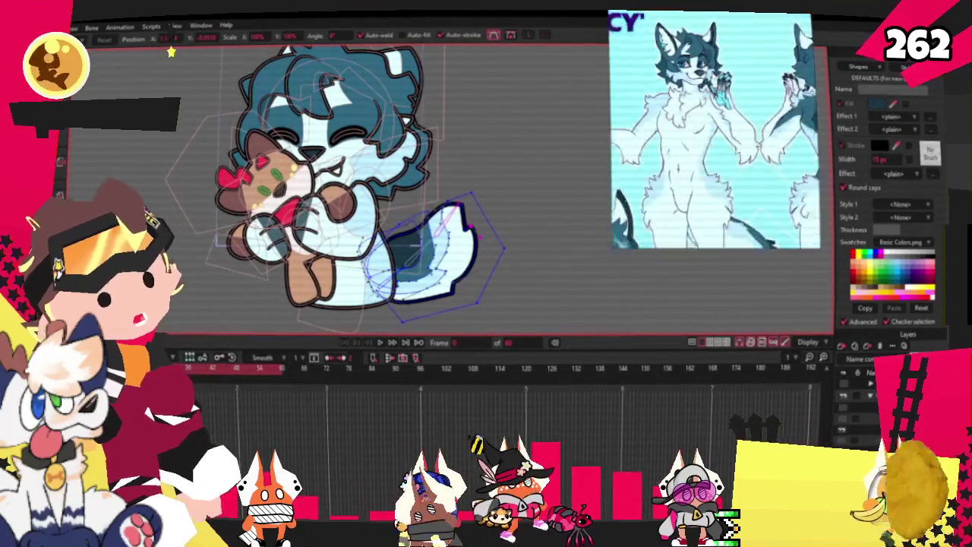
{"action": "scroll", "coordinate": [297, 145], "scroll_direction": "up", "scroll_amount": 3}
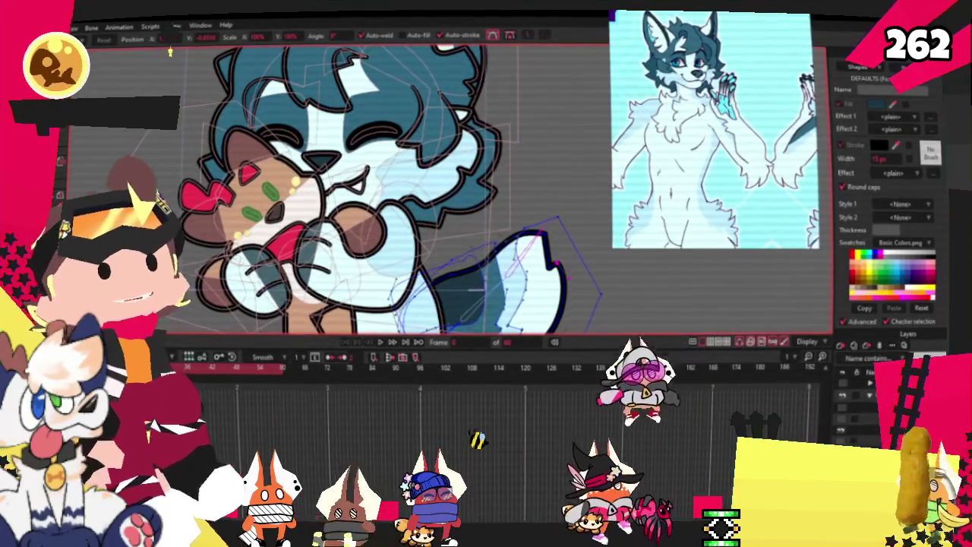
{"action": "left_click", "coordinate": [855, 431]}
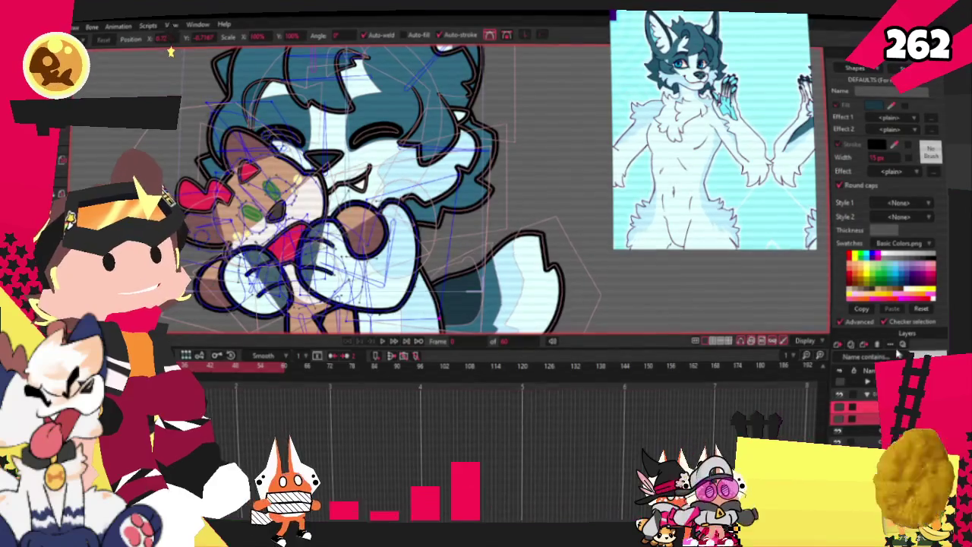
{"action": "key", "text": "z"}
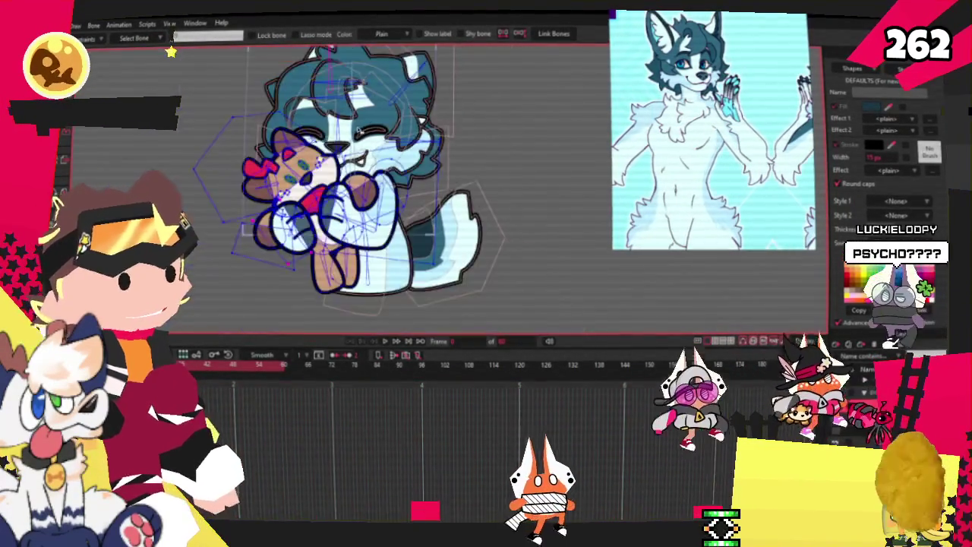
- Select the plush's face shapes and change its green marking fills to blue
{"action": "scroll", "coordinate": [328, 152], "scroll_direction": "down", "scroll_amount": 2}
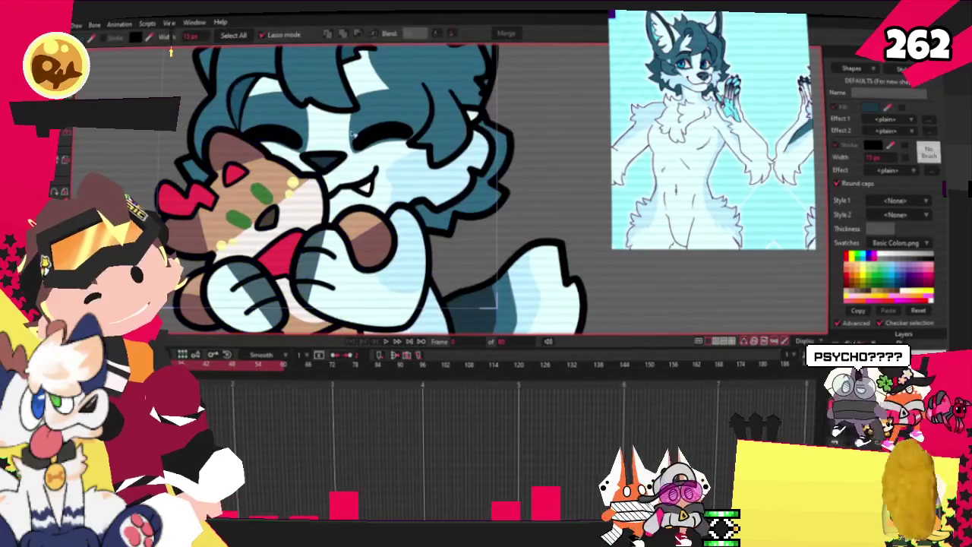
{"action": "scroll", "coordinate": [327, 167], "scroll_direction": "down", "scroll_amount": 2}
{"action": "key", "text": "t"}
{"action": "scroll", "coordinate": [327, 177], "scroll_direction": "up", "scroll_amount": 3}
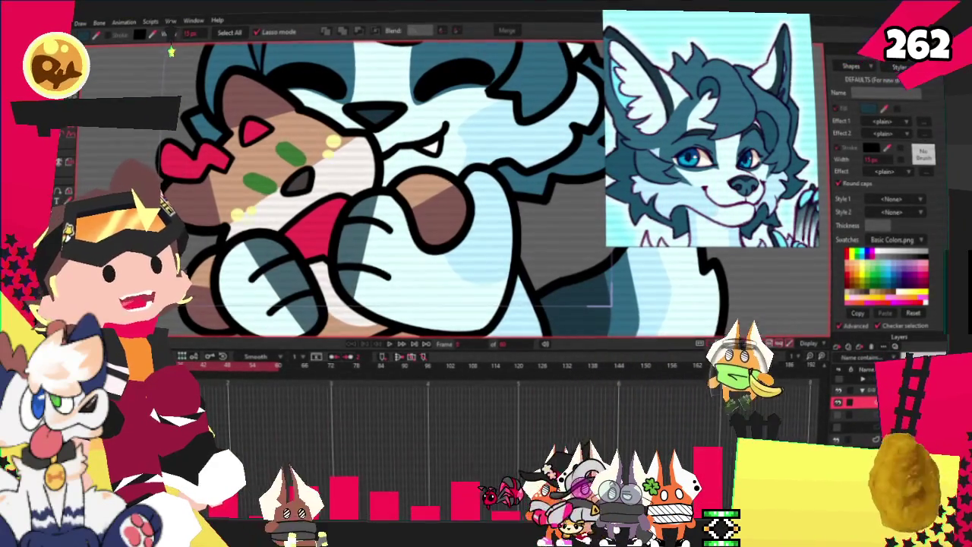
{"action": "left_click", "coordinate": [231, 171]}
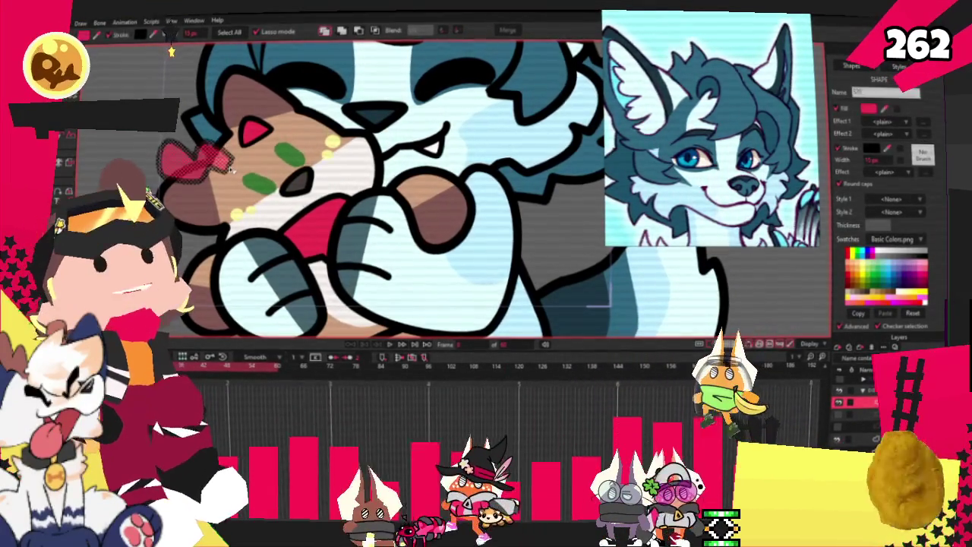
{"action": "key", "text": "g"}
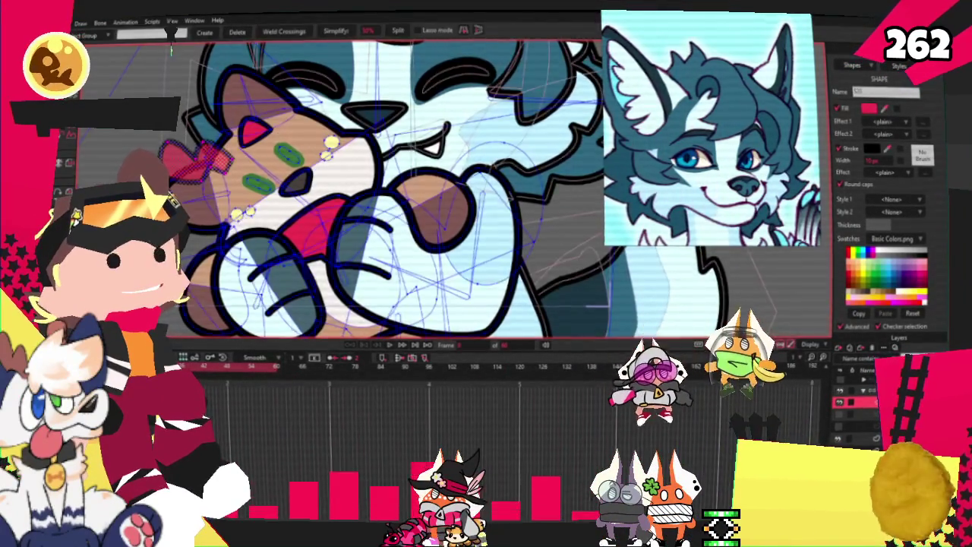
{"action": "scroll", "coordinate": [171, 51], "scroll_direction": "up", "scroll_amount": 2}
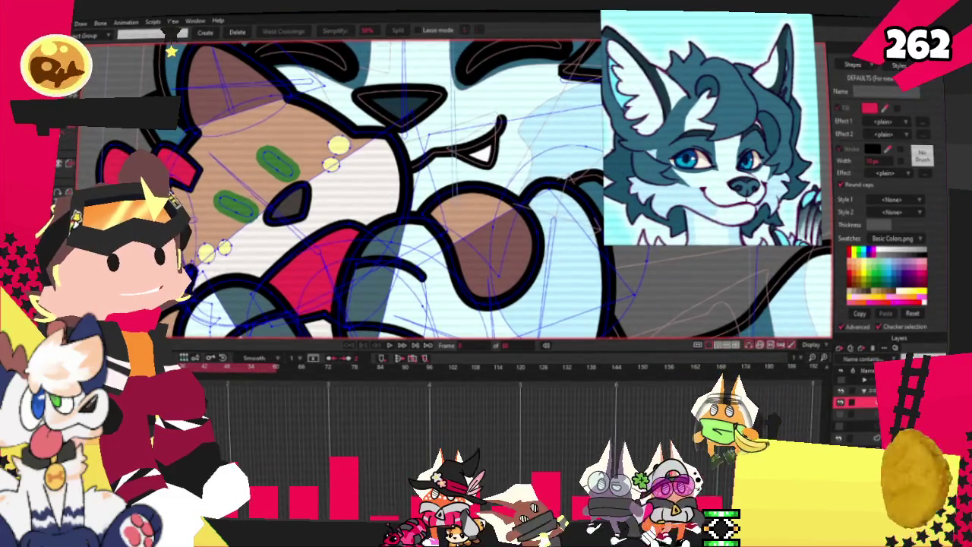
{"action": "key", "text": "q"}
{"action": "scroll", "coordinate": [231, 207], "scroll_direction": "up", "scroll_amount": 1}
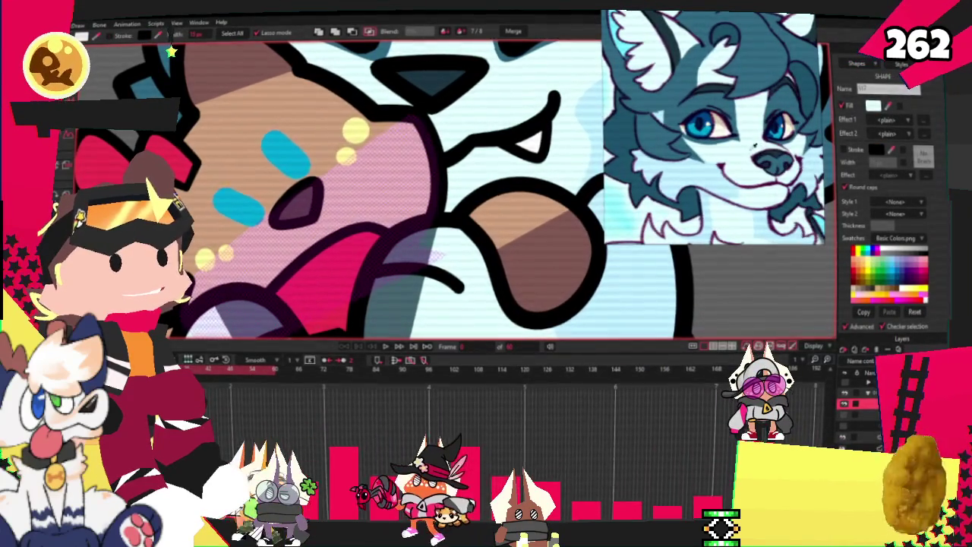
- Turn the brown patch on the plush's face white
{"action": "left_click", "coordinate": [244, 174]}
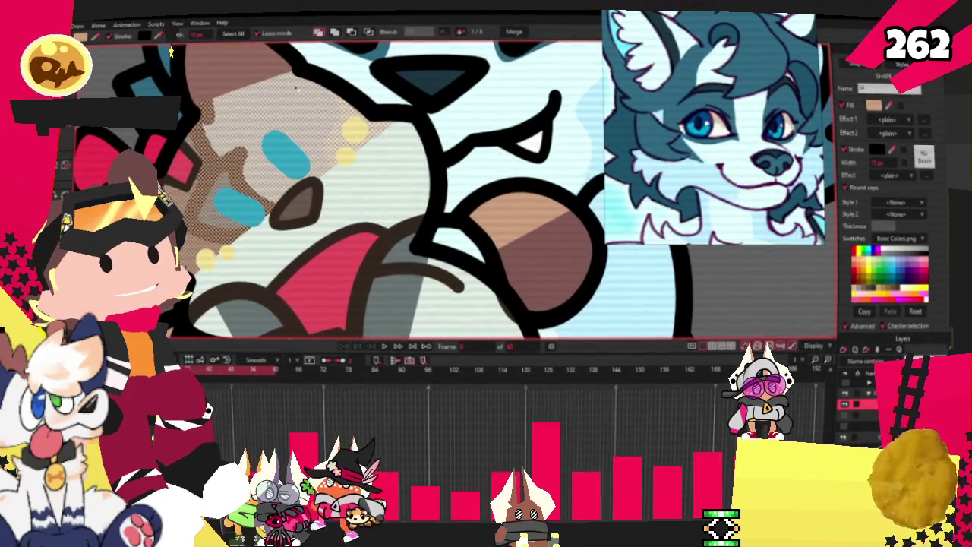
{"action": "scroll", "coordinate": [128, 152], "scroll_direction": "down", "scroll_amount": 3}
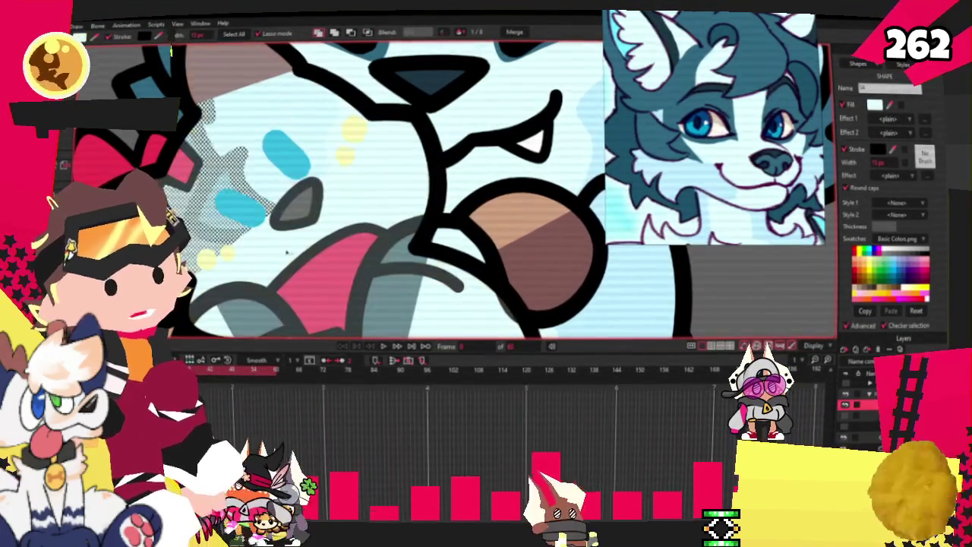
{"action": "scroll", "coordinate": [169, 51], "scroll_direction": "down", "scroll_amount": 2}
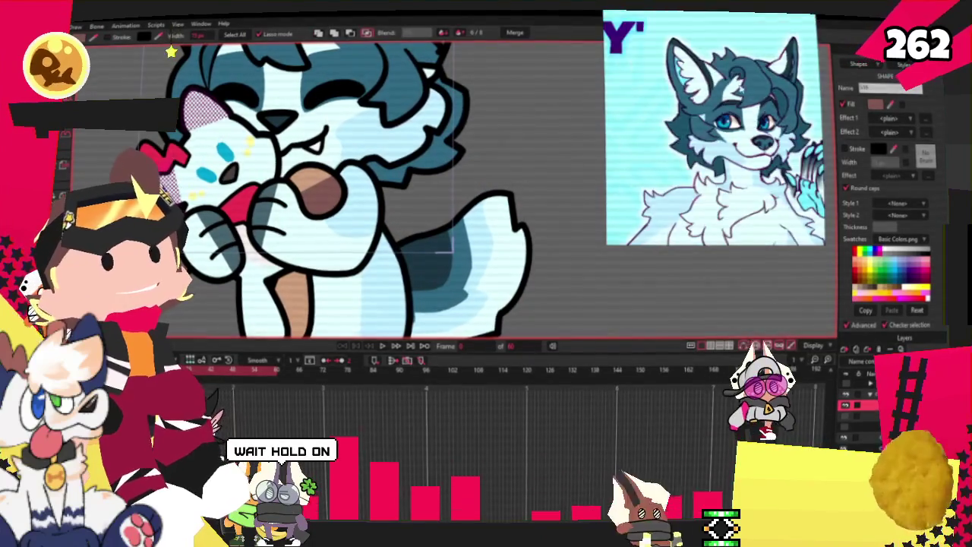
- Eyedrop the reference character's dark blue and apply it to the plush's red bow
{"action": "left_click", "coordinate": [784, 119]}
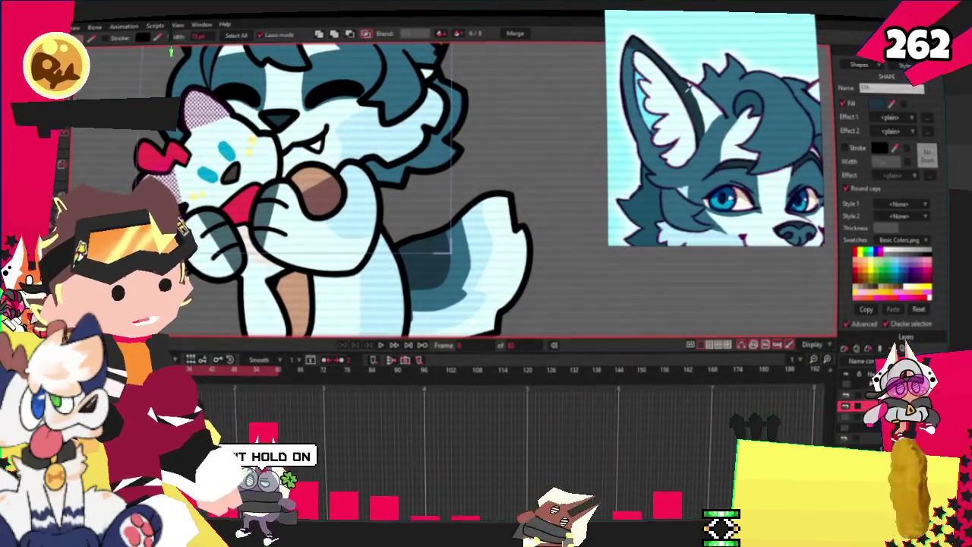
{"action": "scroll", "coordinate": [566, 94], "scroll_direction": "down", "scroll_amount": 2}
{"action": "scroll", "coordinate": [149, 134], "scroll_direction": "up", "scroll_amount": 2}
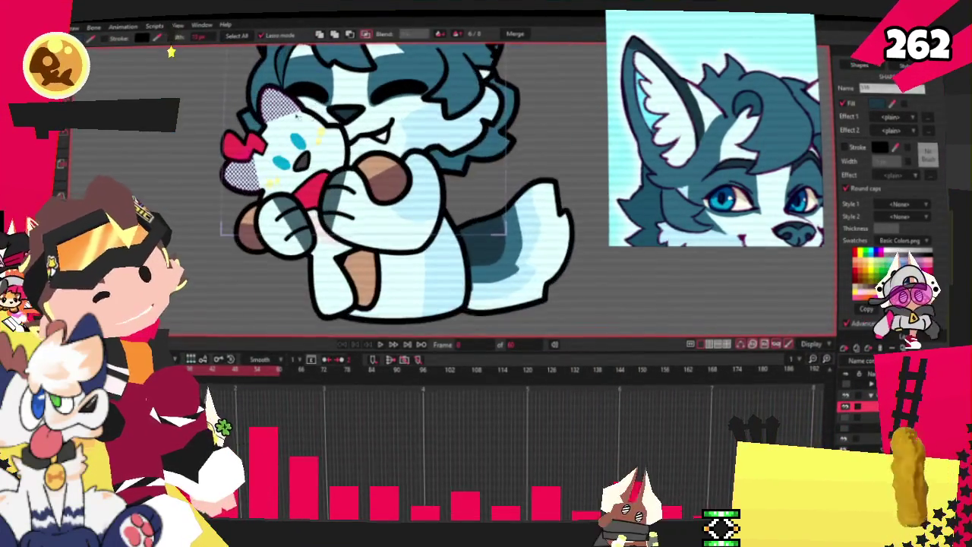
{"action": "scroll", "coordinate": [149, 134], "scroll_direction": "up", "scroll_amount": 2}
{"action": "scroll", "coordinate": [149, 133], "scroll_direction": "up", "scroll_amount": 2}
{"action": "scroll", "coordinate": [149, 134], "scroll_direction": "up", "scroll_amount": 2}
{"action": "left_click", "coordinate": [245, 166]}
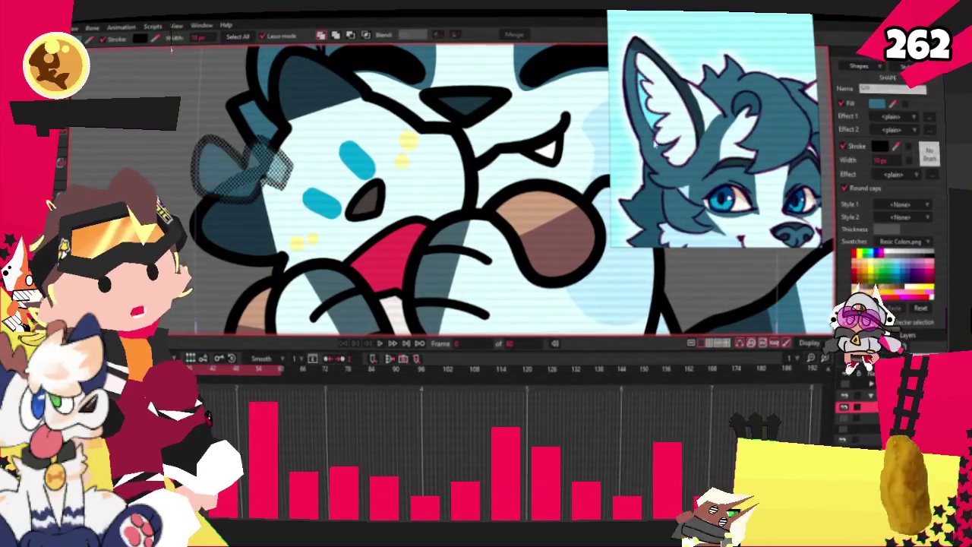
- Select the dark forehead marking and the grey shapes around the face
{"action": "key", "text": "t"}
{"action": "scroll", "coordinate": [256, 151], "scroll_direction": "up", "scroll_amount": 1}
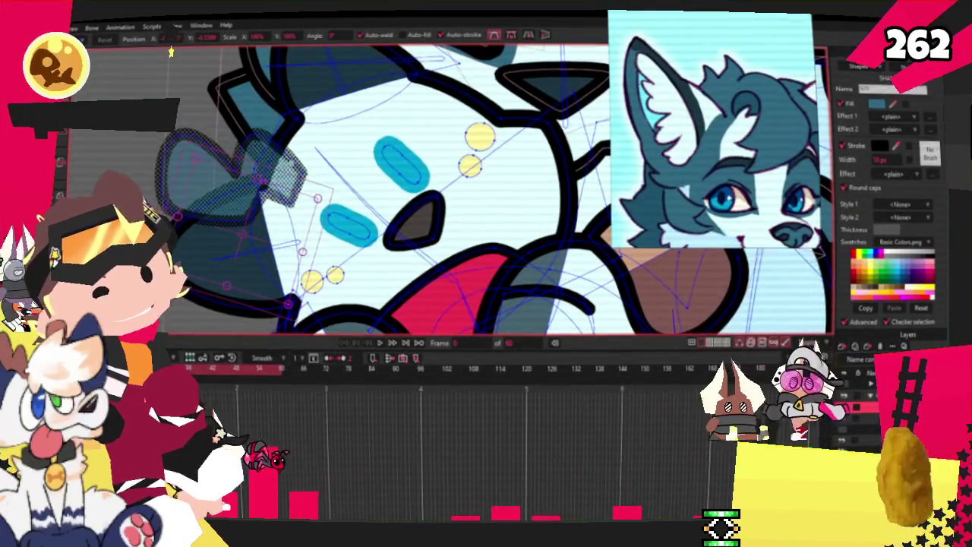
{"action": "left_click", "coordinate": [371, 120]}
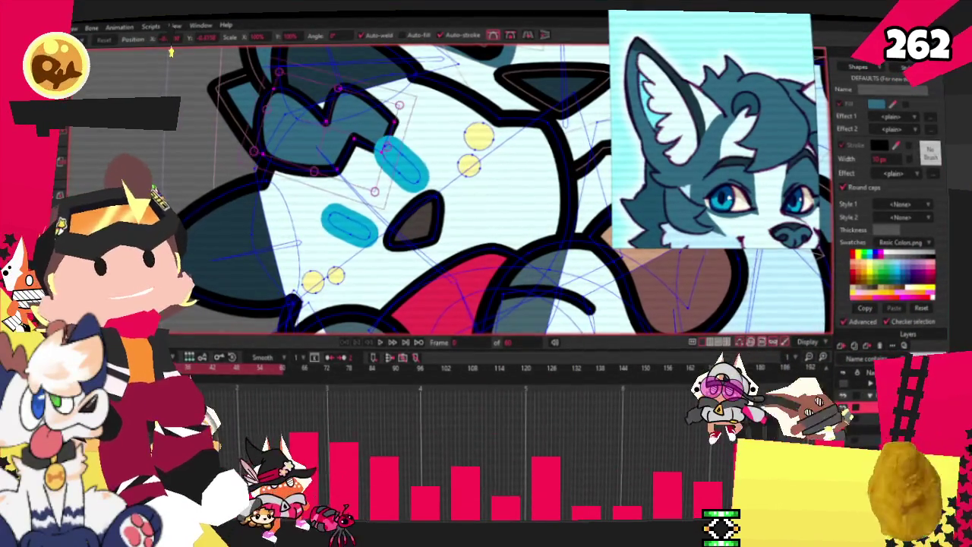
{"action": "key", "text": "q"}
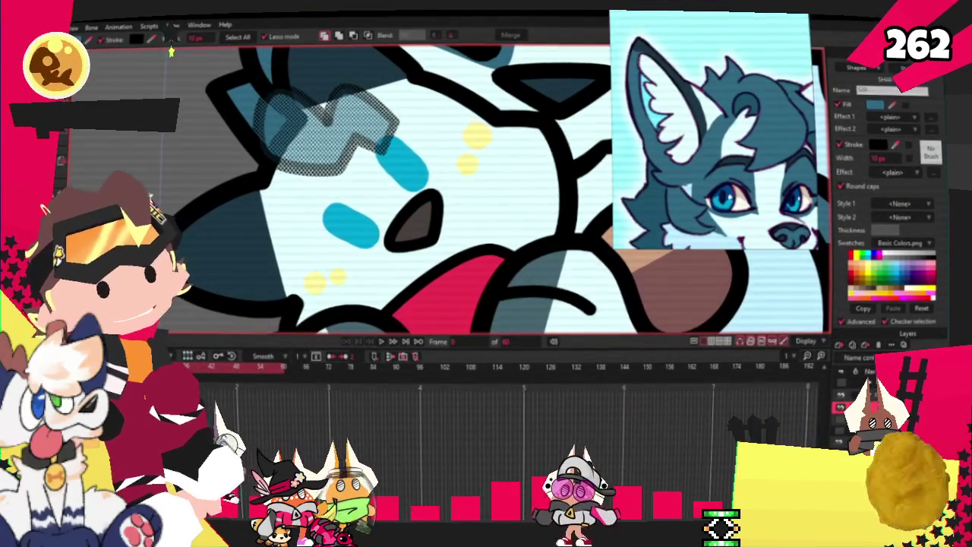
{"action": "left_click", "coordinate": [161, 143]}
{"action": "key", "text": "t"}
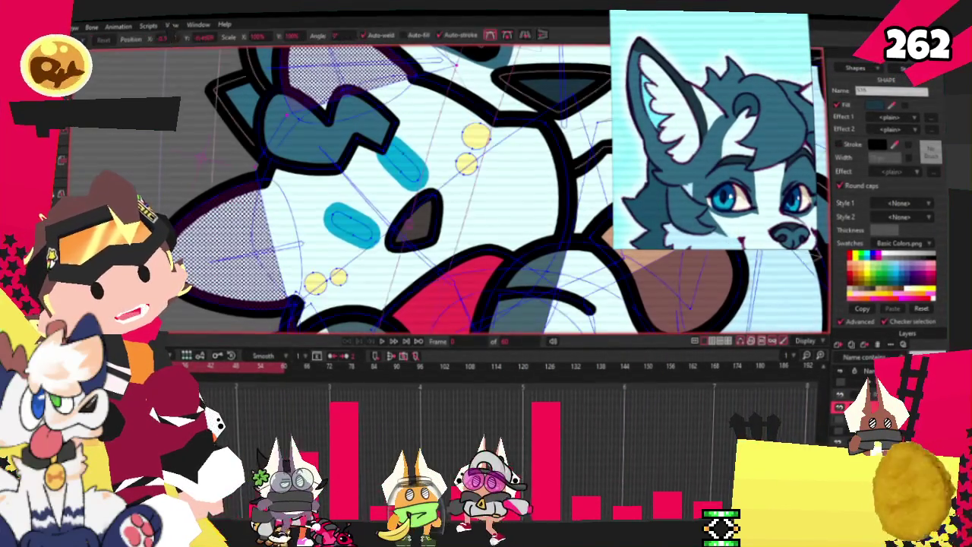
{"action": "scroll", "coordinate": [404, 134], "scroll_direction": "up", "scroll_amount": 2}
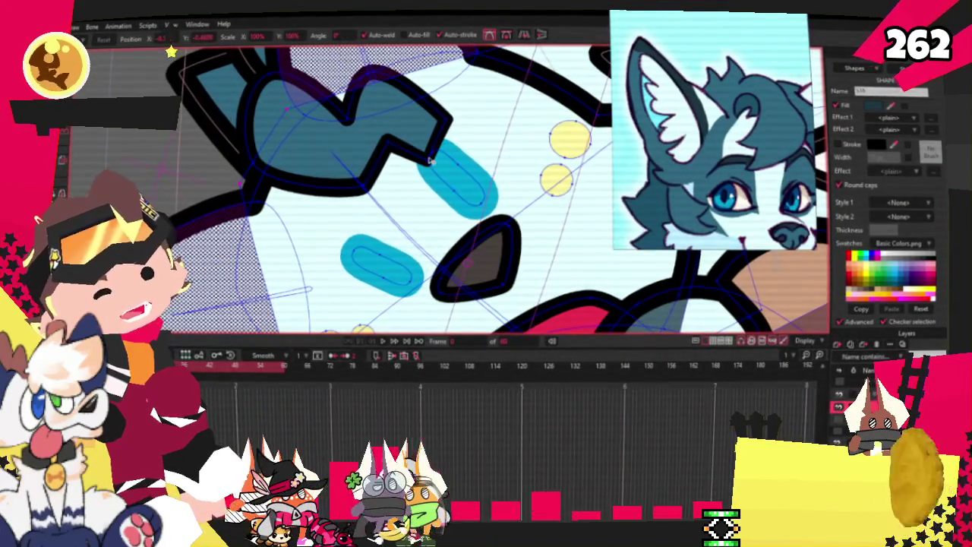
- Move the marking's lower, left and right points and adjust its bottom tip's curvature
{"action": "left_click_drag", "start_coordinate": [430, 160], "coordinate": [439, 214]}
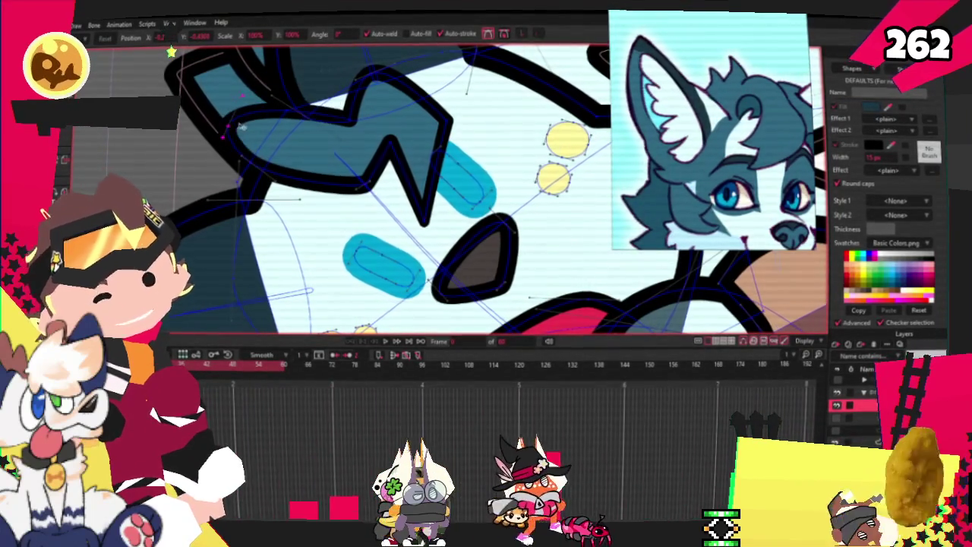
{"action": "mouse_move", "coordinate": [243, 128]}
{"action": "left_mouse_down"}
{"action": "mouse_move", "coordinate": [333, 124]}
{"action": "mouse_move", "coordinate": [321, 155]}
{"action": "mouse_move", "coordinate": [365, 182]}
{"action": "left_mouse_up"}
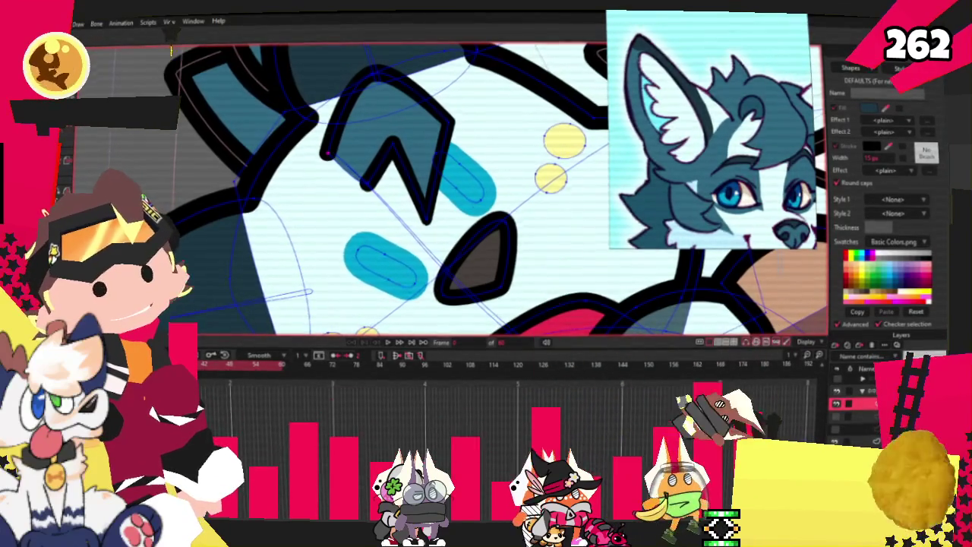
{"action": "scroll", "coordinate": [480, 204], "scroll_direction": "up", "scroll_amount": 2}
{"action": "scroll", "coordinate": [480, 203], "scroll_direction": "up", "scroll_amount": 2}
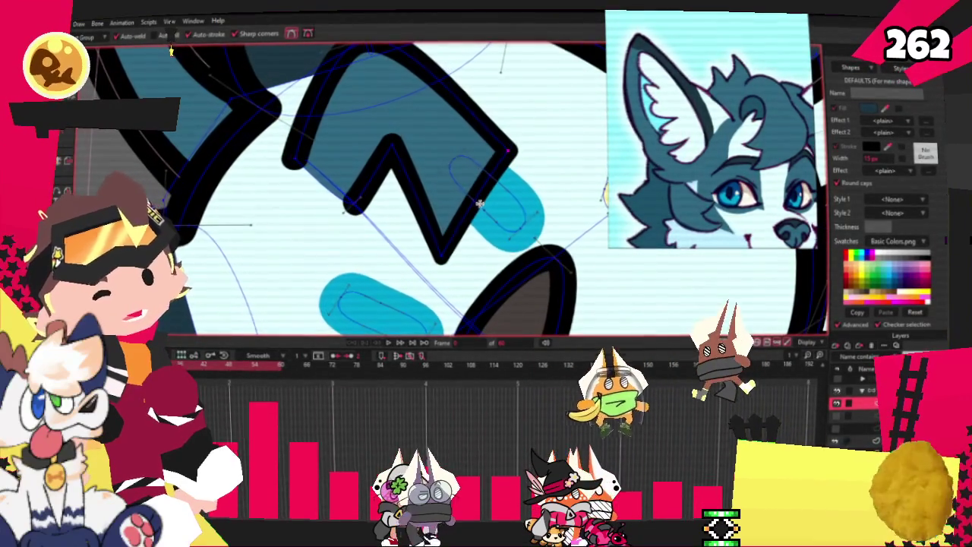
{"action": "left_click_drag", "start_coordinate": [481, 204], "coordinate": [430, 155]}
{"action": "key", "text": "c"}
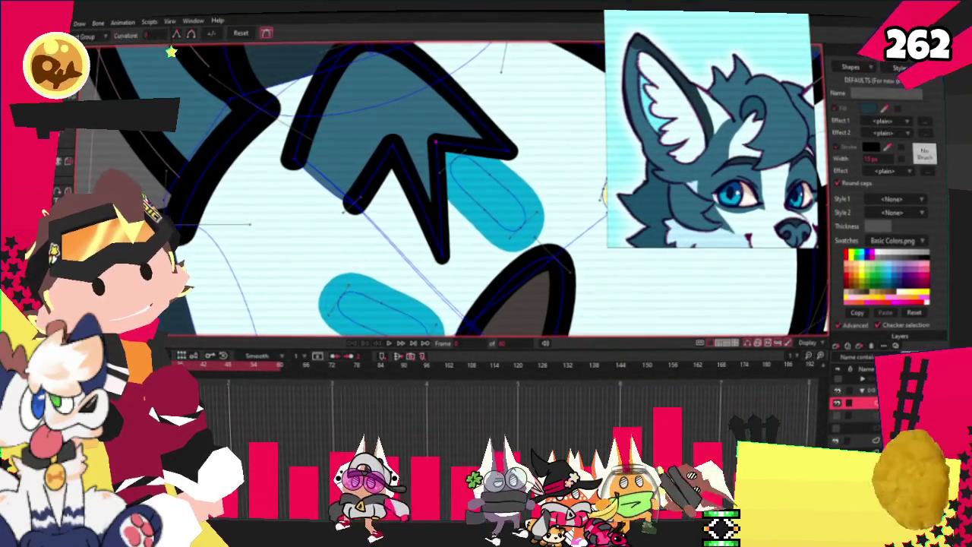
{"action": "scroll", "coordinate": [456, 190], "scroll_direction": "down", "scroll_amount": 2}
{"action": "scroll", "coordinate": [456, 190], "scroll_direction": "up", "scroll_amount": 2}
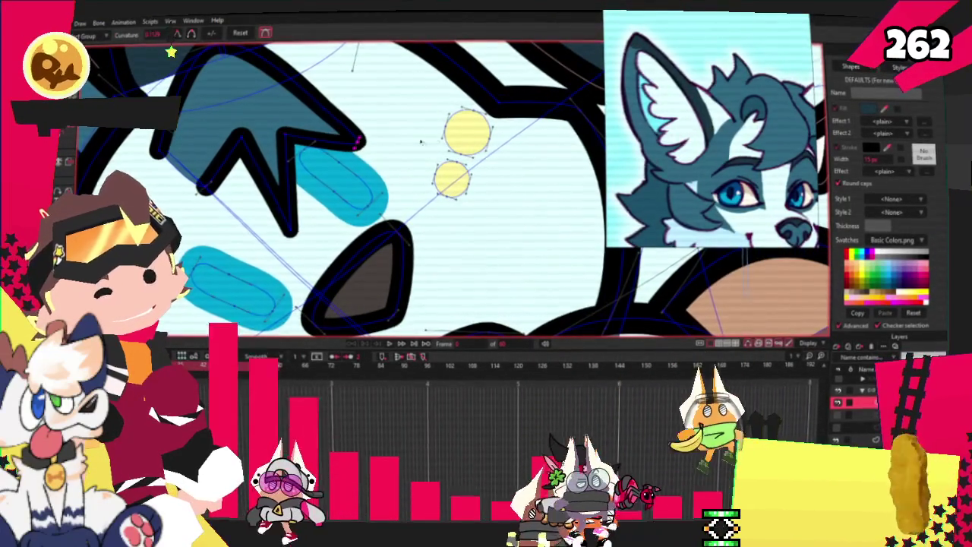
{"action": "left_click", "coordinate": [292, 228]}
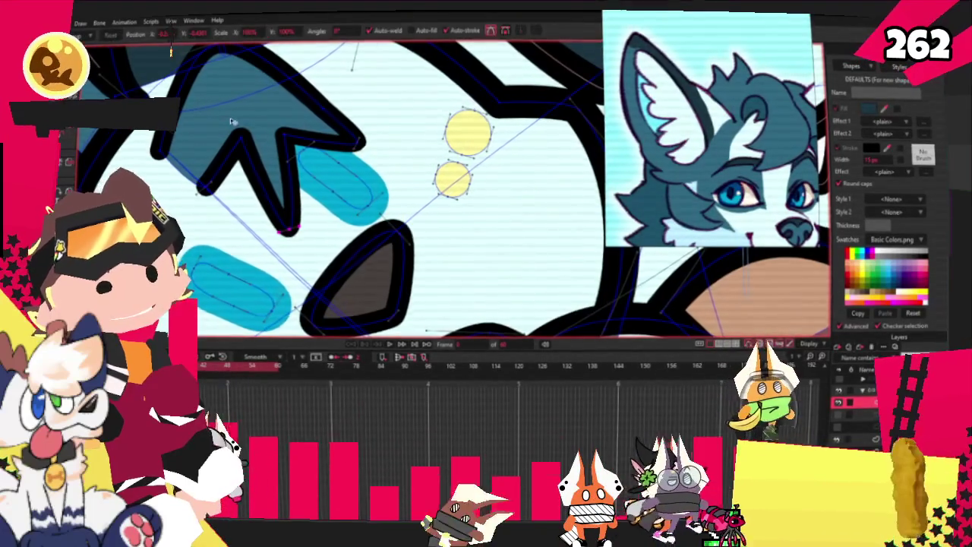
{"action": "key", "text": "t"}
{"action": "scroll", "coordinate": [259, 136], "scroll_direction": "up", "scroll_amount": 2}
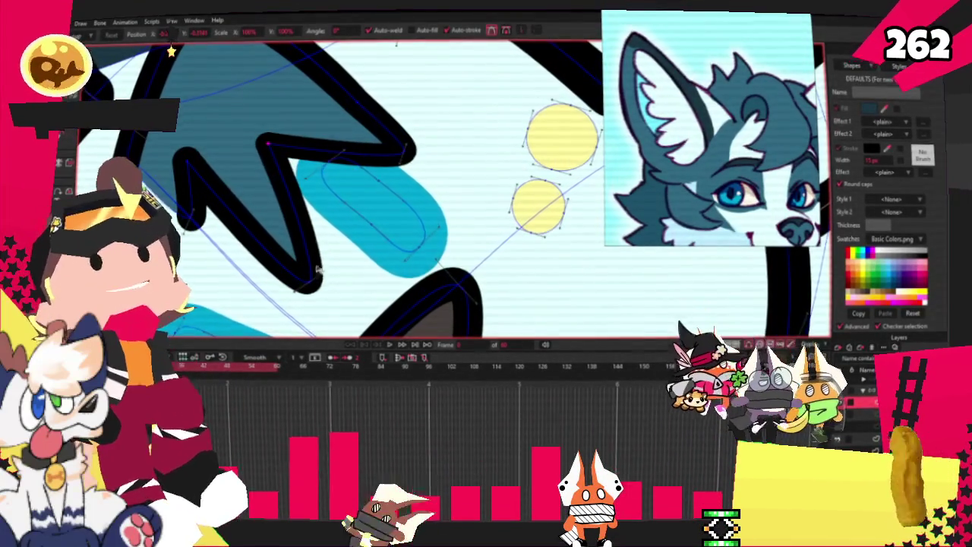
- Pull the zigzag's bottom tip up and left, pick its right tip, and zoom out
{"action": "left_click_drag", "start_coordinate": [331, 268], "coordinate": [282, 241]}
{"action": "left_click", "coordinate": [409, 155]}
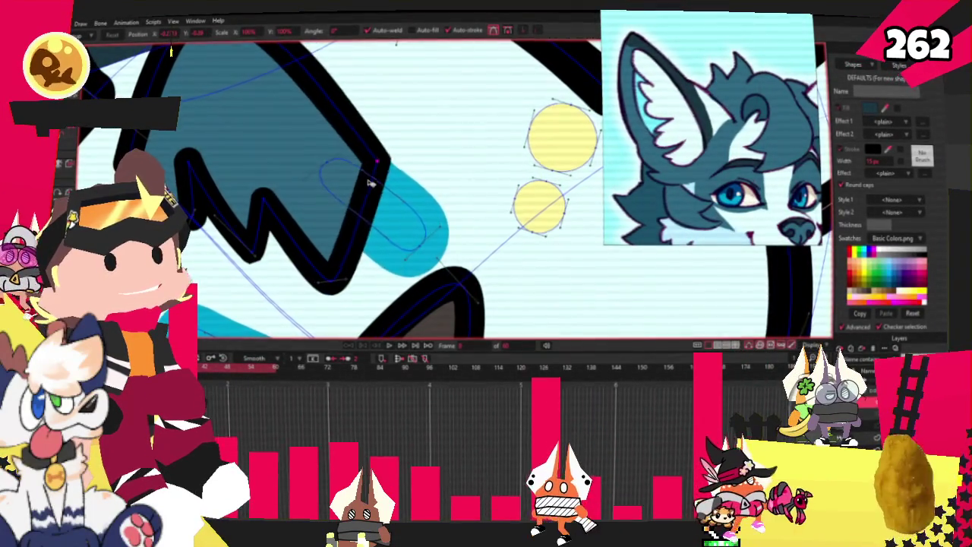
{"action": "scroll", "coordinate": [239, 188], "scroll_direction": "down", "scroll_amount": 3}
{"action": "scroll", "coordinate": [239, 189], "scroll_direction": "up", "scroll_amount": 3}
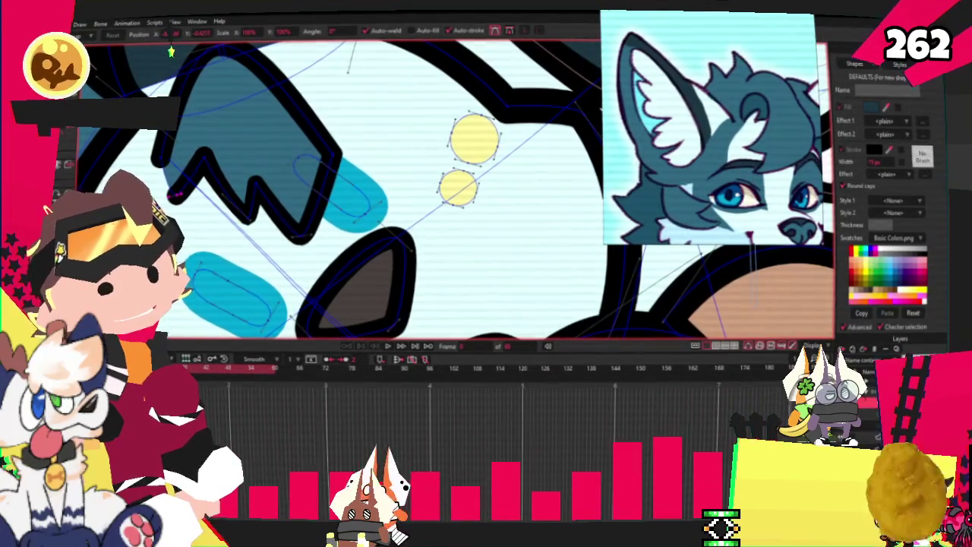
{"action": "scroll", "coordinate": [296, 114], "scroll_direction": "down", "scroll_amount": 2}
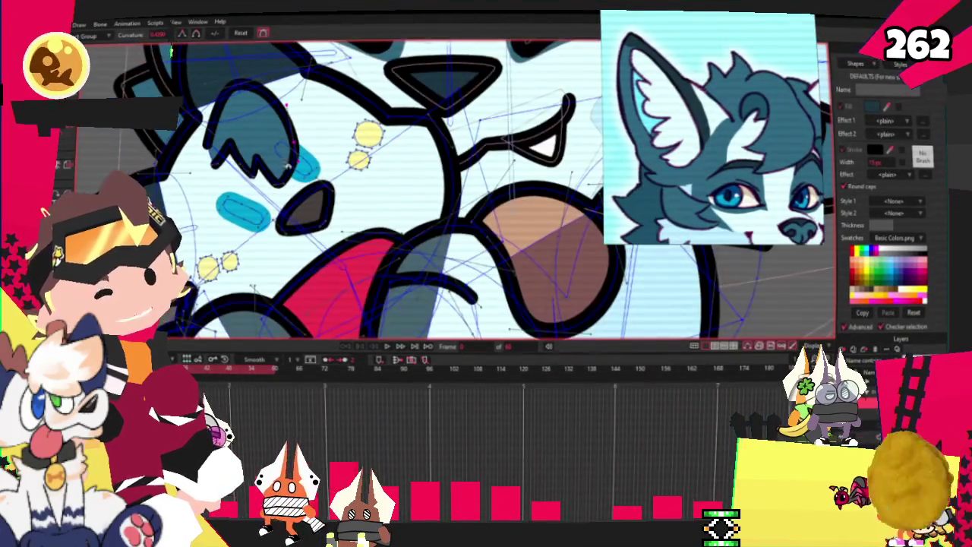
- Pull an outline point into a W-shaped dip, shift the dip up-left, and reshape the left curl
{"action": "scroll", "coordinate": [247, 157], "scroll_direction": "up", "scroll_amount": 2}
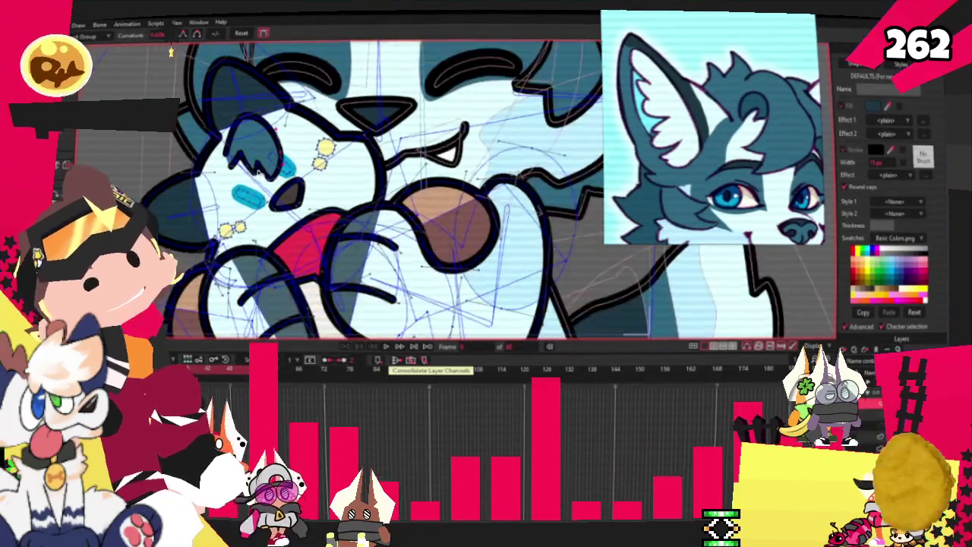
{"action": "scroll", "coordinate": [247, 157], "scroll_direction": "up", "scroll_amount": 1}
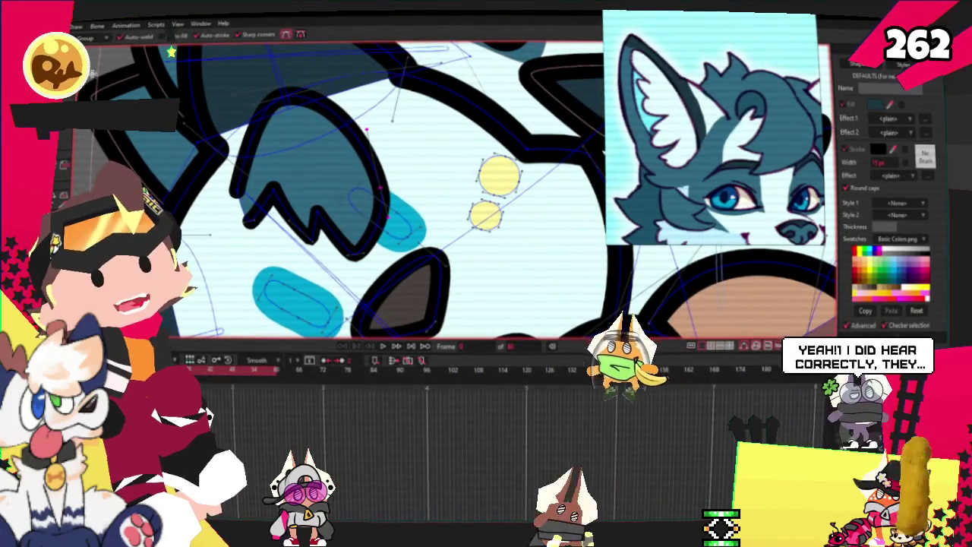
{"action": "scroll", "coordinate": [266, 162], "scroll_direction": "up", "scroll_amount": 1}
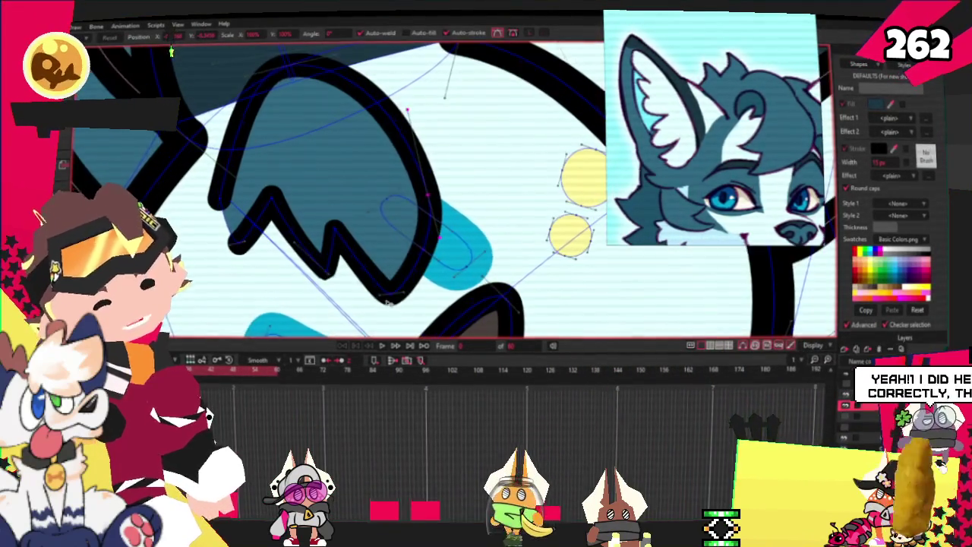
{"action": "left_click_drag", "start_coordinate": [395, 253], "coordinate": [372, 275]}
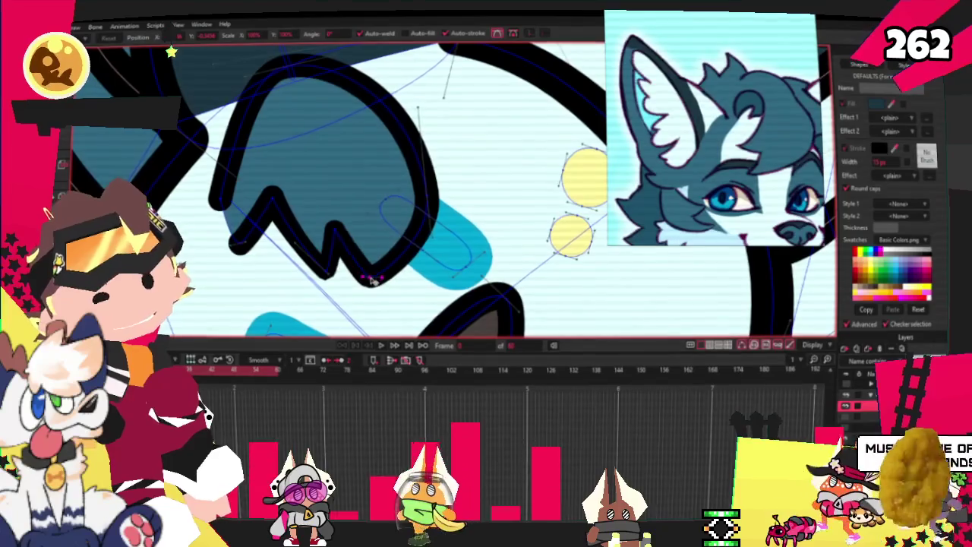
{"action": "key", "text": "c"}
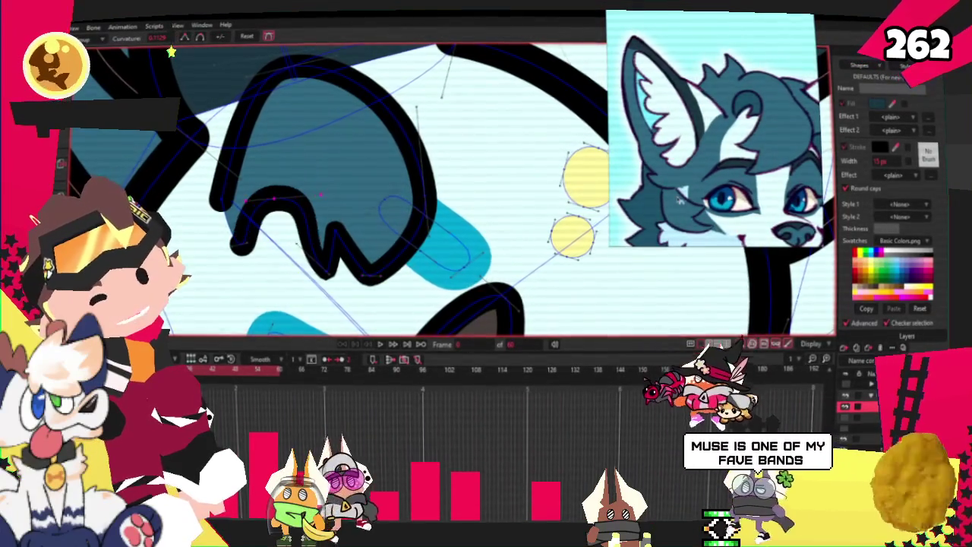
{"action": "scroll", "coordinate": [352, 187], "scroll_direction": "up", "scroll_amount": 1}
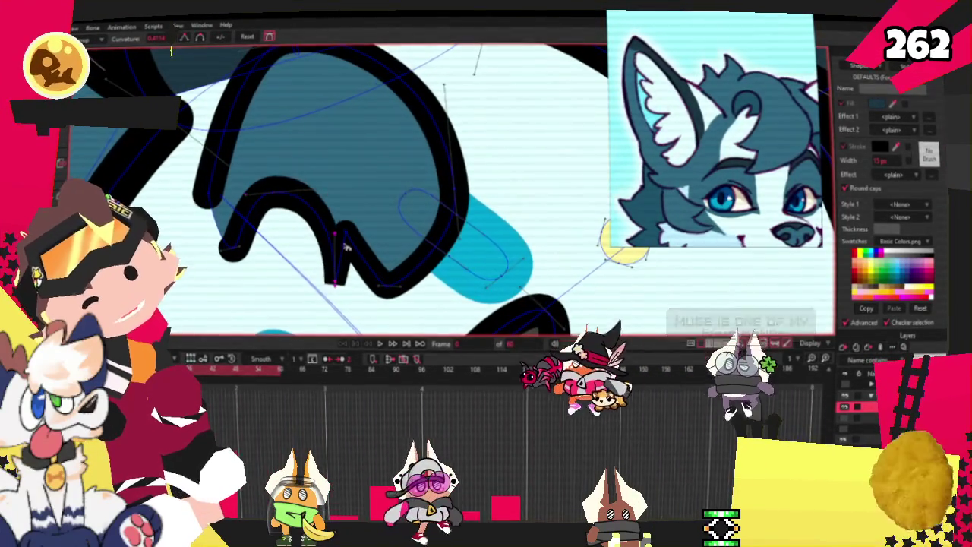
{"action": "left_click", "coordinate": [346, 232]}
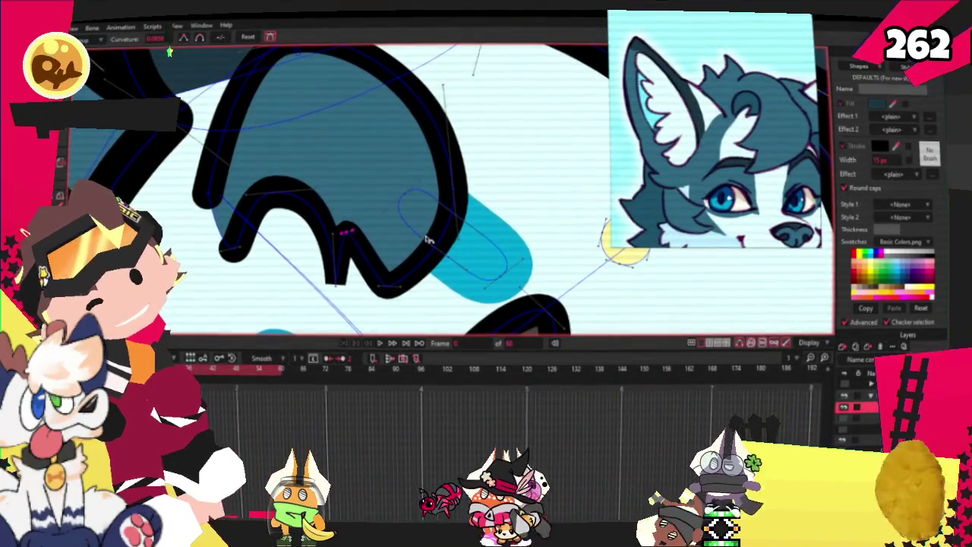
{"action": "scroll", "coordinate": [346, 232], "scroll_direction": "up", "scroll_amount": 1}
{"action": "key", "text": "t"}
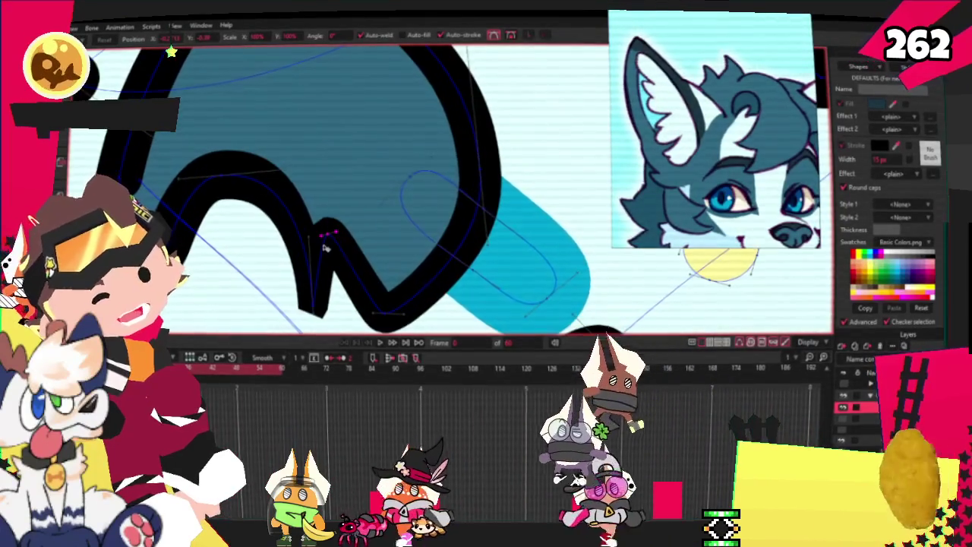
{"action": "left_click_drag", "start_coordinate": [357, 284], "coordinate": [315, 275]}
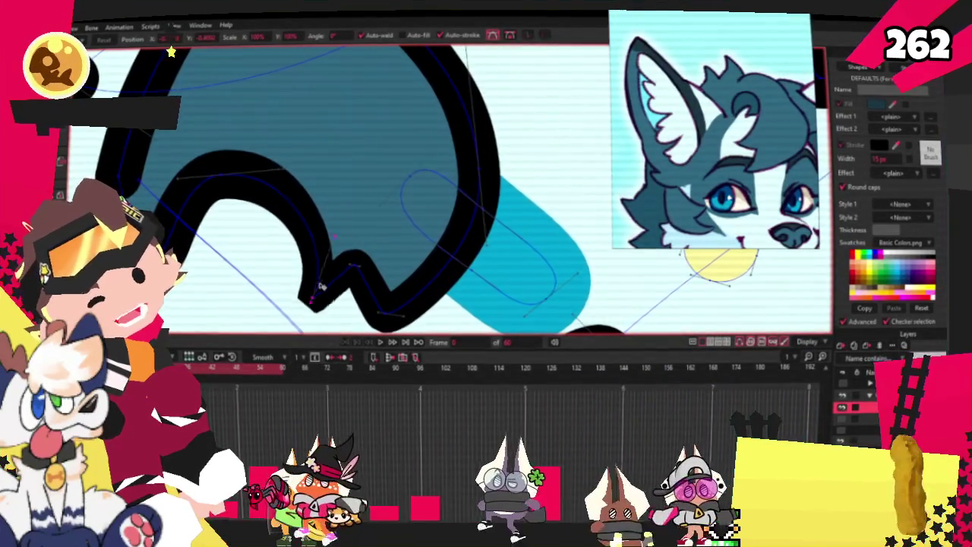
{"action": "left_click_drag", "start_coordinate": [163, 179], "coordinate": [201, 196]}
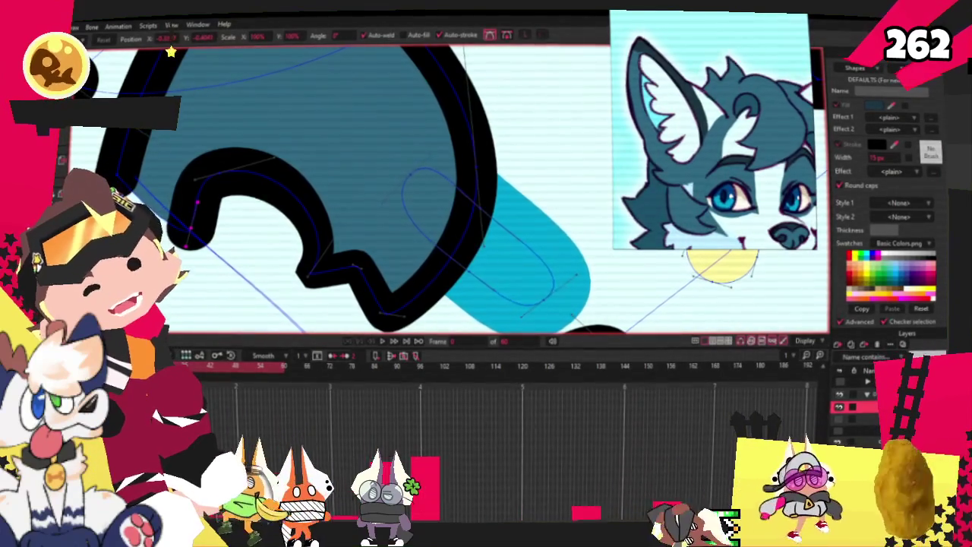
- Raise the marking's bottom tip and lift the lower vertices of the W stroke
{"action": "key", "text": "w"}
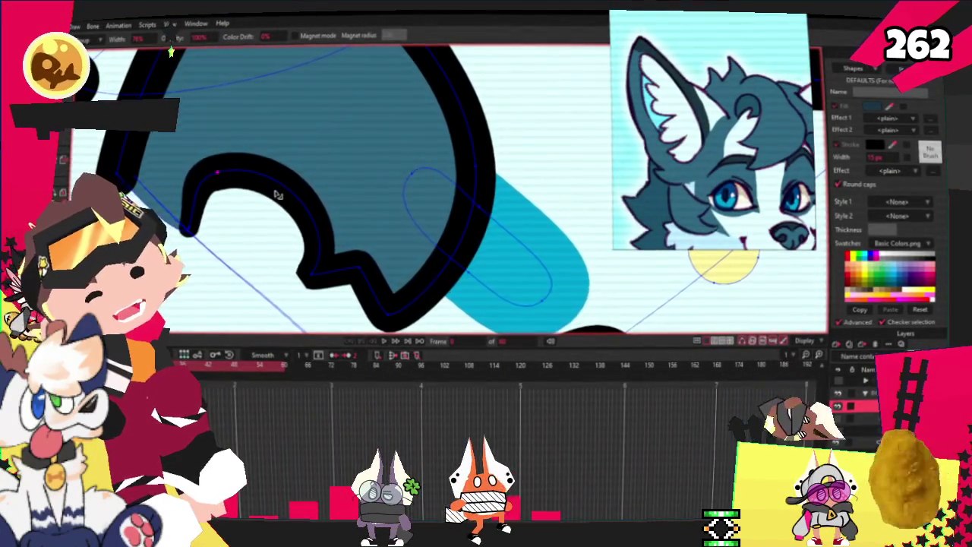
{"action": "scroll", "coordinate": [278, 196], "scroll_direction": "down", "scroll_amount": 5}
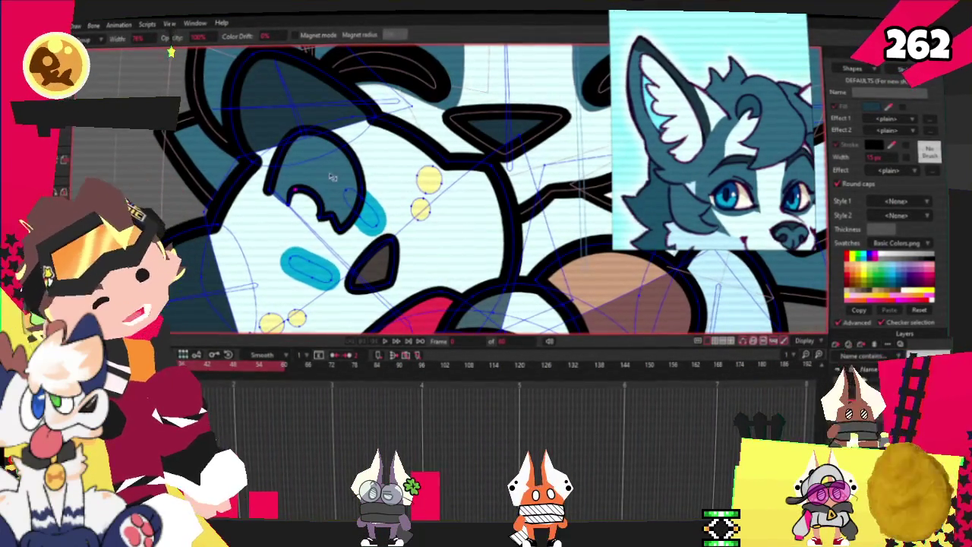
{"action": "scroll", "coordinate": [318, 155], "scroll_direction": "up", "scroll_amount": 1}
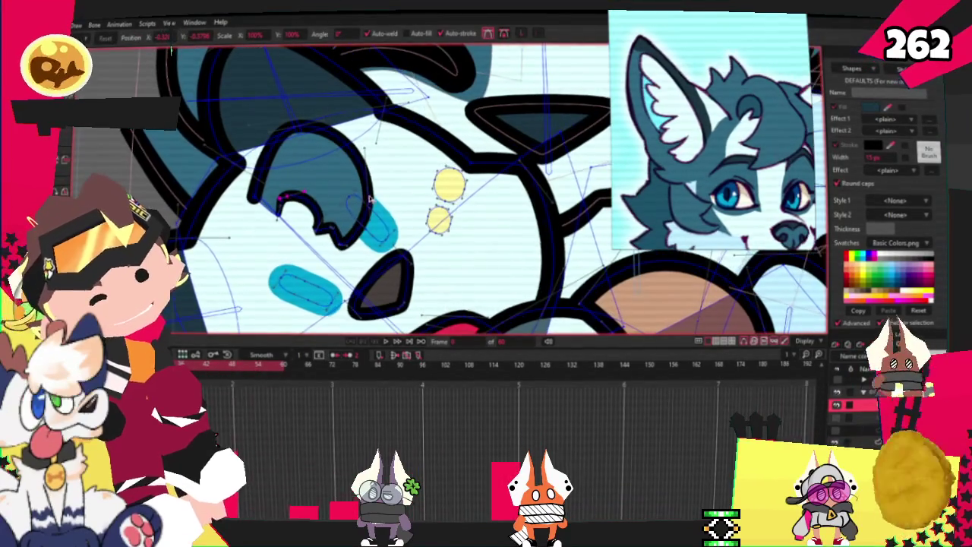
{"action": "scroll", "coordinate": [364, 234], "scroll_direction": "up", "scroll_amount": 1}
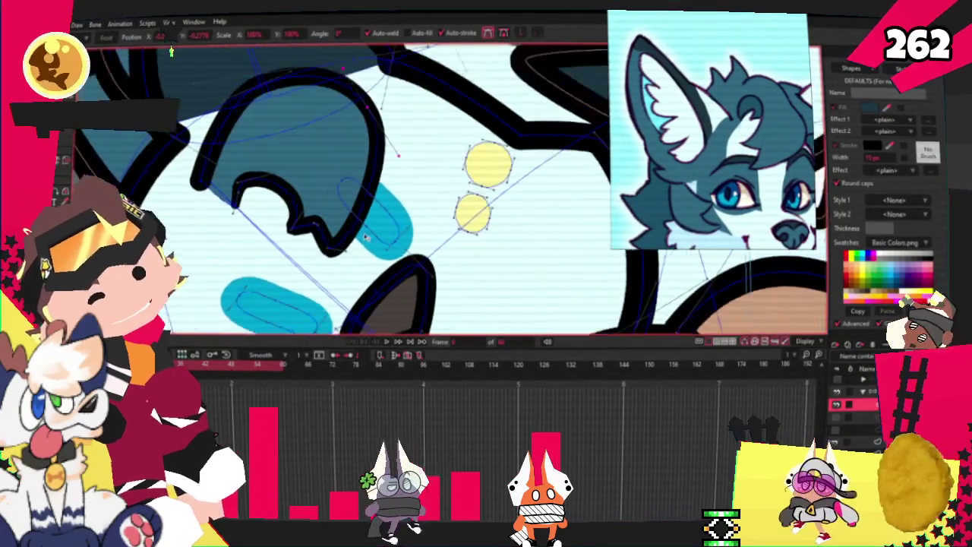
{"action": "scroll", "coordinate": [363, 234], "scroll_direction": "up", "scroll_amount": 1}
{"action": "scroll", "coordinate": [334, 249], "scroll_direction": "up", "scroll_amount": 1}
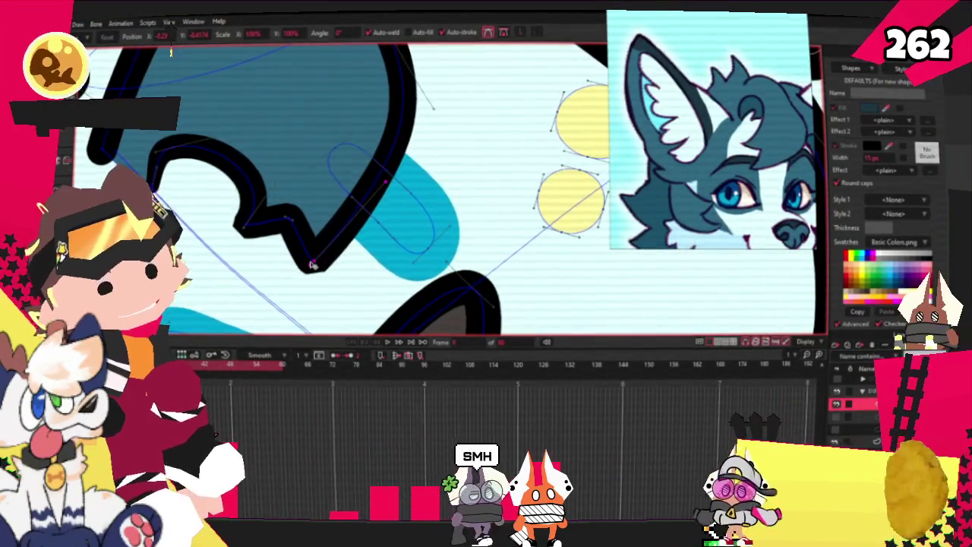
{"action": "left_click_drag", "start_coordinate": [311, 262], "coordinate": [357, 232]}
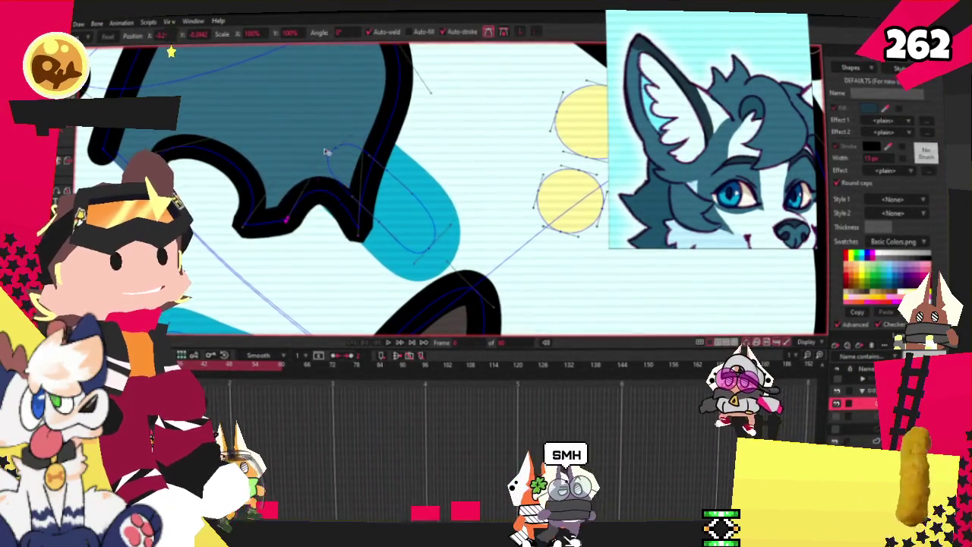
{"action": "left_click_drag", "start_coordinate": [302, 219], "coordinate": [288, 194]}
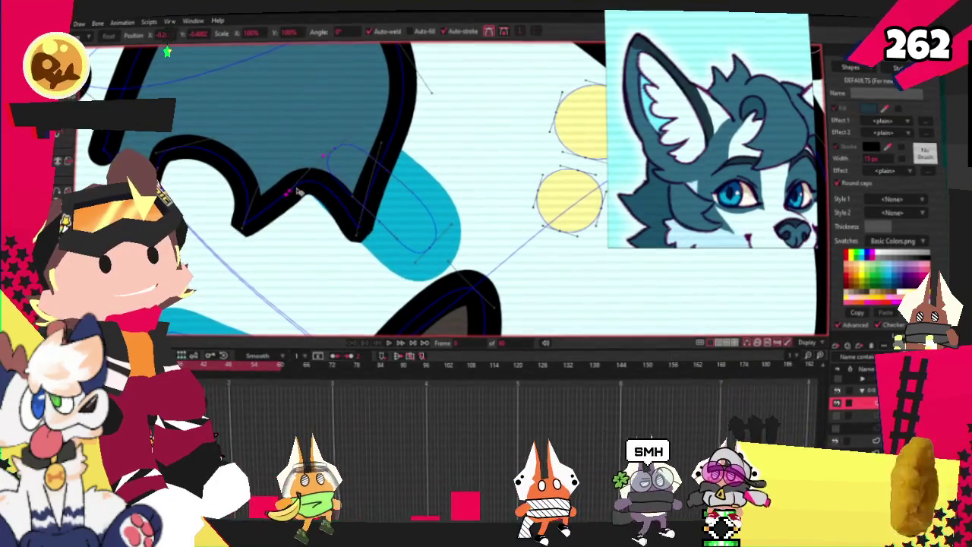
{"action": "scroll", "coordinate": [327, 163], "scroll_direction": "up", "scroll_amount": 1}
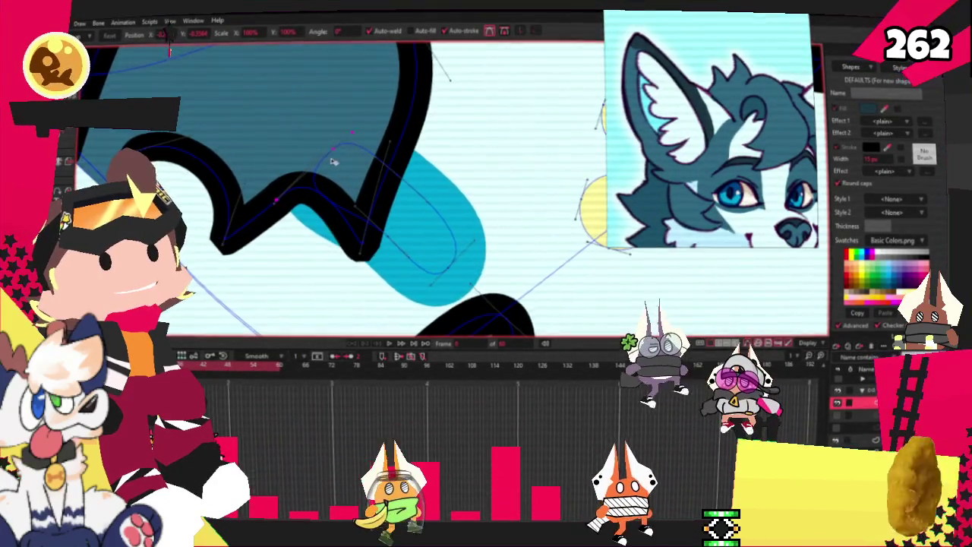
{"action": "scroll", "coordinate": [329, 164], "scroll_direction": "up", "scroll_amount": 1}
{"action": "mouse_move", "coordinate": [391, 289]}
{"action": "left_mouse_down"}
{"action": "mouse_move", "coordinate": [332, 290]}
{"action": "mouse_move", "coordinate": [389, 184]}
{"action": "mouse_move", "coordinate": [304, 164]}
{"action": "left_mouse_up"}
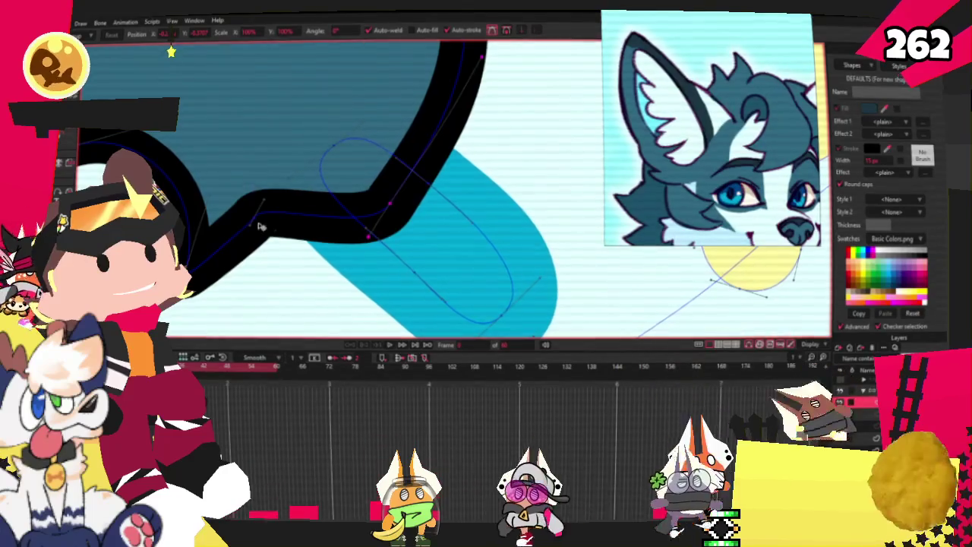
- Reshape the marking's upper black curve, flattening it and fine-tuning its left end
{"action": "scroll", "coordinate": [296, 156], "scroll_direction": "down", "scroll_amount": 3}
{"action": "scroll", "coordinate": [266, 133], "scroll_direction": "down", "scroll_amount": 2}
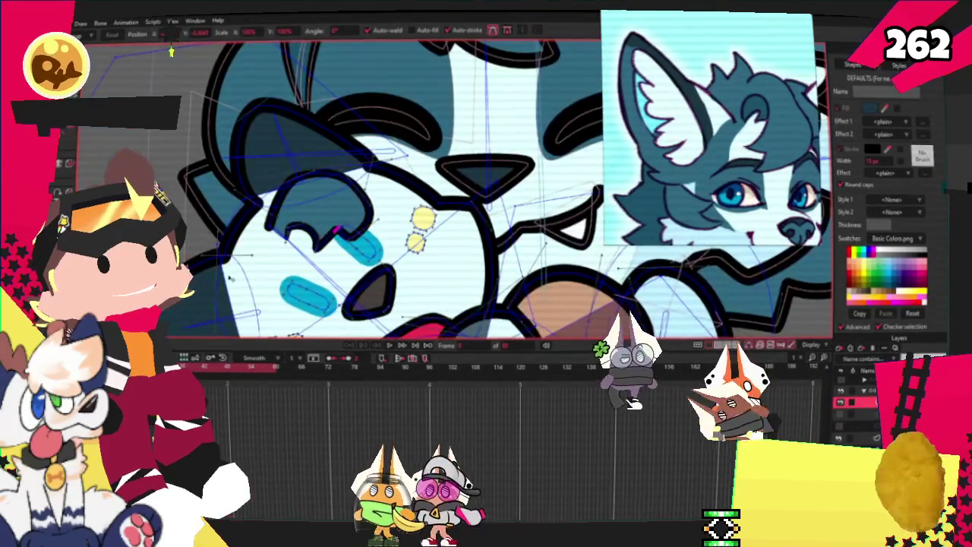
{"action": "scroll", "coordinate": [260, 128], "scroll_direction": "down", "scroll_amount": 2}
{"action": "scroll", "coordinate": [281, 121], "scroll_direction": "up", "scroll_amount": 4}
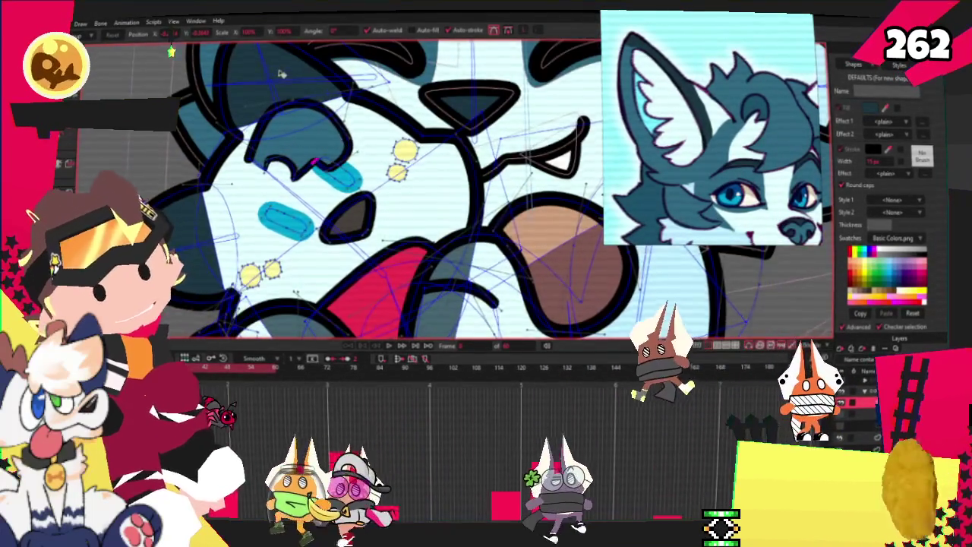
{"action": "scroll", "coordinate": [297, 115], "scroll_direction": "up", "scroll_amount": 2}
{"action": "scroll", "coordinate": [297, 115], "scroll_direction": "up", "scroll_amount": 2}
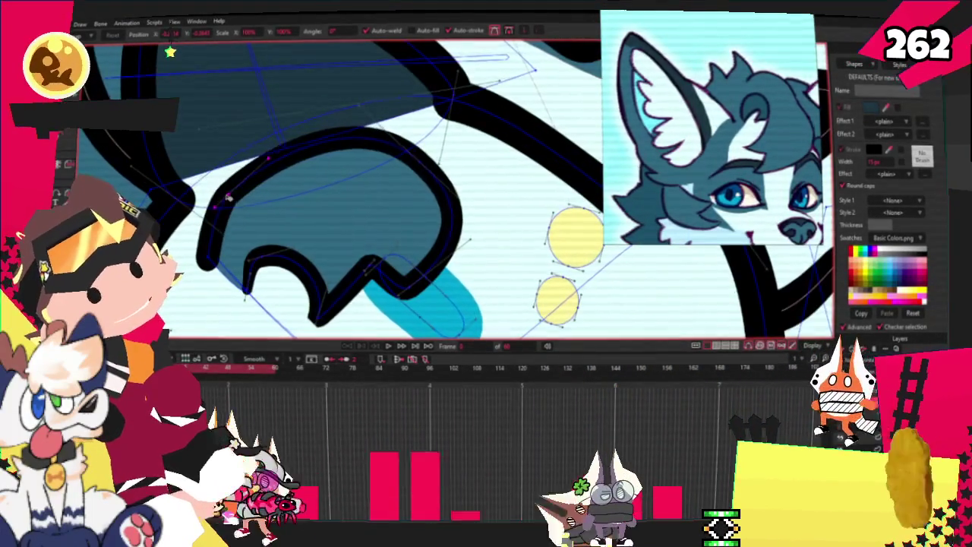
{"action": "left_click_drag", "start_coordinate": [274, 159], "coordinate": [156, 167]}
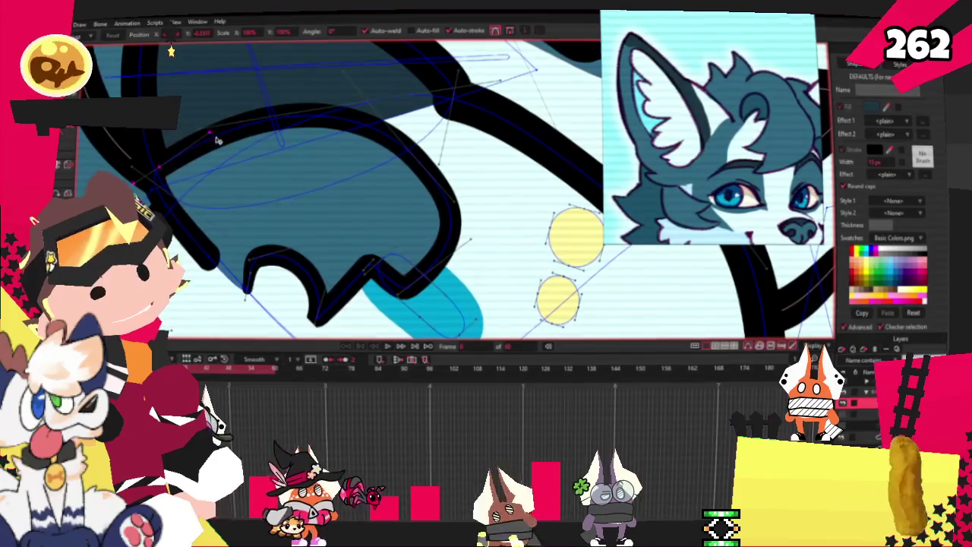
{"action": "left_click_drag", "start_coordinate": [217, 140], "coordinate": [364, 158]}
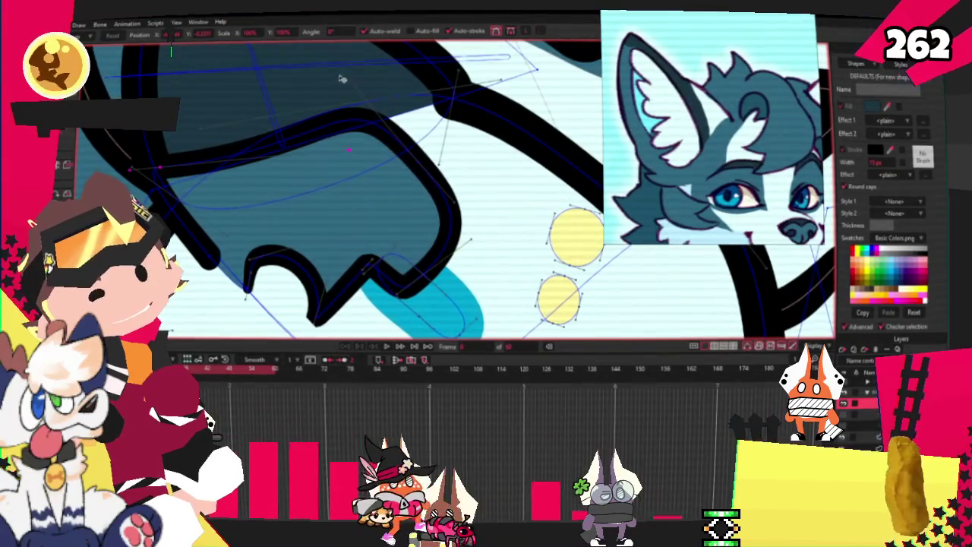
{"action": "left_click_drag", "start_coordinate": [342, 79], "coordinate": [366, 122]}
{"action": "left_click_drag", "start_coordinate": [179, 185], "coordinate": [222, 162]}
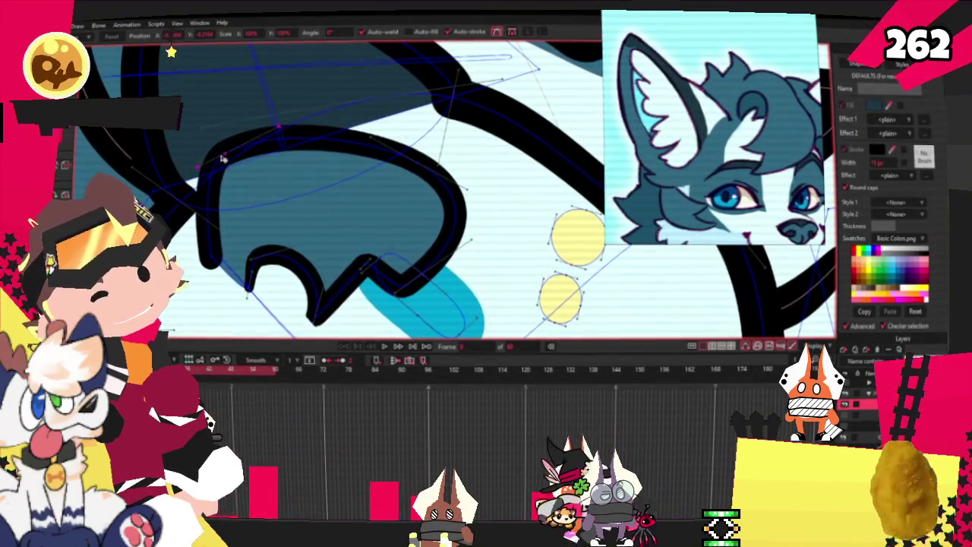
{"action": "left_click_drag", "start_coordinate": [212, 259], "coordinate": [220, 254]}
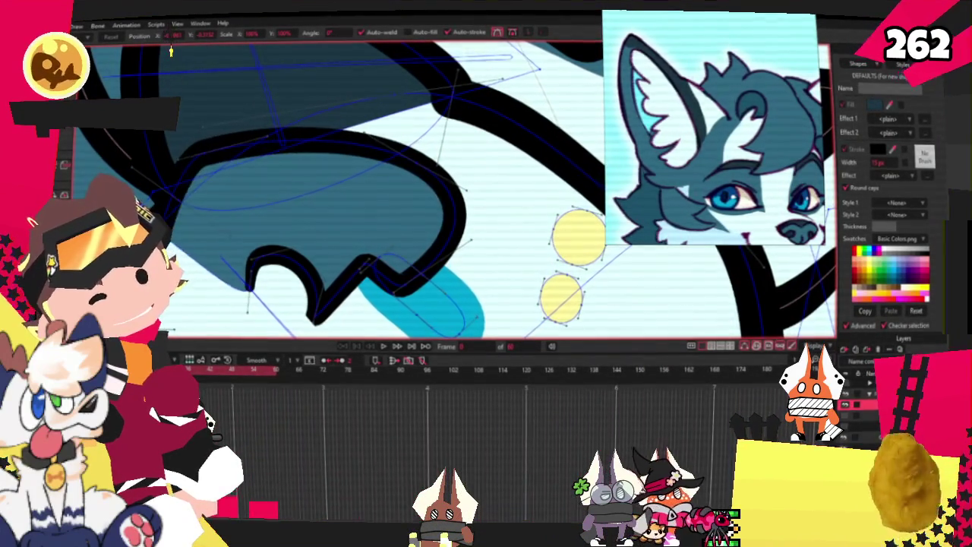
{"action": "left_click_drag", "start_coordinate": [173, 228], "coordinate": [185, 237]}
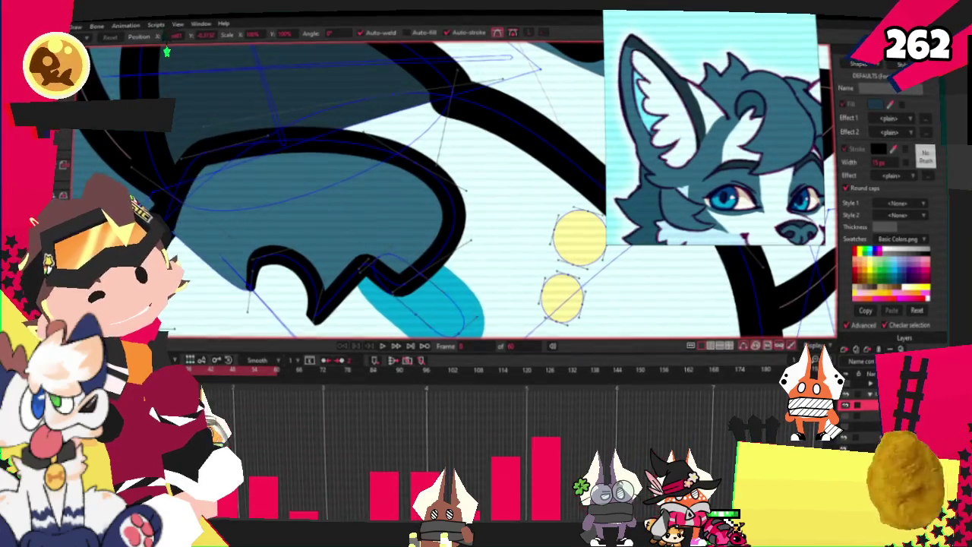
{"action": "scroll", "coordinate": [456, 189], "scroll_direction": "up", "scroll_amount": 3}
{"action": "scroll", "coordinate": [456, 190], "scroll_direction": "down", "scroll_amount": 2}
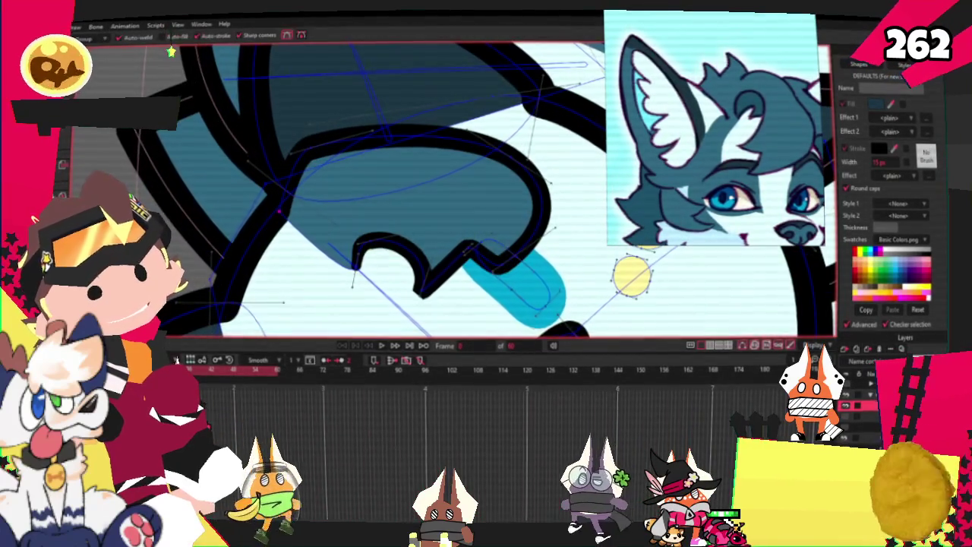
{"action": "scroll", "coordinate": [299, 176], "scroll_direction": "up", "scroll_amount": 2}
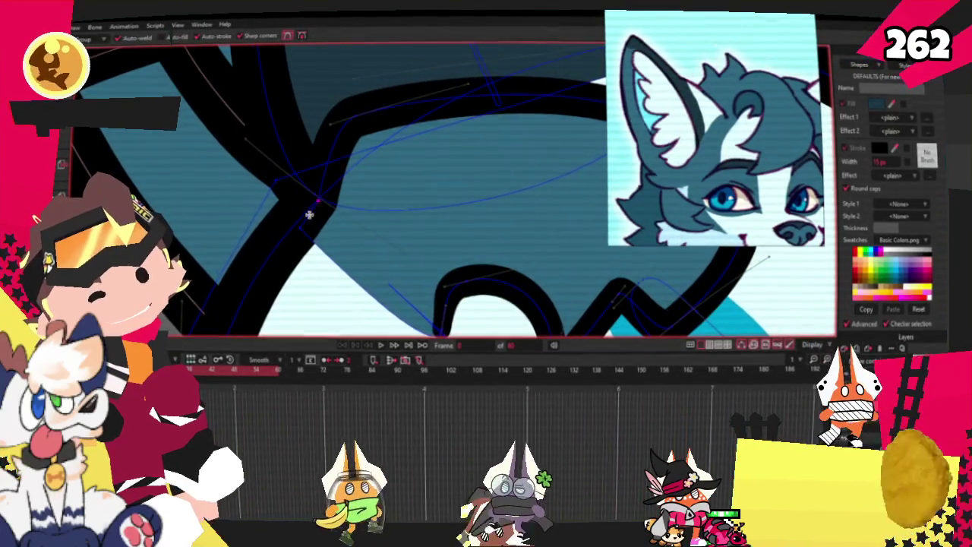
- Change the curvature value of a point on the marking's outline
{"action": "key", "text": "t"}
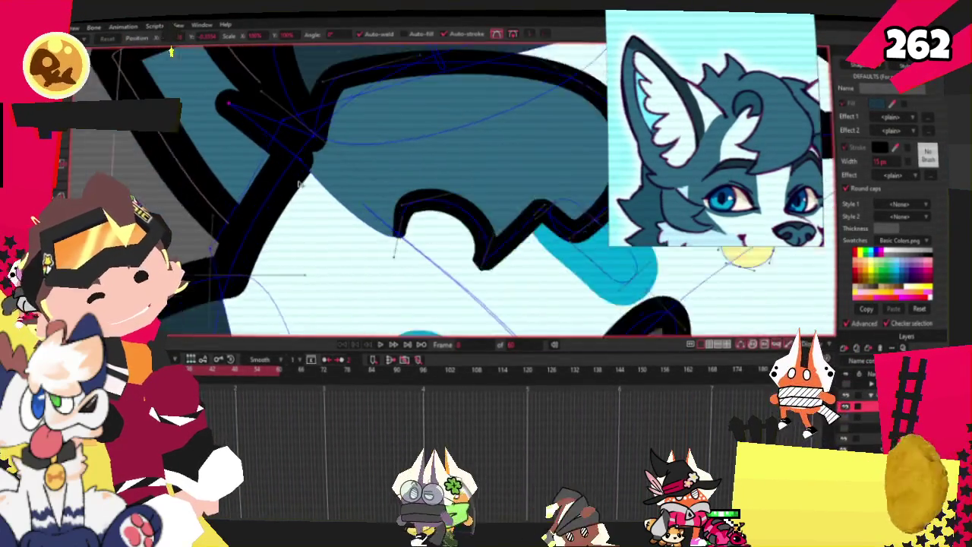
{"action": "key", "text": "a"}
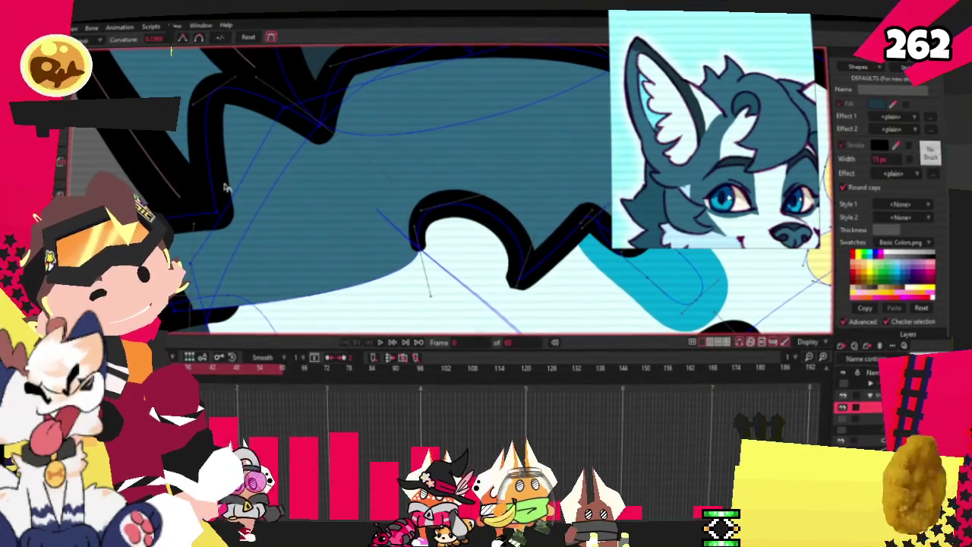
{"action": "left_click", "coordinate": [342, 98]}
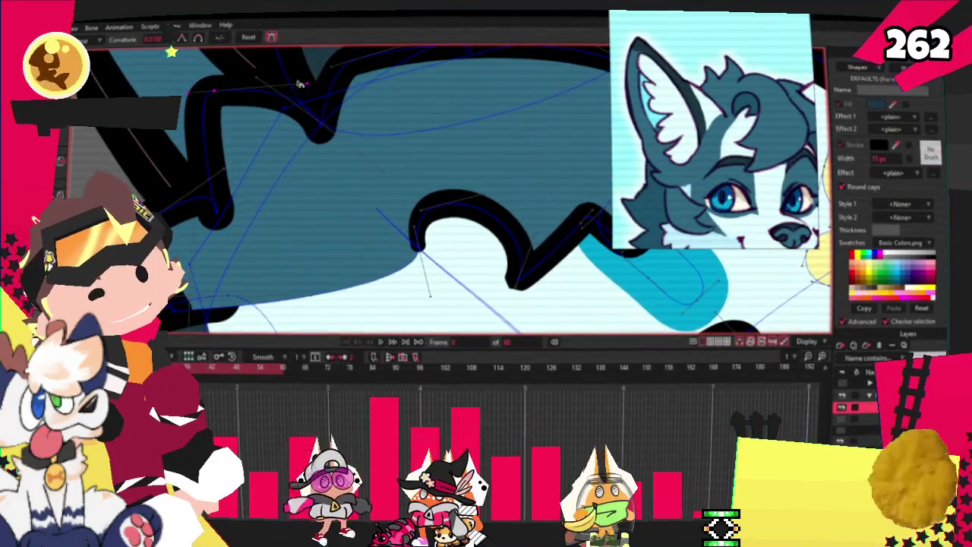
{"action": "scroll", "coordinate": [342, 97], "scroll_direction": "down", "scroll_amount": 3}
{"action": "scroll", "coordinate": [342, 97], "scroll_direction": "down", "scroll_amount": 1}
{"action": "scroll", "coordinate": [277, 173], "scroll_direction": "down", "scroll_amount": 2}
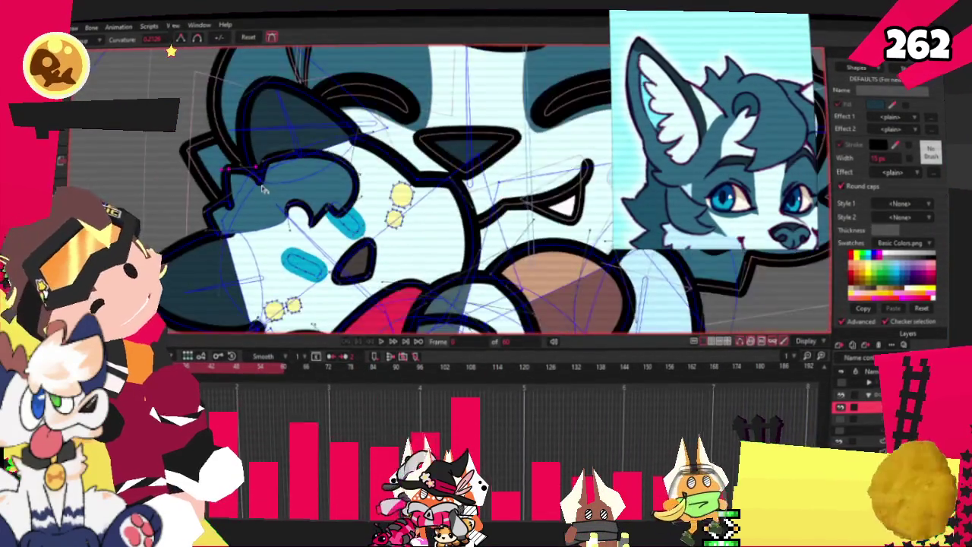
{"action": "scroll", "coordinate": [278, 173], "scroll_direction": "down", "scroll_amount": 2}
{"action": "scroll", "coordinate": [277, 173], "scroll_direction": "down", "scroll_amount": 2}
{"action": "scroll", "coordinate": [277, 173], "scroll_direction": "down", "scroll_amount": 2}
{"action": "scroll", "coordinate": [277, 173], "scroll_direction": "up", "scroll_amount": 3}
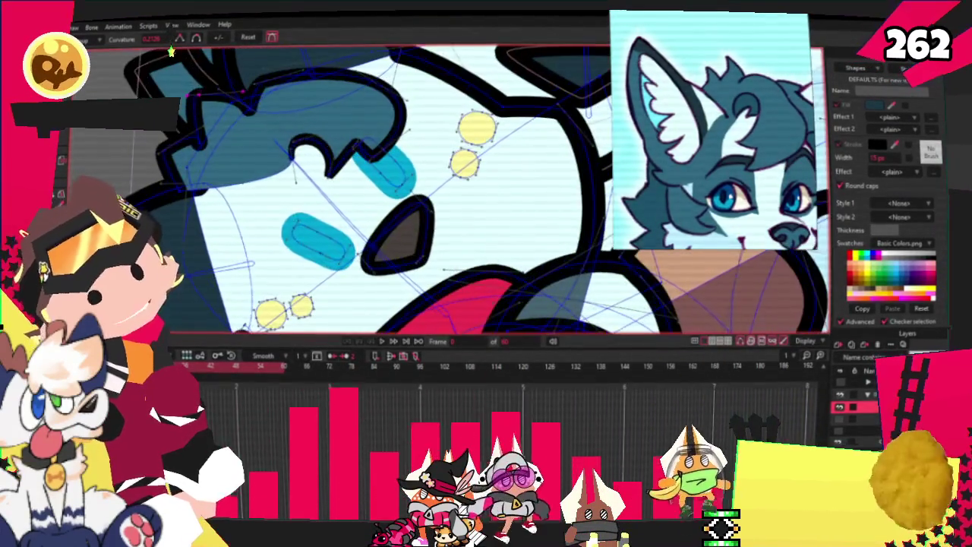
{"action": "key", "text": "g"}
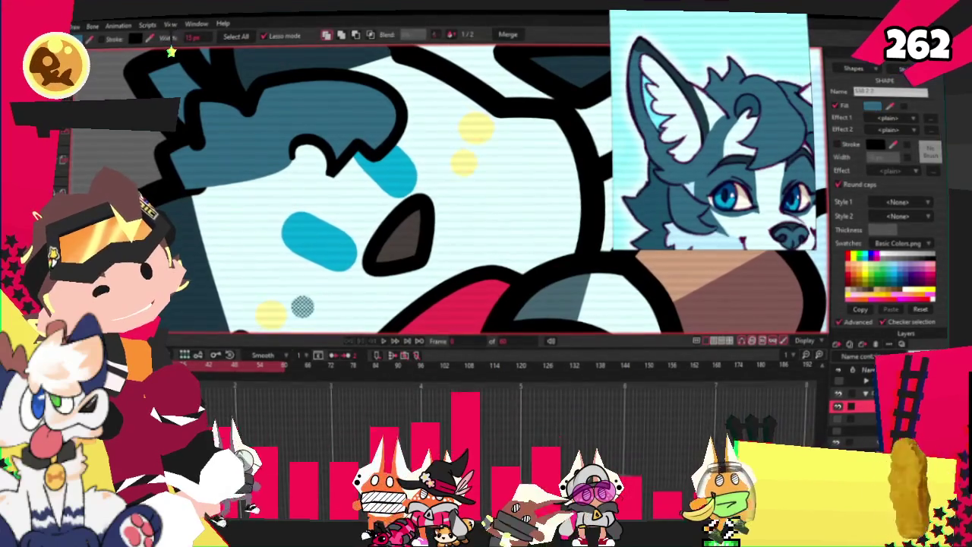
- Enlarge the small dark circle around the lower cyan pill and shift the large circle up-right
{"action": "key", "text": "t"}
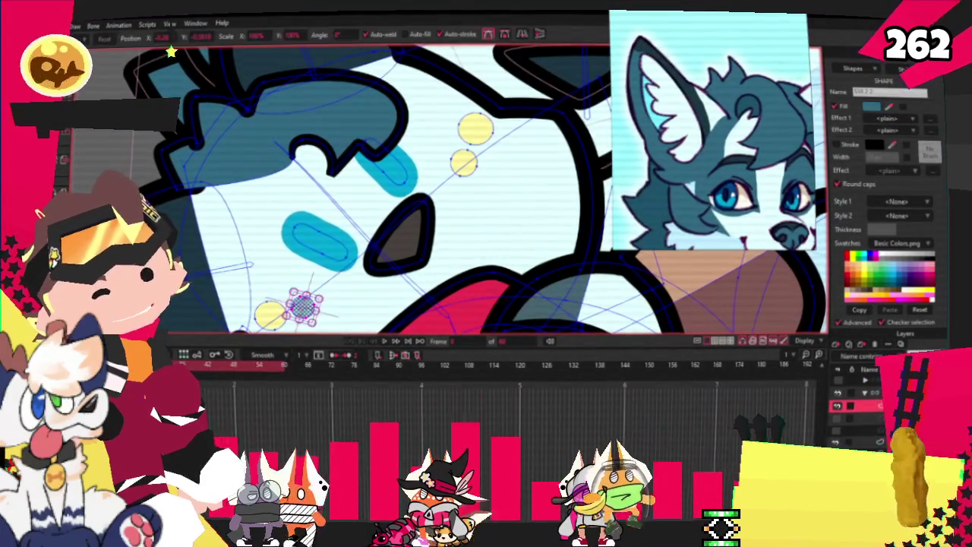
{"action": "scroll", "coordinate": [295, 301], "scroll_direction": "up", "scroll_amount": 2}
{"action": "mouse_move", "coordinate": [311, 304]}
{"action": "left_mouse_down"}
{"action": "mouse_move", "coordinate": [243, 179]}
{"action": "mouse_move", "coordinate": [345, 305]}
{"action": "left_mouse_up"}
{"action": "left_click_drag", "start_coordinate": [302, 284], "coordinate": [354, 261]}
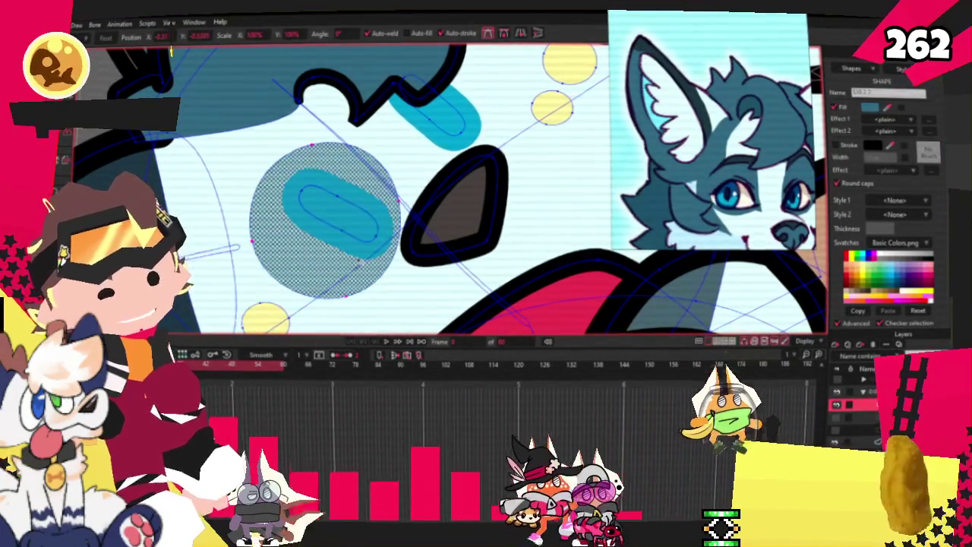
- Select the other small dark circle's points and move it onto the upper cyan pill
{"action": "key", "text": "g"}
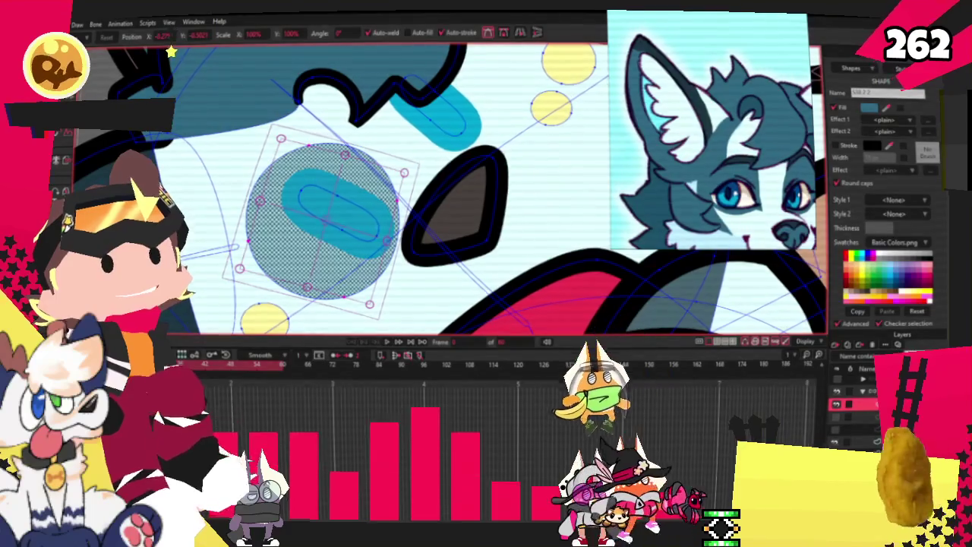
{"action": "scroll", "coordinate": [238, 275], "scroll_direction": "down", "scroll_amount": 1}
{"action": "left_click", "coordinate": [237, 276]}
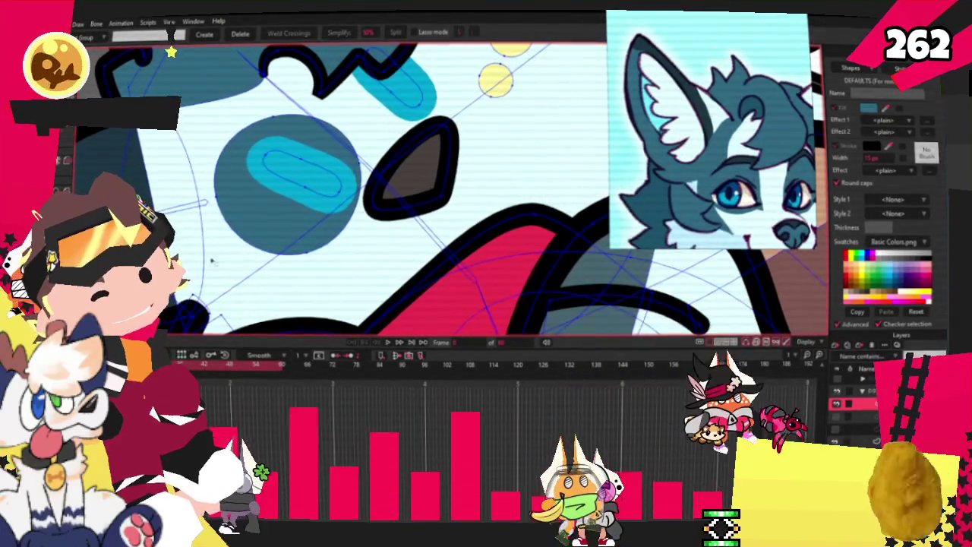
{"action": "scroll", "coordinate": [380, 78], "scroll_direction": "down", "scroll_amount": 2}
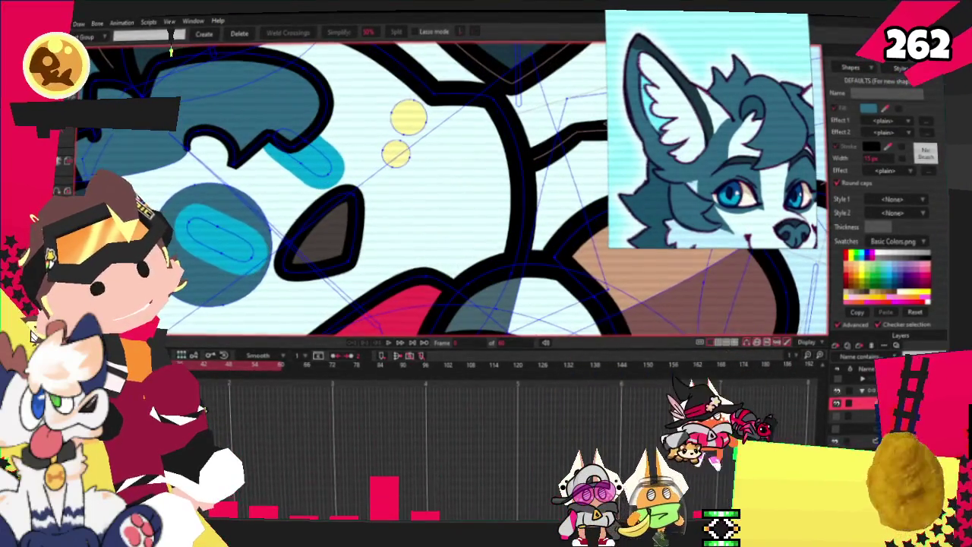
{"action": "left_click", "coordinate": [404, 123]}
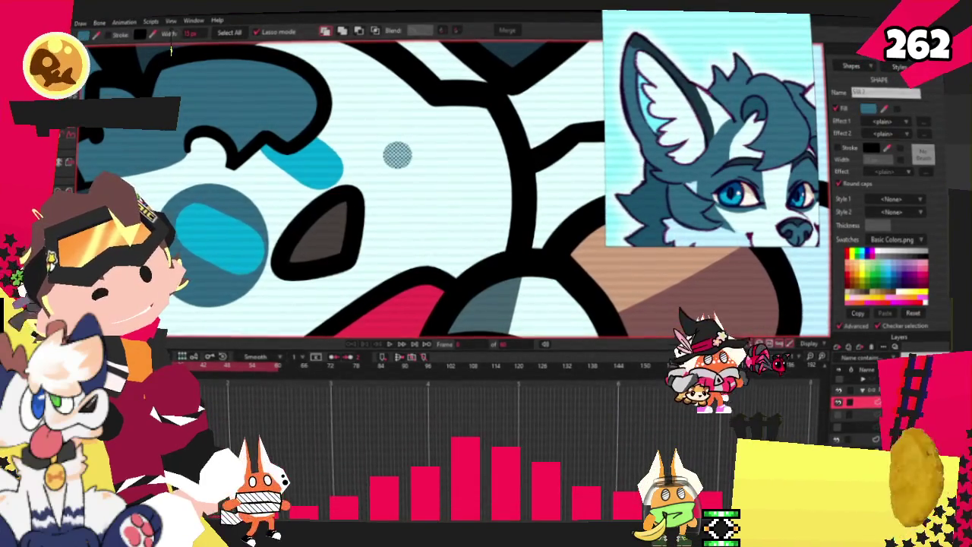
{"action": "key", "text": "t"}
{"action": "mouse_move", "coordinate": [417, 148]}
{"action": "left_mouse_down"}
{"action": "mouse_move", "coordinate": [301, 134]}
{"action": "mouse_move", "coordinate": [335, 152]}
{"action": "mouse_move", "coordinate": [376, 148]}
{"action": "left_mouse_up"}
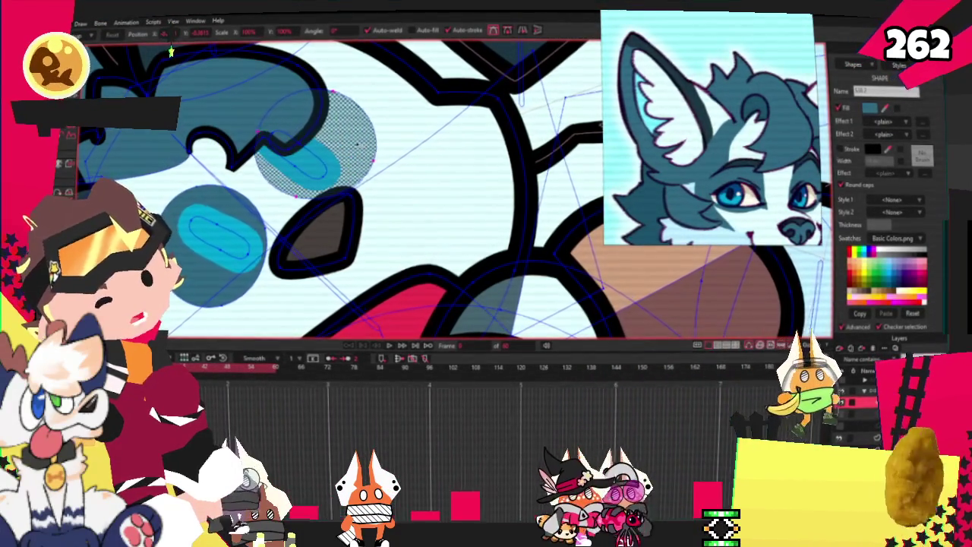
{"action": "scroll", "coordinate": [285, 161], "scroll_direction": "down", "scroll_amount": 5}
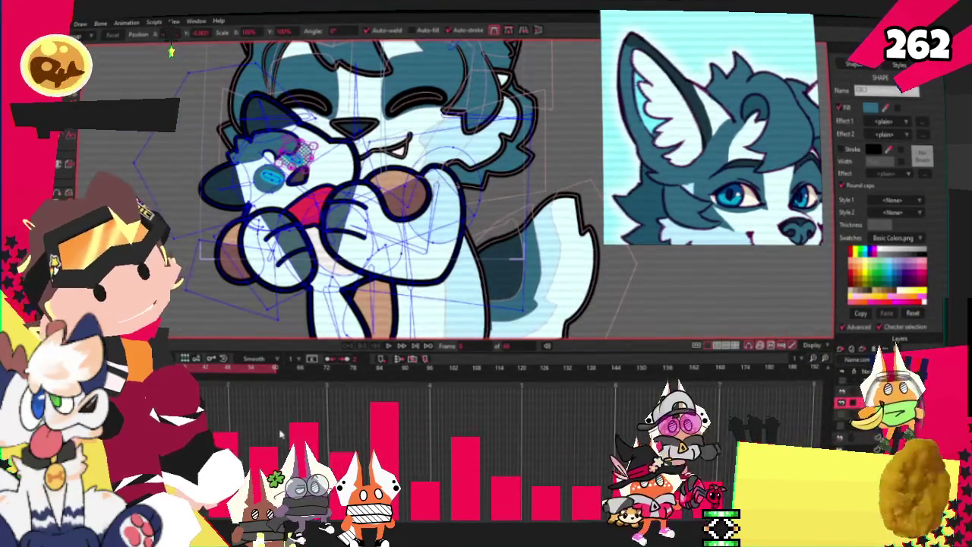
- Drag the upper dark circle's left edge out into a point reaching the lower circle
{"action": "scroll", "coordinate": [352, 214], "scroll_direction": "up", "scroll_amount": 2}
{"action": "scroll", "coordinate": [352, 214], "scroll_direction": "up", "scroll_amount": 2}
{"action": "scroll", "coordinate": [351, 213], "scroll_direction": "up", "scroll_amount": 2}
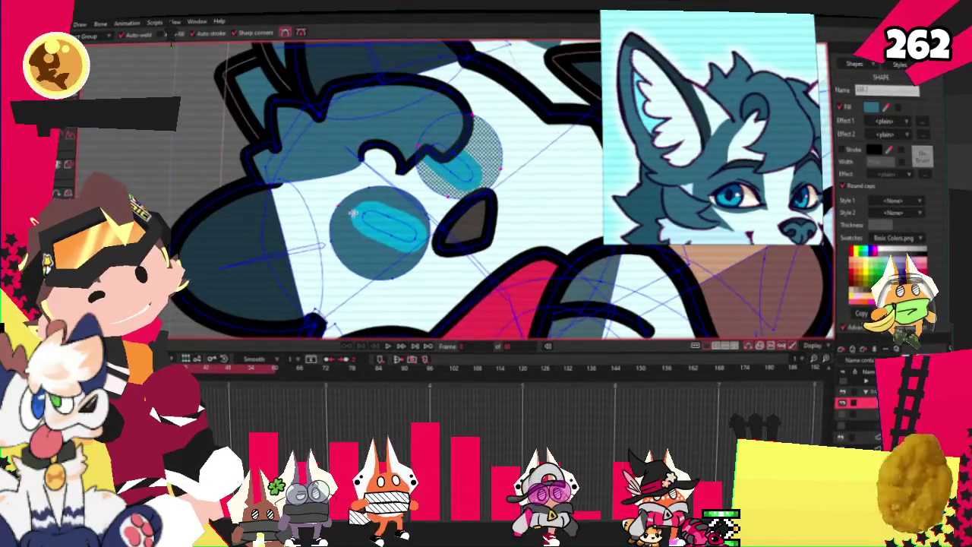
{"action": "left_click_drag", "start_coordinate": [332, 183], "coordinate": [336, 157]}
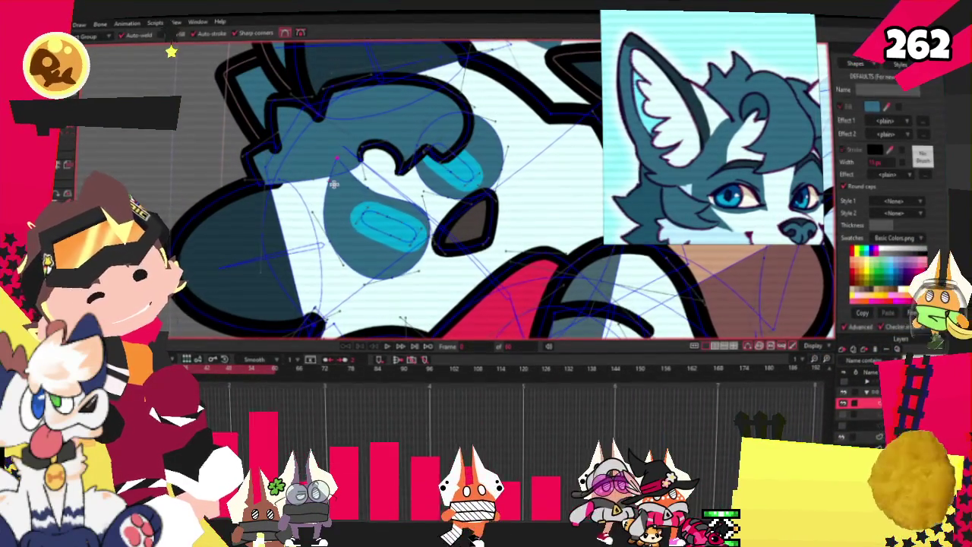
{"action": "left_click_drag", "start_coordinate": [324, 194], "coordinate": [262, 180]}
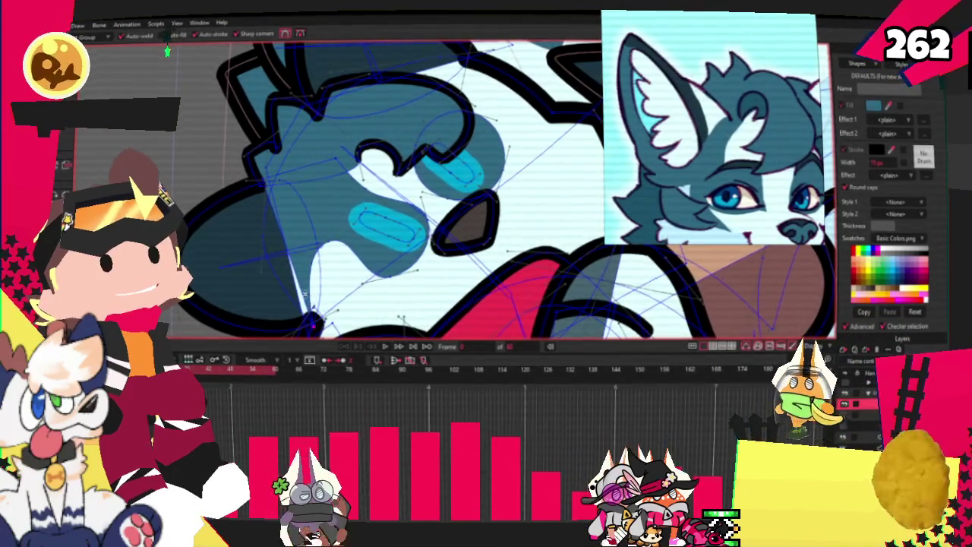
{"action": "scroll", "coordinate": [324, 158], "scroll_direction": "up", "scroll_amount": 2}
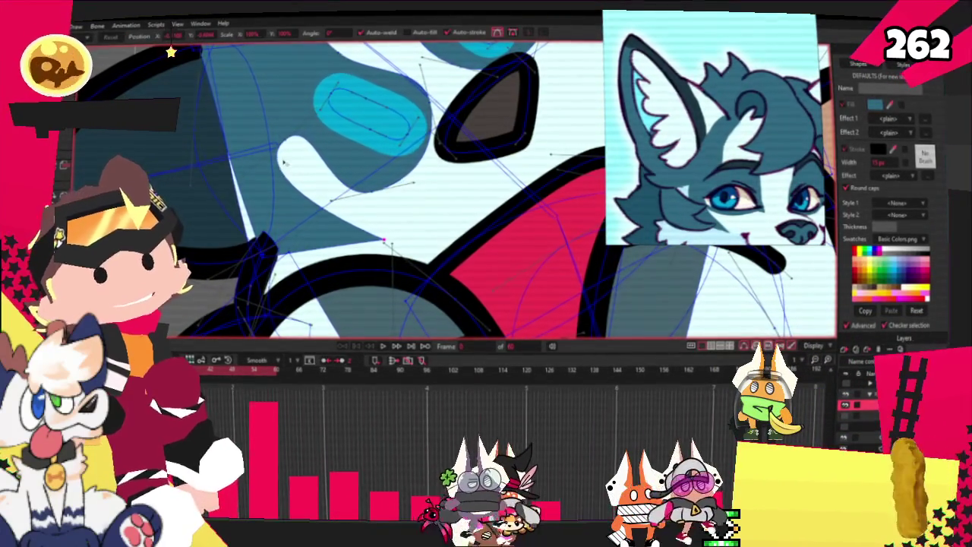
{"action": "scroll", "coordinate": [284, 166], "scroll_direction": "down", "scroll_amount": 2}
{"action": "scroll", "coordinate": [284, 166], "scroll_direction": "up", "scroll_amount": 2}
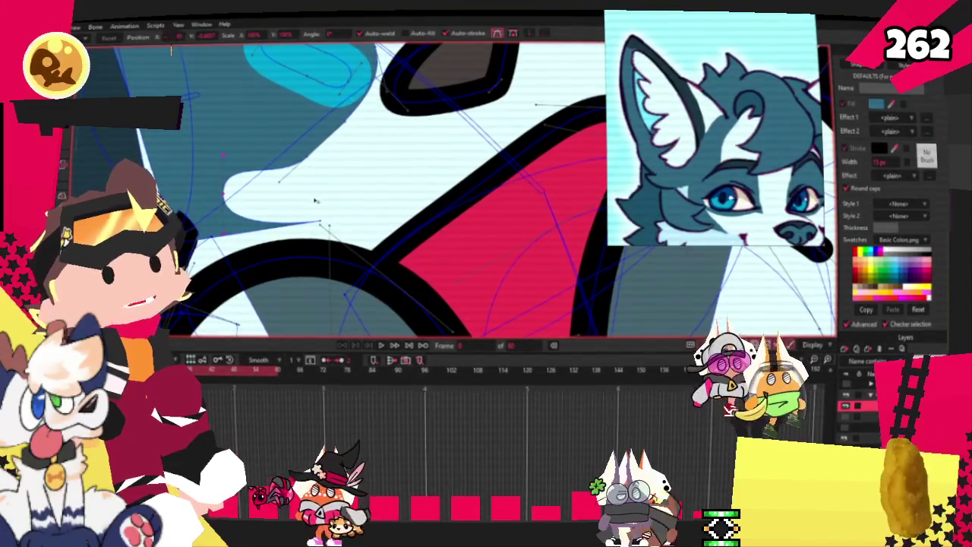
{"action": "scroll", "coordinate": [211, 246], "scroll_direction": "up", "scroll_amount": 1}
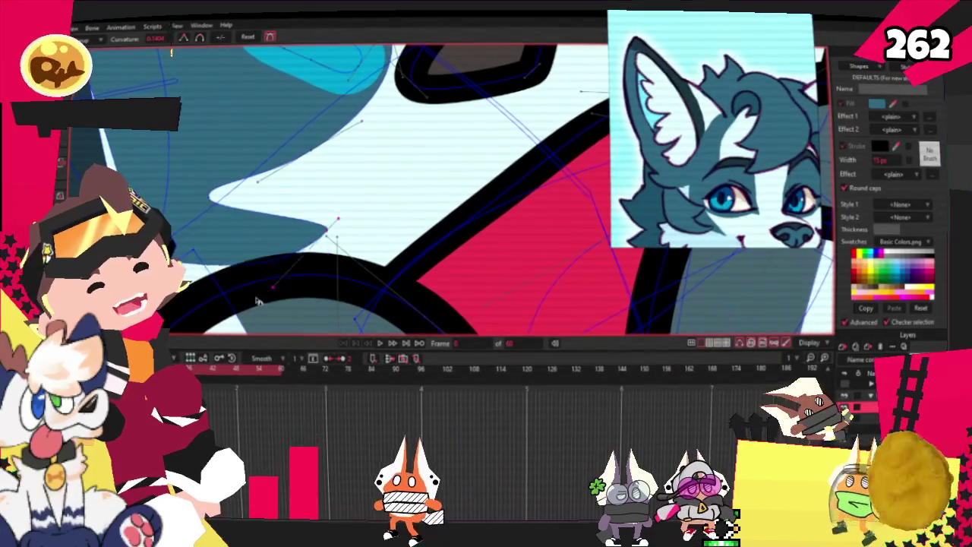
{"action": "scroll", "coordinate": [210, 247], "scroll_direction": "down", "scroll_amount": 2}
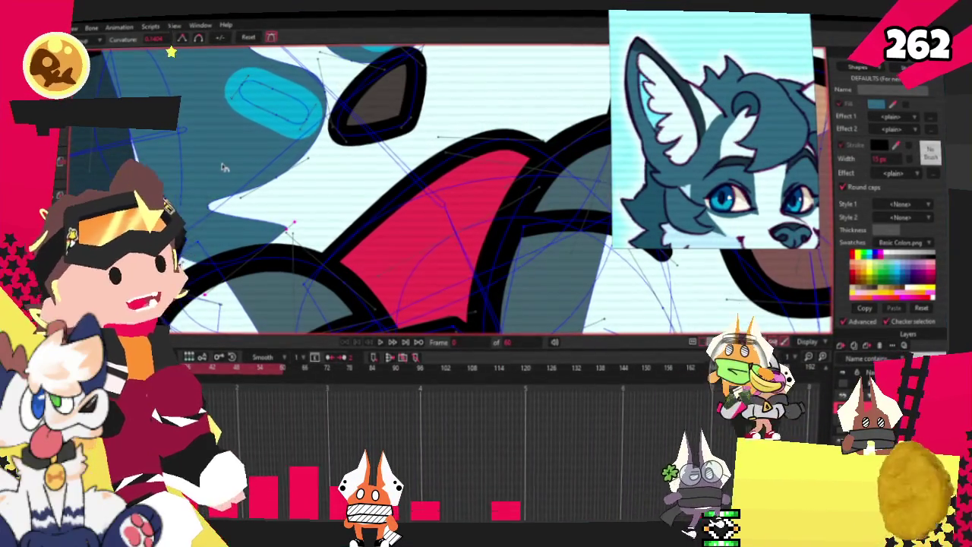
{"action": "scroll", "coordinate": [224, 167], "scroll_direction": "down", "scroll_amount": 2}
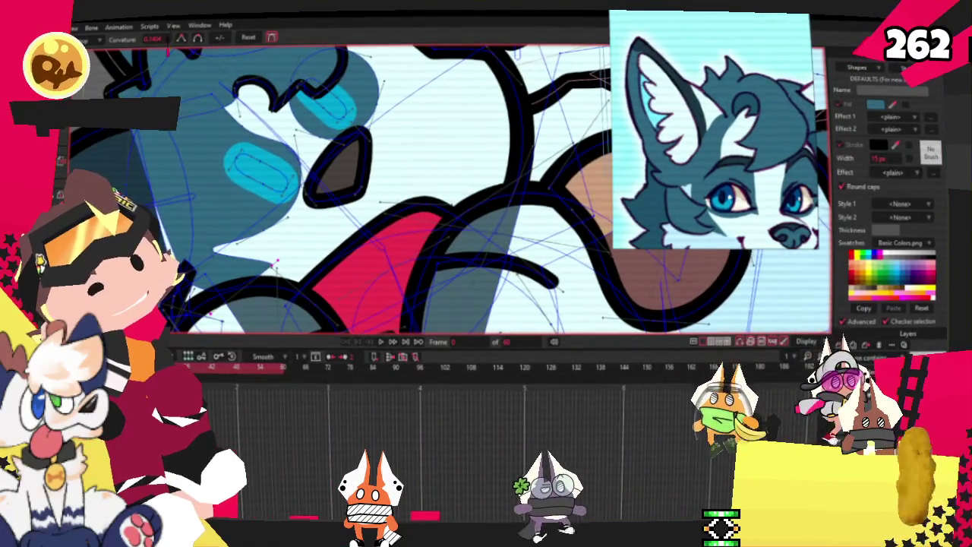
{"action": "key", "text": "t"}
{"action": "scroll", "coordinate": [169, 51], "scroll_direction": "up", "scroll_amount": 3}
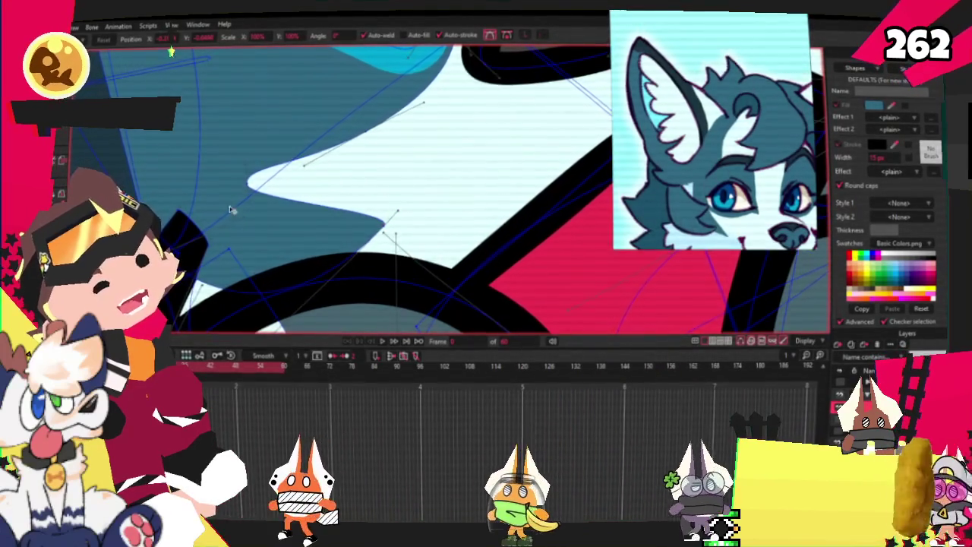
{"action": "scroll", "coordinate": [172, 51], "scroll_direction": "down", "scroll_amount": 1}
{"action": "scroll", "coordinate": [172, 52], "scroll_direction": "down", "scroll_amount": 1}
- Drag a spiky segment of the teal fur downward and nudge the shape's right tip slightly left
{"action": "scroll", "coordinate": [172, 52], "scroll_direction": "down", "scroll_amount": 1}
{"action": "scroll", "coordinate": [172, 51], "scroll_direction": "up", "scroll_amount": 1}
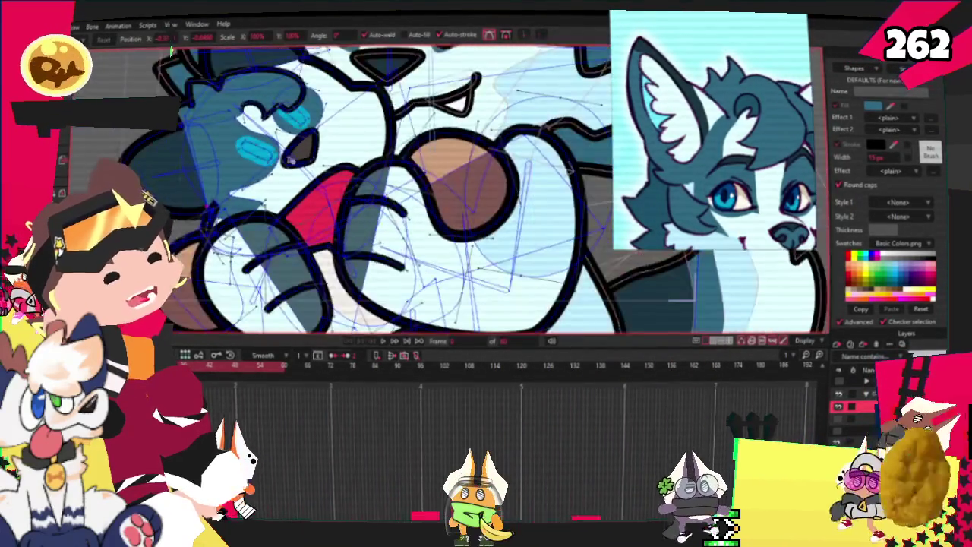
{"action": "scroll", "coordinate": [172, 52], "scroll_direction": "up", "scroll_amount": 2}
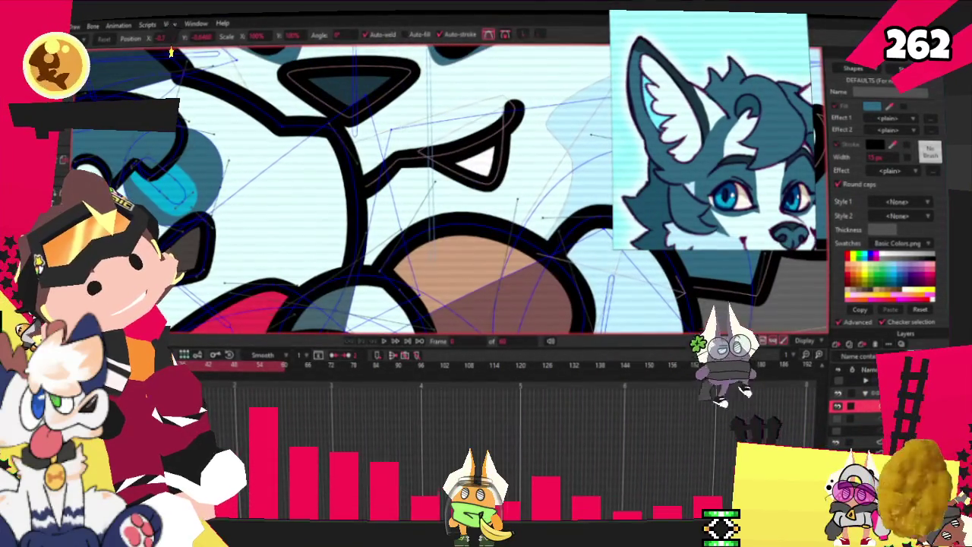
{"action": "scroll", "coordinate": [172, 52], "scroll_direction": "up", "scroll_amount": 1}
{"action": "scroll", "coordinate": [172, 51], "scroll_direction": "up", "scroll_amount": 1}
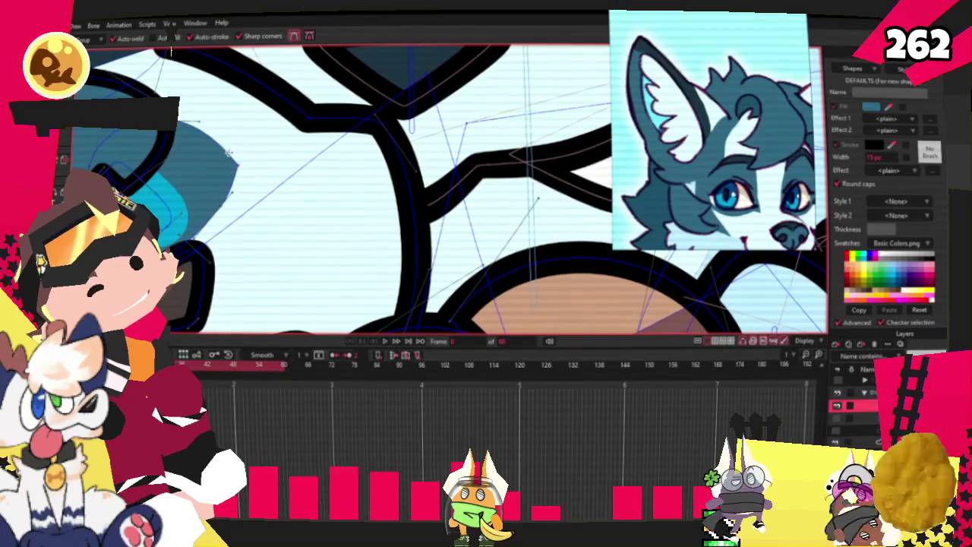
{"action": "left_click_drag", "start_coordinate": [237, 166], "coordinate": [264, 264]}
{"action": "left_click_drag", "start_coordinate": [305, 141], "coordinate": [294, 139]}
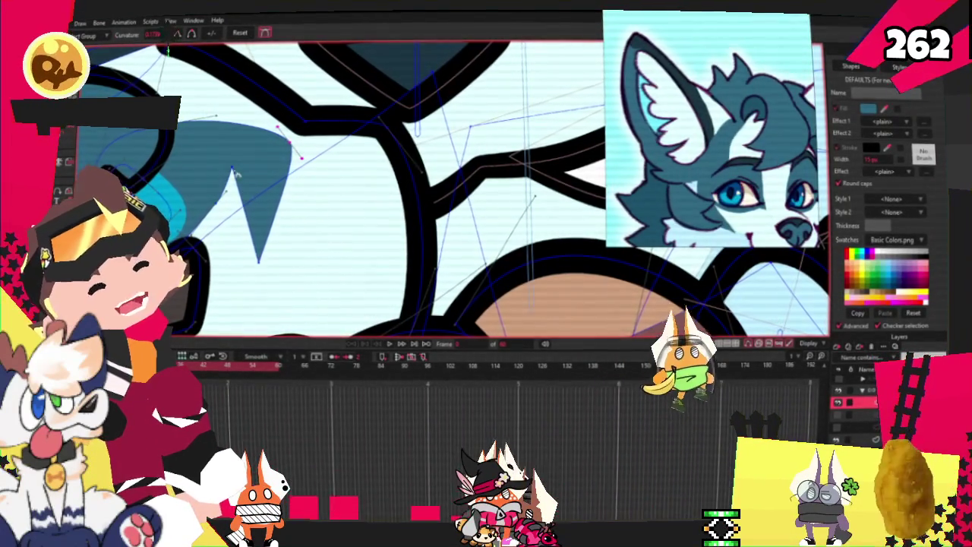
- Round off the notch in the teal fur shape and fine-tune its curve
{"action": "scroll", "coordinate": [245, 190], "scroll_direction": "up", "scroll_amount": 2}
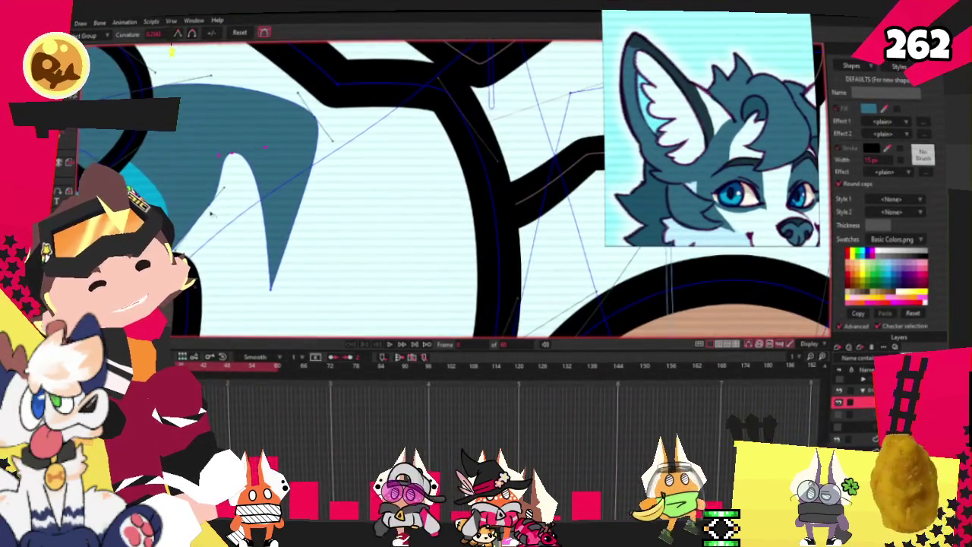
{"action": "left_click_drag", "start_coordinate": [214, 204], "coordinate": [209, 219]}
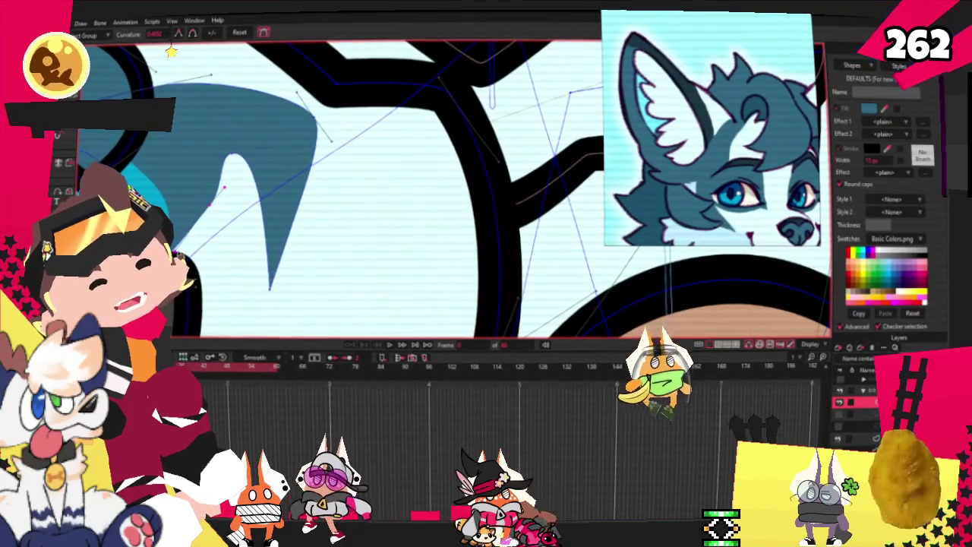
{"action": "left_click_drag", "start_coordinate": [225, 187], "coordinate": [217, 185]}
{"action": "scroll", "coordinate": [253, 200], "scroll_direction": "up", "scroll_amount": 2}
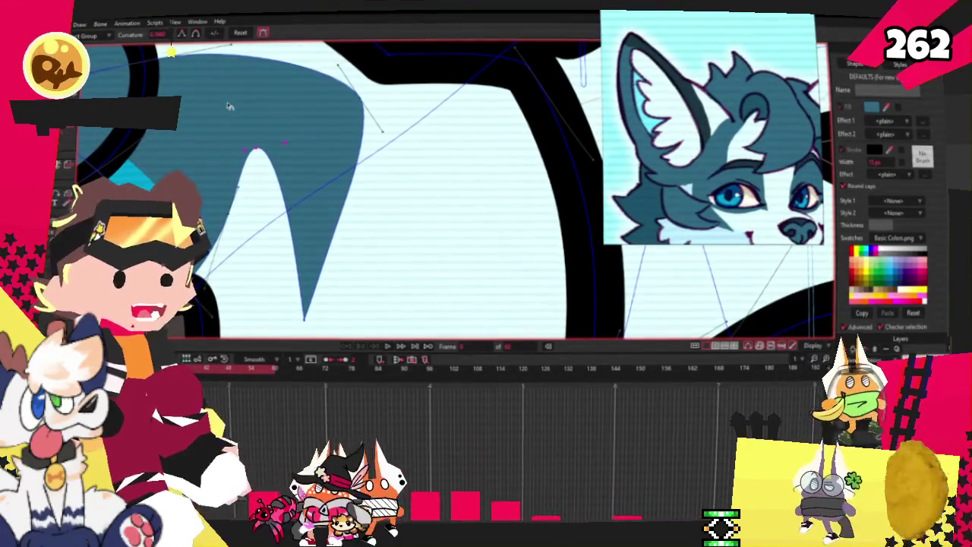
{"action": "scroll", "coordinate": [230, 106], "scroll_direction": "down", "scroll_amount": 3}
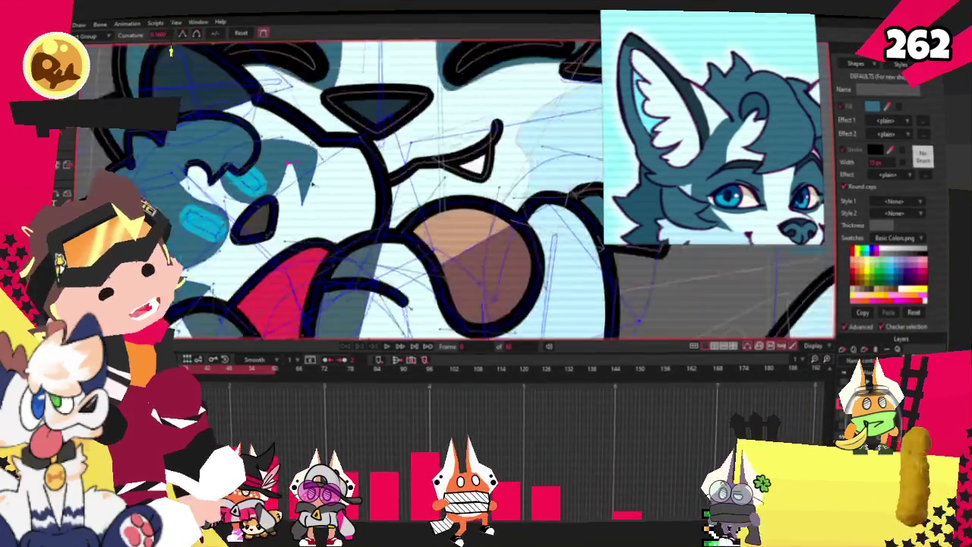
{"action": "scroll", "coordinate": [265, 143], "scroll_direction": "down", "scroll_amount": 2}
{"action": "scroll", "coordinate": [266, 143], "scroll_direction": "up", "scroll_amount": 3}
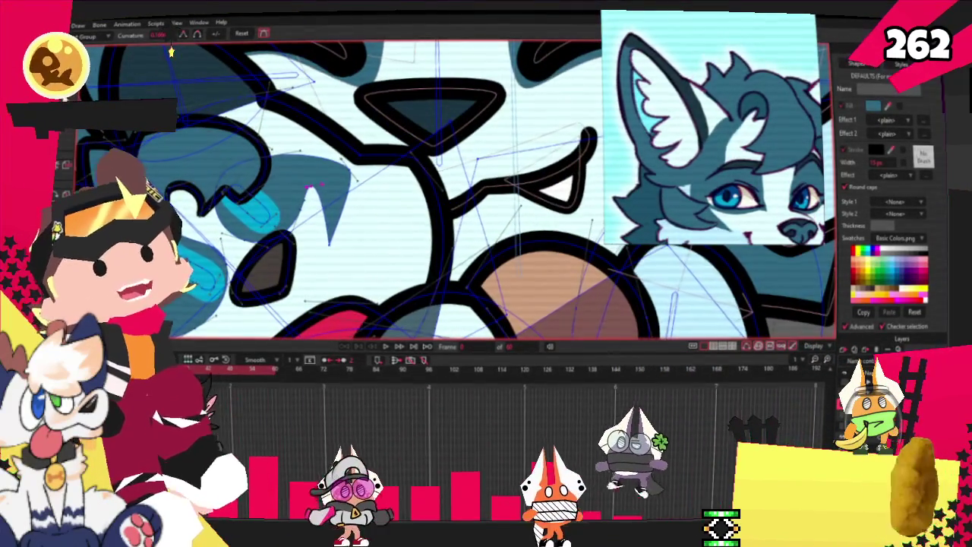
- Move through the Add Point and Transform Points tools while inspecting the fur, ending on shape drawing
{"action": "key", "text": "a"}
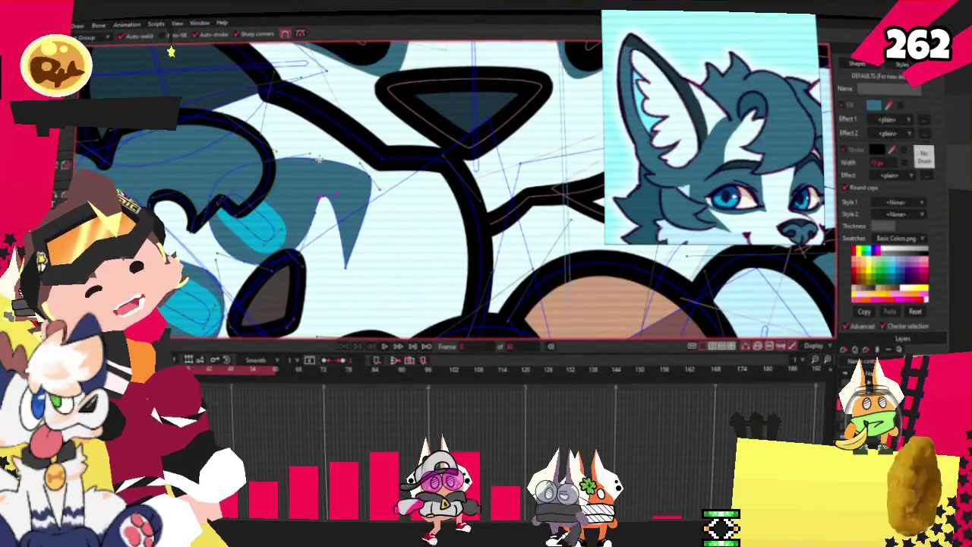
{"action": "key", "text": "t"}
{"action": "scroll", "coordinate": [293, 160], "scroll_direction": "up", "scroll_amount": 2}
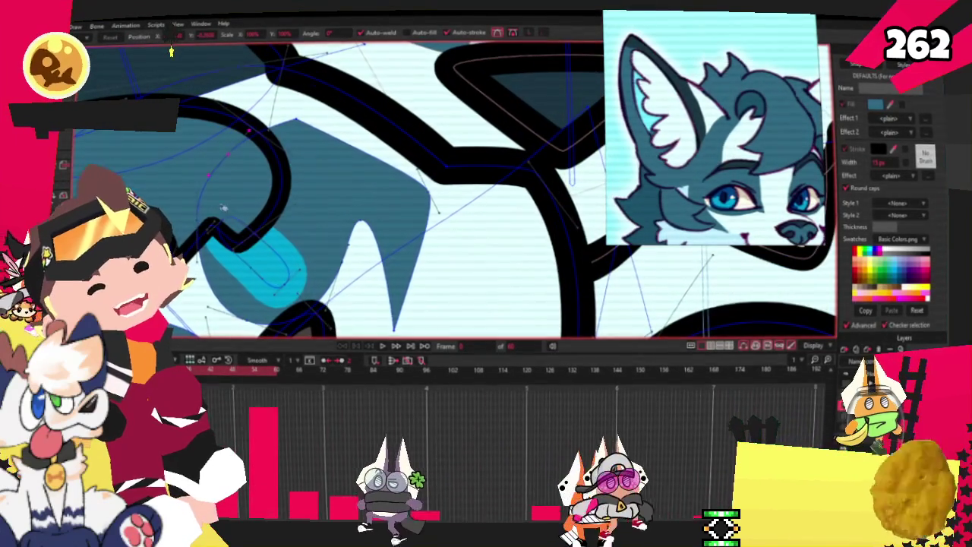
{"action": "scroll", "coordinate": [199, 221], "scroll_direction": "up", "scroll_amount": 1}
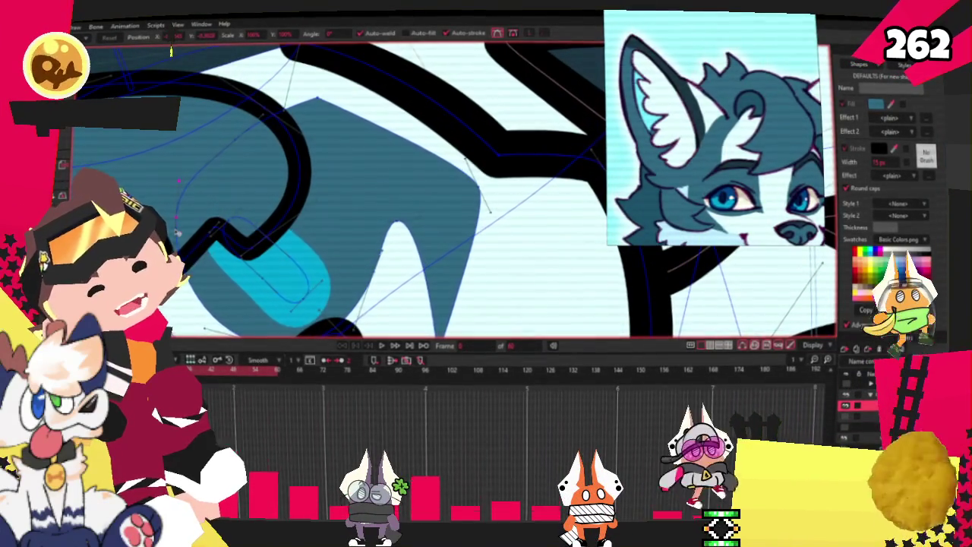
{"action": "scroll", "coordinate": [238, 124], "scroll_direction": "up", "scroll_amount": 1}
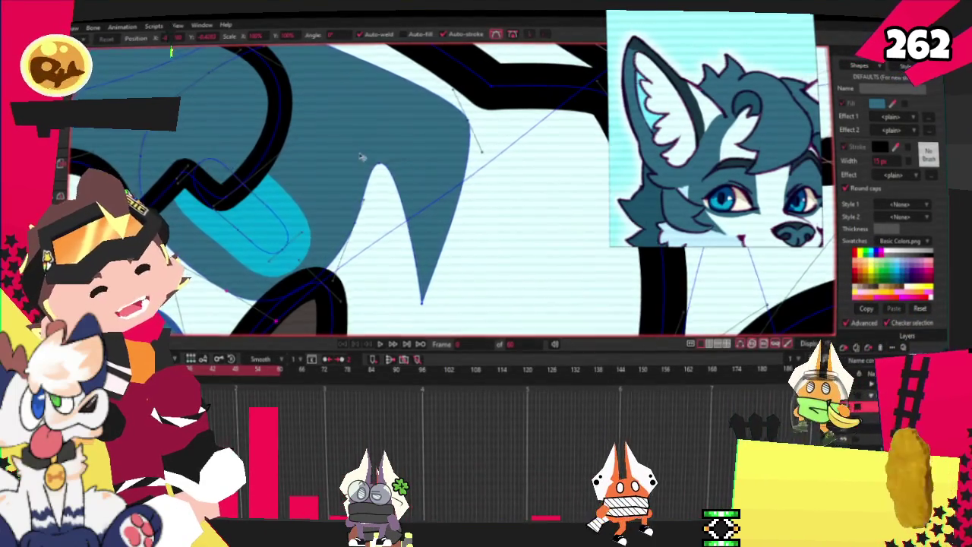
{"action": "scroll", "coordinate": [362, 157], "scroll_direction": "down", "scroll_amount": 1}
{"action": "scroll", "coordinate": [362, 156], "scroll_direction": "down", "scroll_amount": 1}
{"action": "scroll", "coordinate": [362, 156], "scroll_direction": "down", "scroll_amount": 2}
{"action": "scroll", "coordinate": [362, 157], "scroll_direction": "down", "scroll_amount": 1}
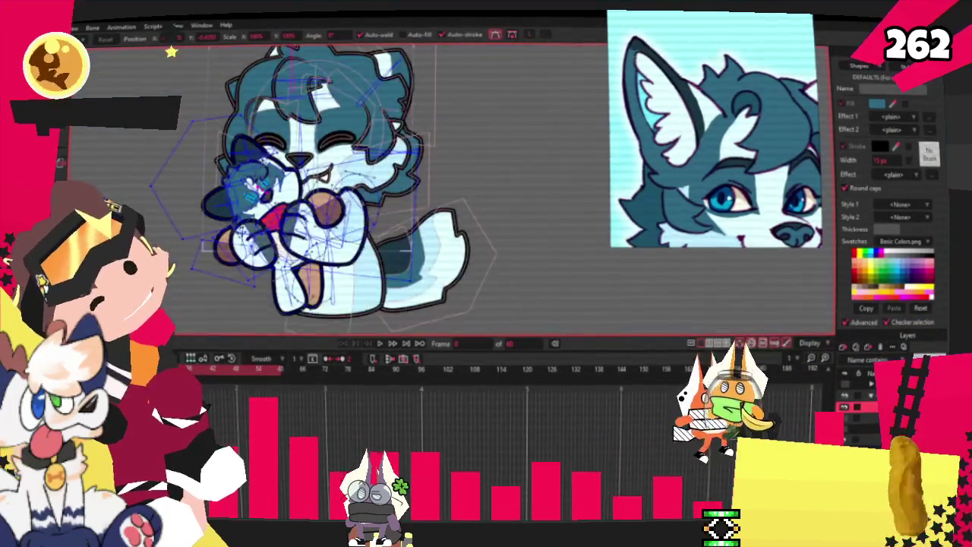
{"action": "scroll", "coordinate": [241, 166], "scroll_direction": "up", "scroll_amount": 2}
{"action": "scroll", "coordinate": [241, 168], "scroll_direction": "up", "scroll_amount": 1}
{"action": "scroll", "coordinate": [244, 180], "scroll_direction": "up", "scroll_amount": 1}
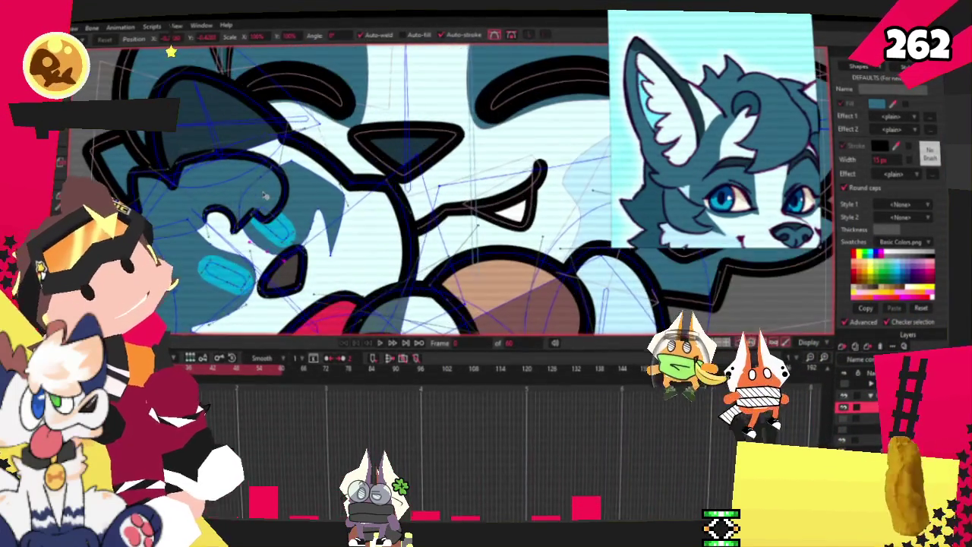
{"action": "scroll", "coordinate": [259, 184], "scroll_direction": "up", "scroll_amount": 1}
{"action": "scroll", "coordinate": [272, 189], "scroll_direction": "up", "scroll_amount": 1}
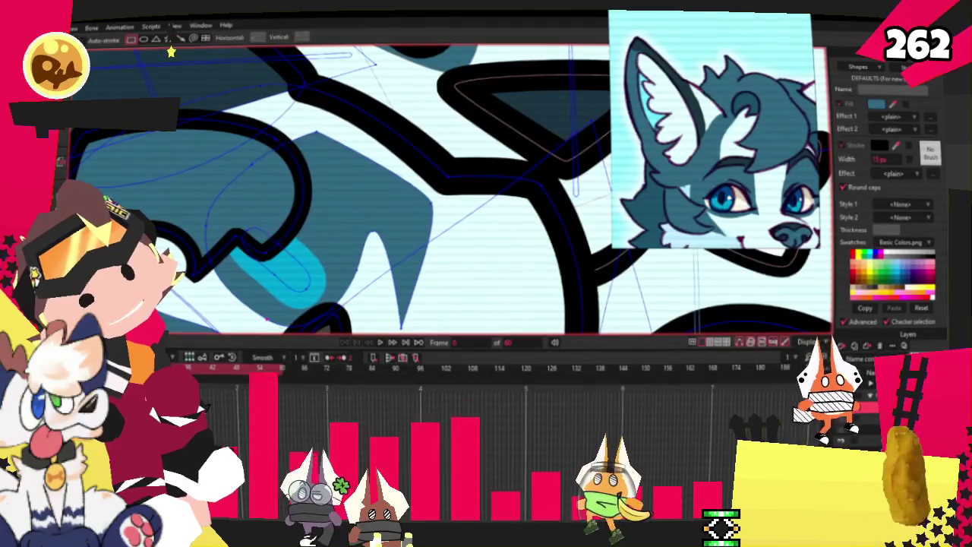
{"action": "key", "text": "r"}
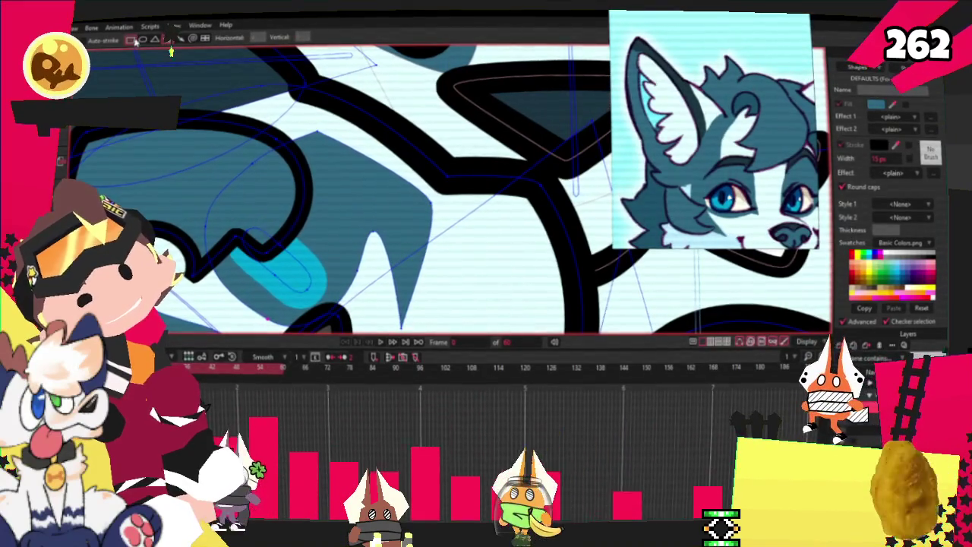
- Draw a new dark rectangle over the fur and adjust its placement
{"action": "left_click_drag", "start_coordinate": [387, 202], "coordinate": [348, 197]}
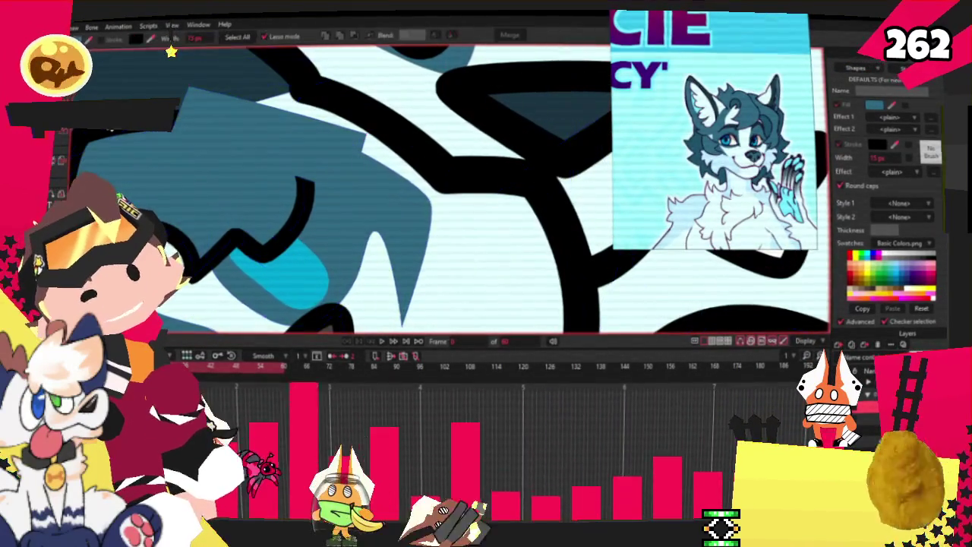
{"action": "key", "text": "q"}
{"action": "left_click_drag", "start_coordinate": [272, 107], "coordinate": [283, 95]}
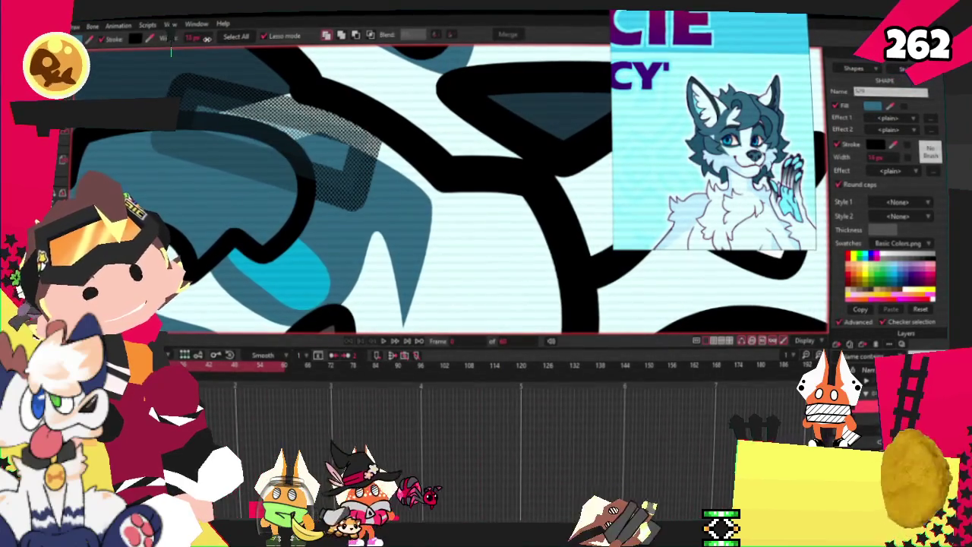
{"action": "scroll", "coordinate": [280, 155], "scroll_direction": "down", "scroll_amount": 3}
{"action": "key", "text": "t"}
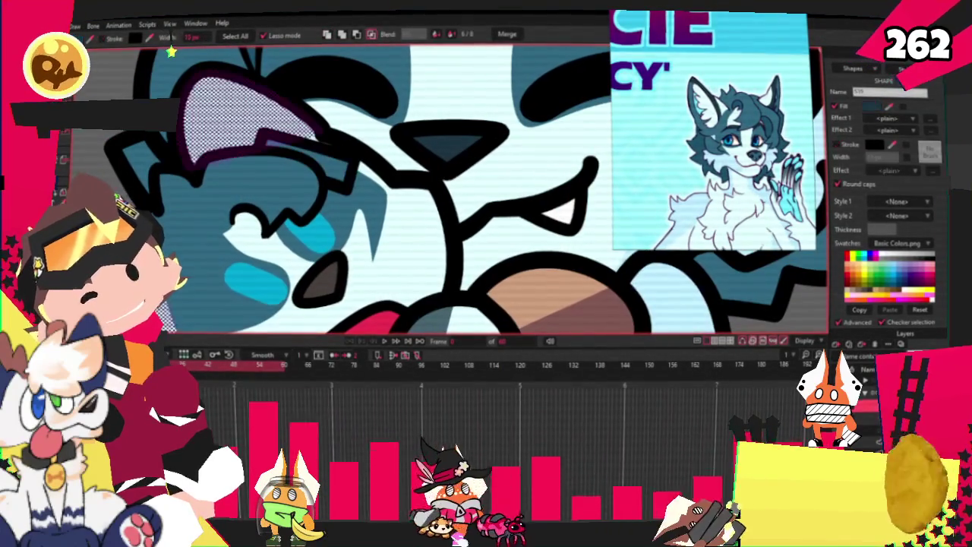
{"action": "scroll", "coordinate": [385, 163], "scroll_direction": "up", "scroll_amount": 2}
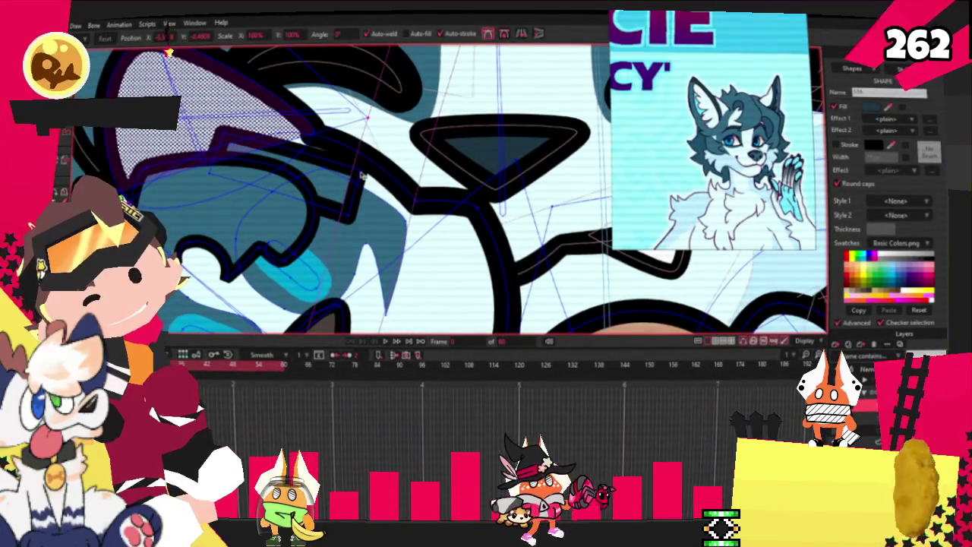
{"action": "left_click", "coordinate": [363, 175]}
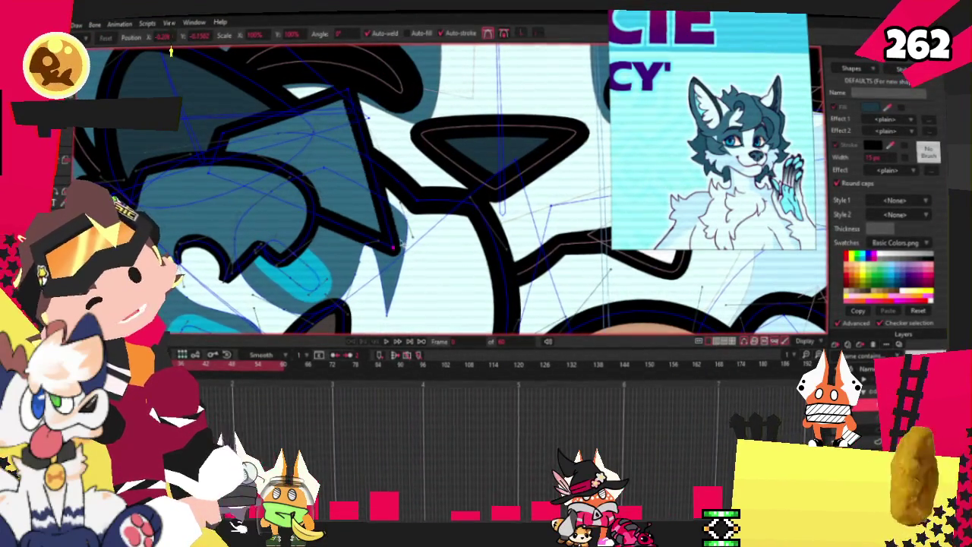
- Add points to the rectangle's outline and pull them into sharp zigzag spikes
{"action": "key", "text": "a"}
{"action": "scroll", "coordinate": [359, 144], "scroll_direction": "up", "scroll_amount": 1}
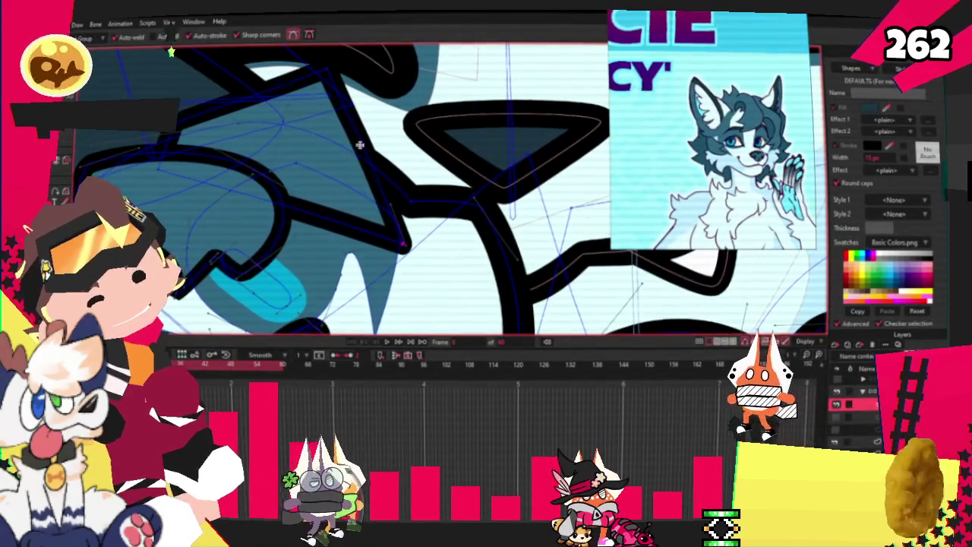
{"action": "left_click_drag", "start_coordinate": [355, 138], "coordinate": [430, 147]}
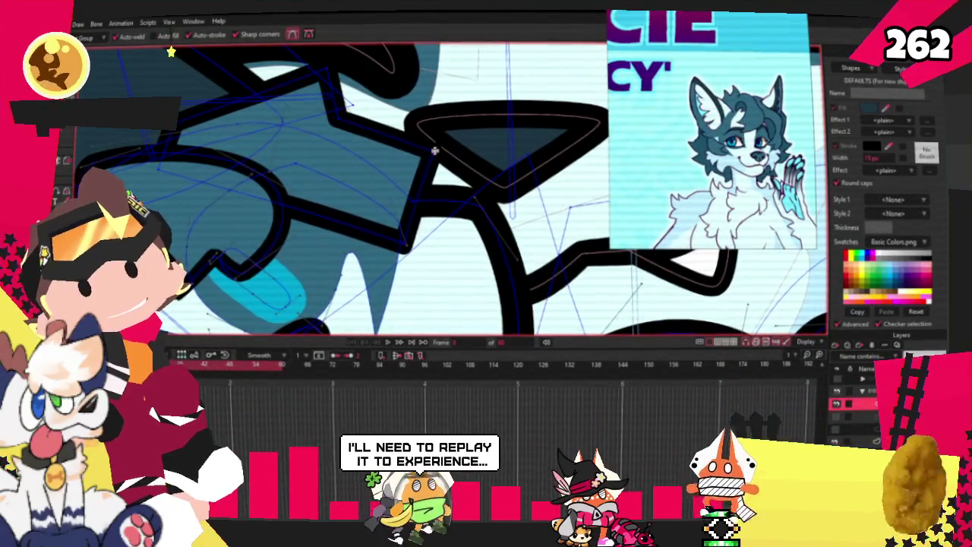
{"action": "scroll", "coordinate": [437, 167], "scroll_direction": "up", "scroll_amount": 1}
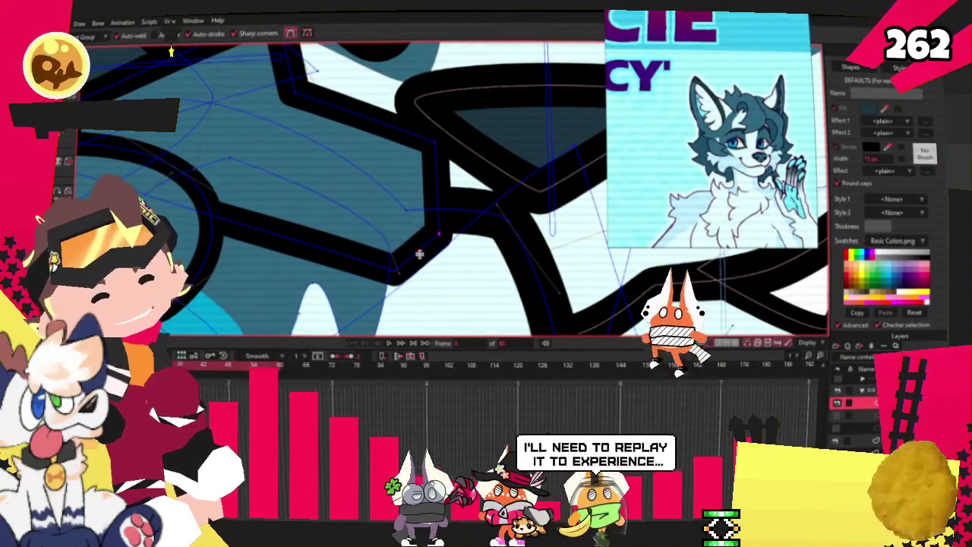
{"action": "left_click_drag", "start_coordinate": [416, 253], "coordinate": [384, 211]}
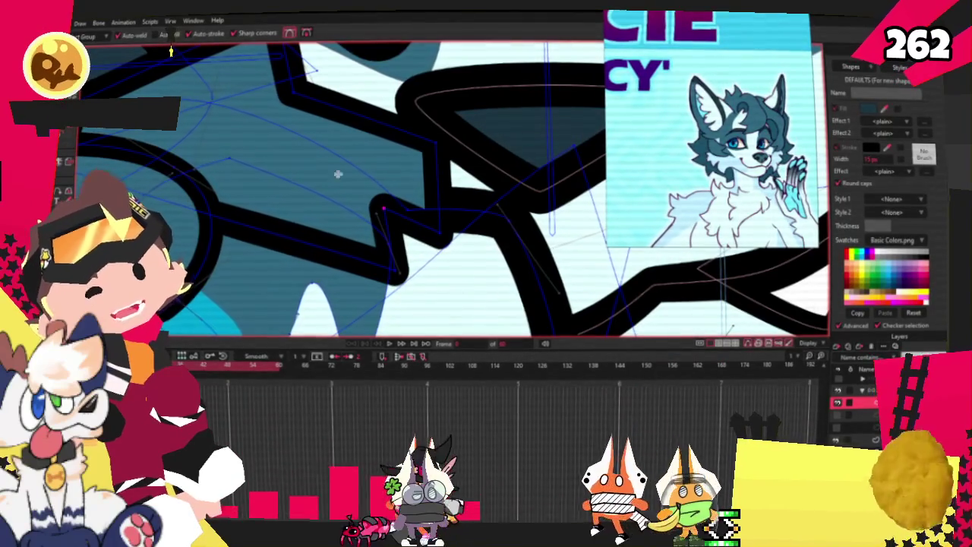
{"action": "left_click_drag", "start_coordinate": [279, 207], "coordinate": [279, 189]}
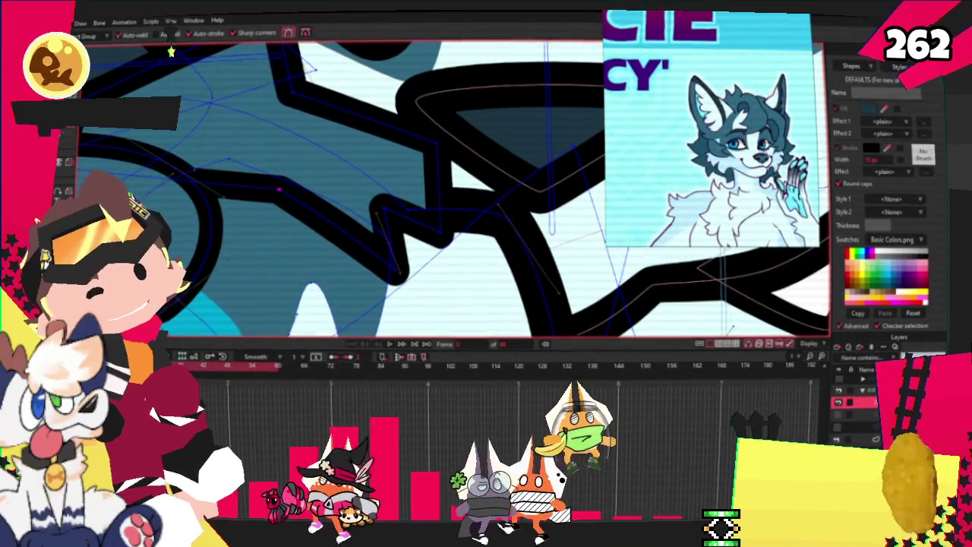
{"action": "key", "text": "t"}
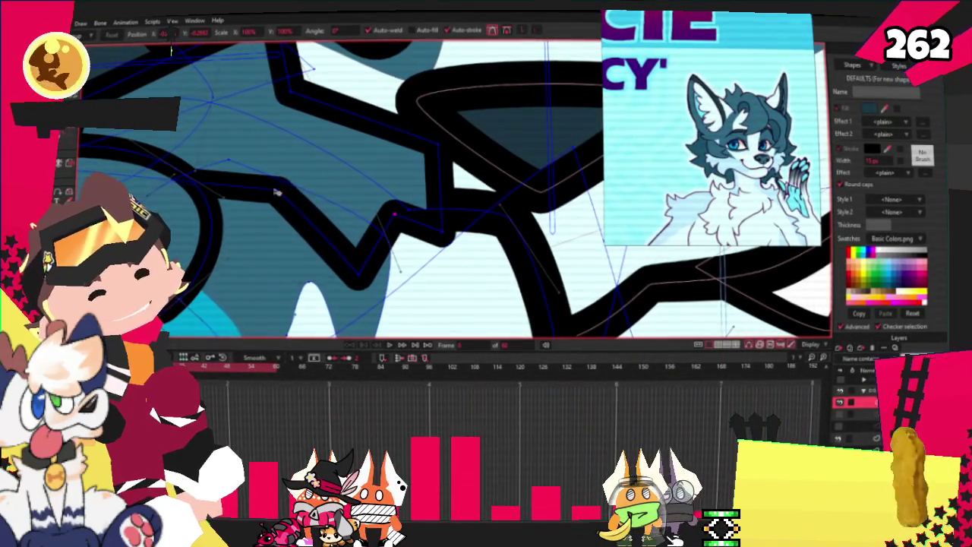
- Select several points on the spiky outline to refine their curvature
{"action": "scroll", "coordinate": [313, 165], "scroll_direction": "up", "scroll_amount": 3}
{"action": "scroll", "coordinate": [172, 155], "scroll_direction": "down", "scroll_amount": 3}
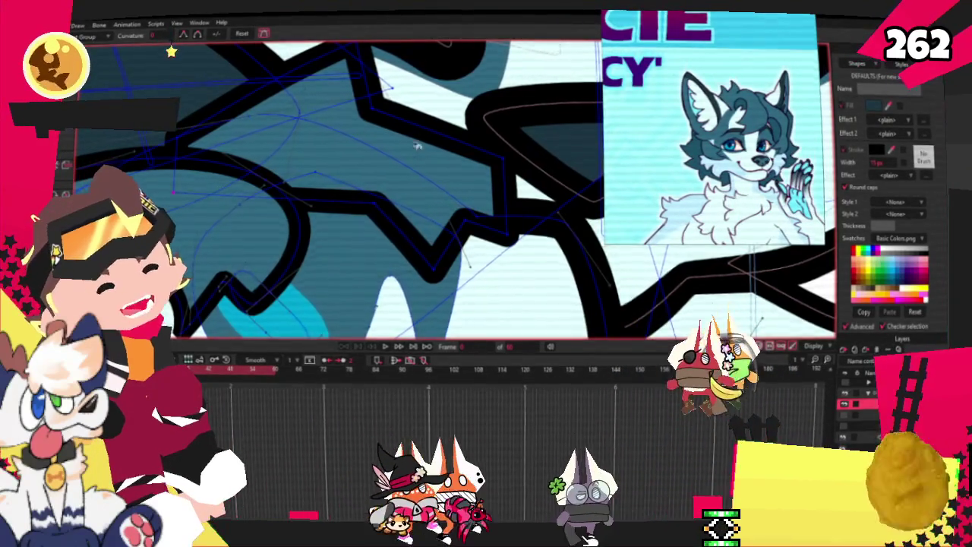
{"action": "scroll", "coordinate": [385, 97], "scroll_direction": "up", "scroll_amount": 1}
{"action": "left_click", "coordinate": [368, 79]}
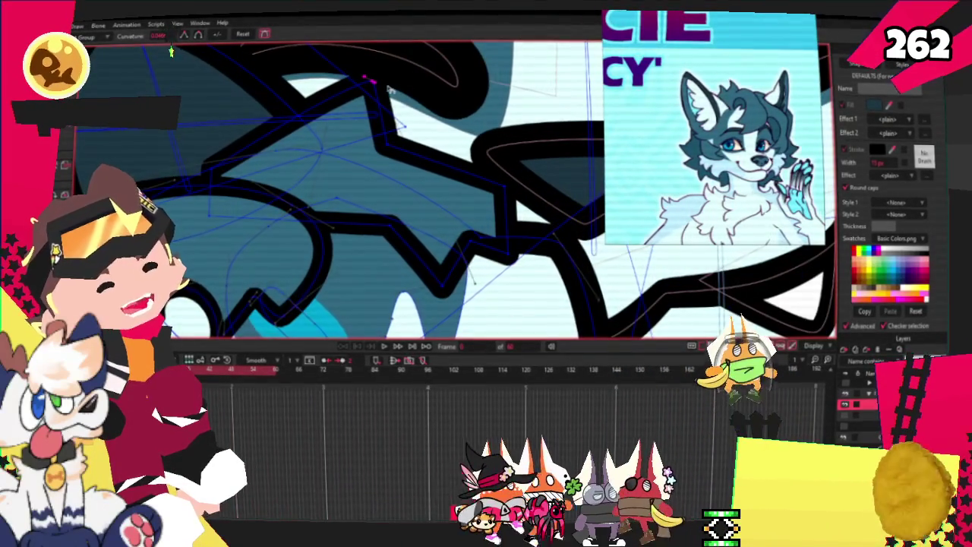
{"action": "left_click", "coordinate": [503, 184]}
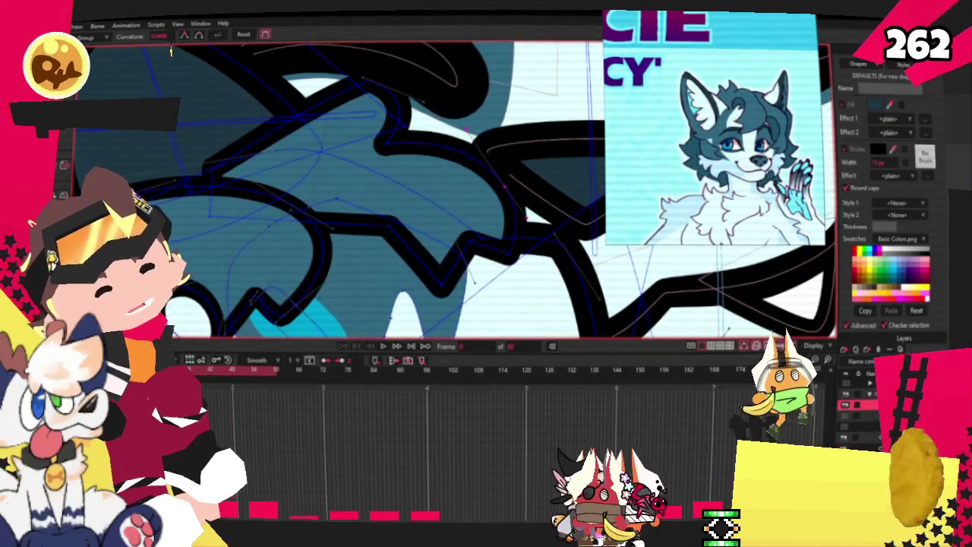
{"action": "left_click_drag", "start_coordinate": [446, 234], "coordinate": [411, 215]}
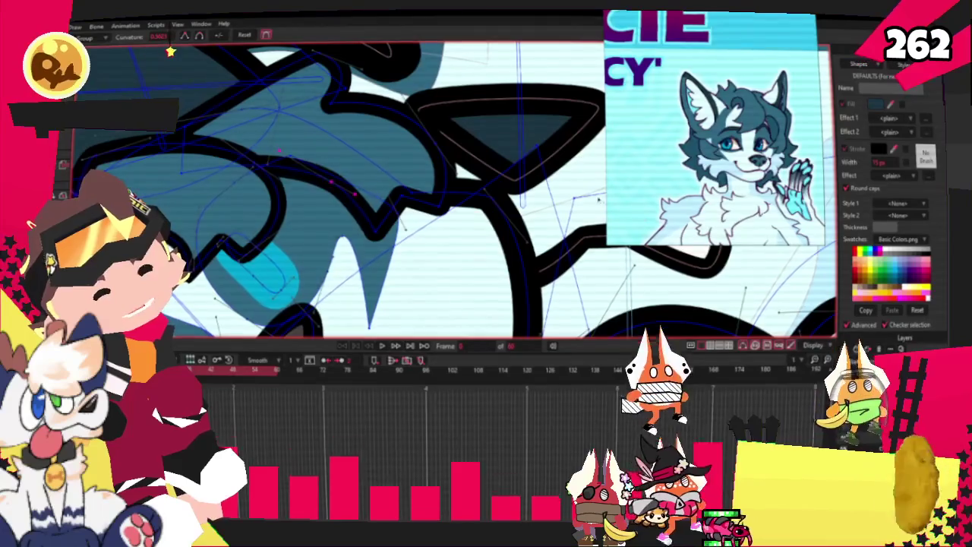
{"action": "left_click", "coordinate": [182, 129]}
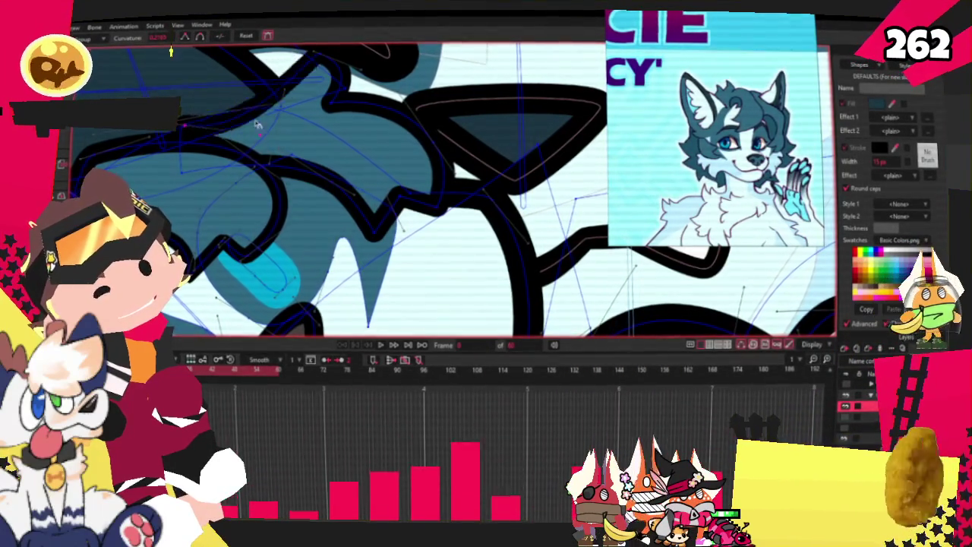
{"action": "key", "text": "t"}
{"action": "scroll", "coordinate": [193, 124], "scroll_direction": "up", "scroll_amount": 1}
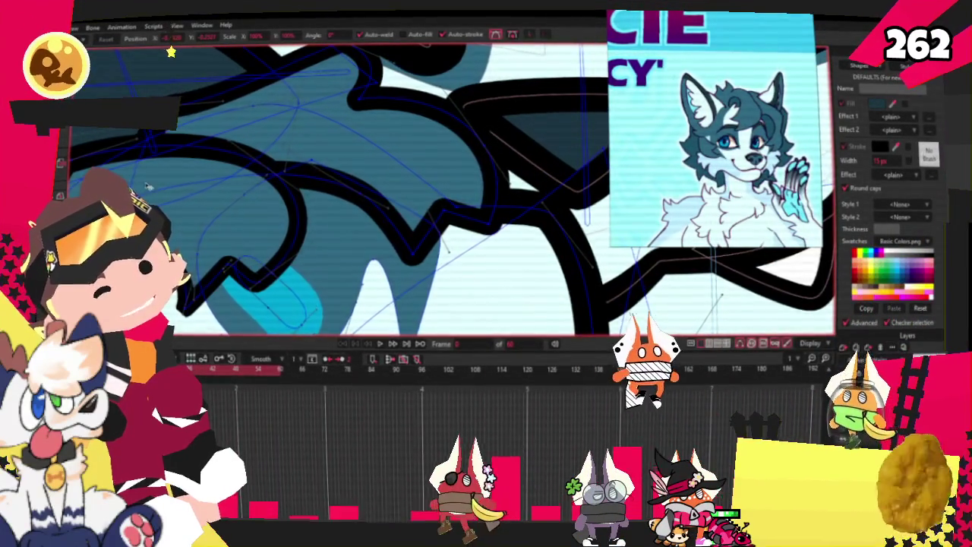
{"action": "scroll", "coordinate": [342, 137], "scroll_direction": "down", "scroll_amount": 2}
{"action": "scroll", "coordinate": [342, 137], "scroll_direction": "down", "scroll_amount": 1}
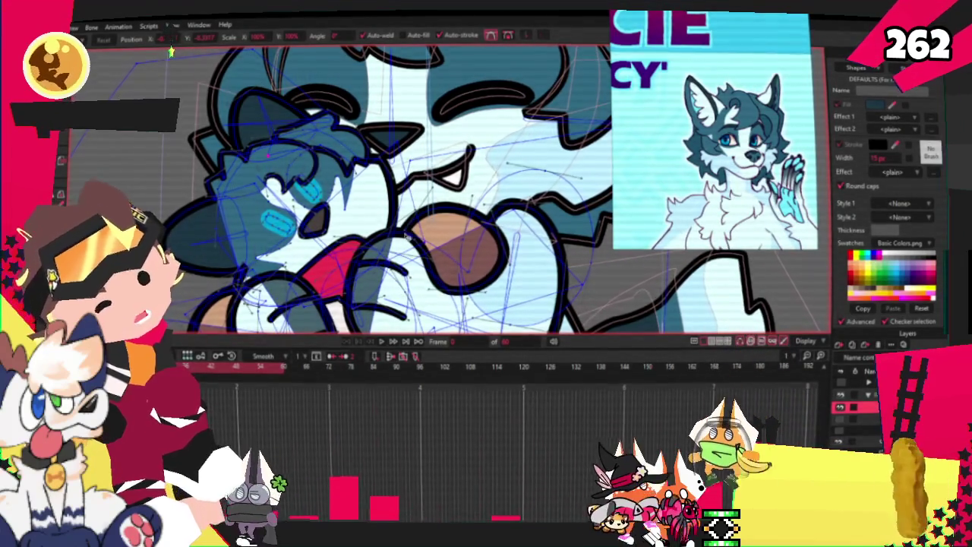
{"action": "scroll", "coordinate": [342, 190], "scroll_direction": "down", "scroll_amount": 3}
{"action": "scroll", "coordinate": [342, 190], "scroll_direction": "up", "scroll_amount": 3}
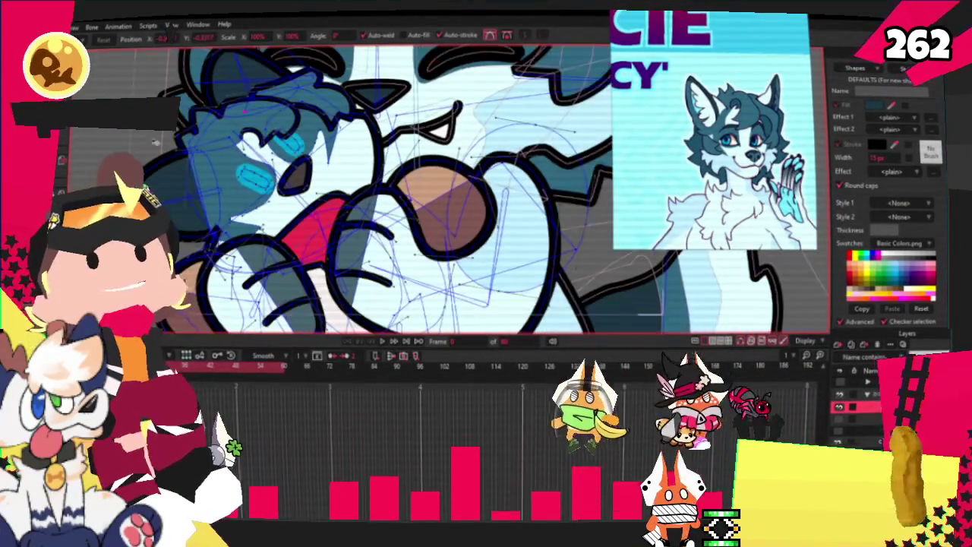
{"action": "left_click", "coordinate": [156, 142]}
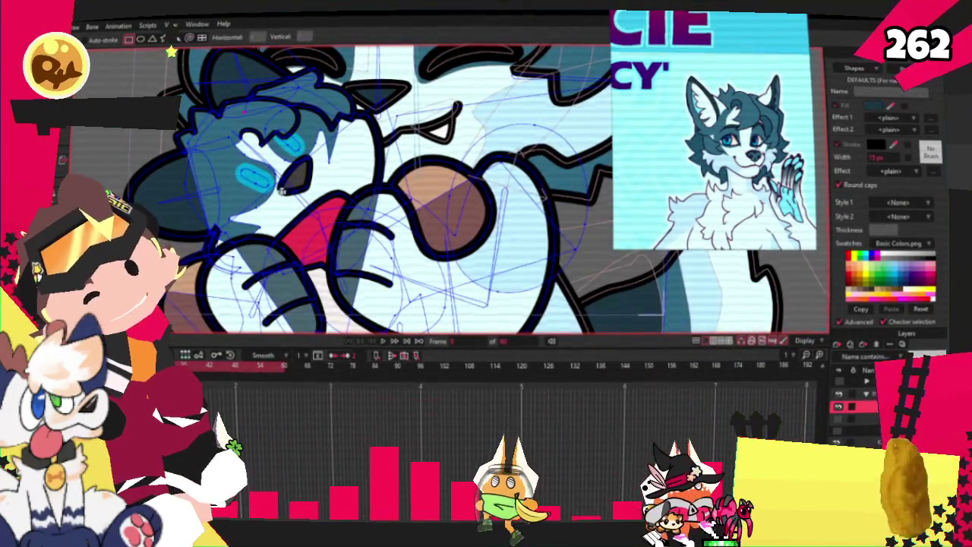
{"action": "scroll", "coordinate": [282, 192], "scroll_direction": "up", "scroll_amount": 2}
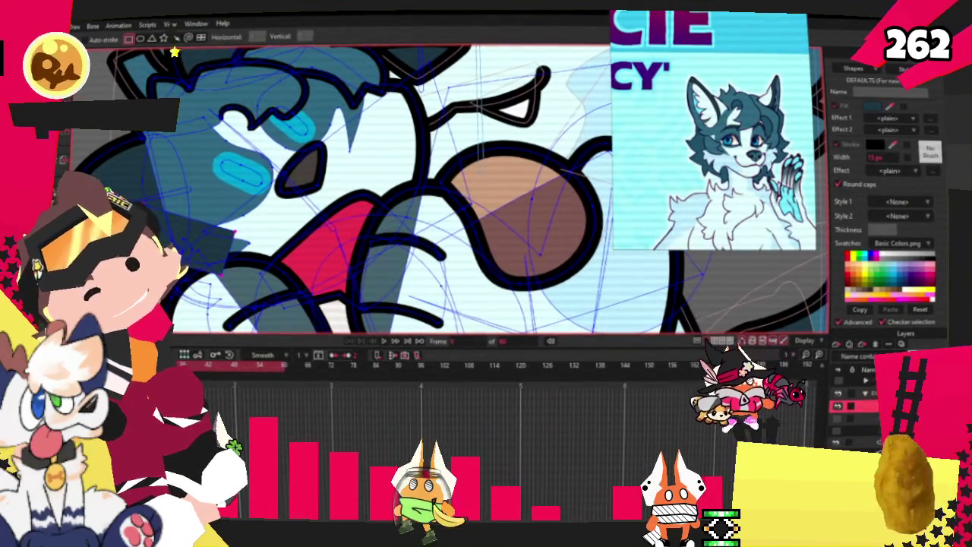
{"action": "scroll", "coordinate": [171, 51], "scroll_direction": "down", "scroll_amount": 2}
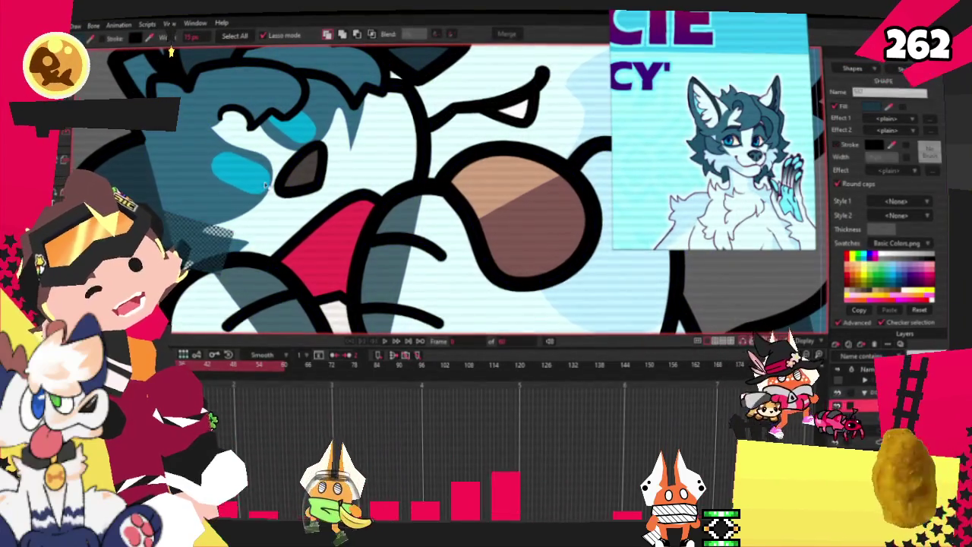
{"action": "key", "text": "q"}
{"action": "scroll", "coordinate": [171, 52], "scroll_direction": "up", "scroll_amount": 2}
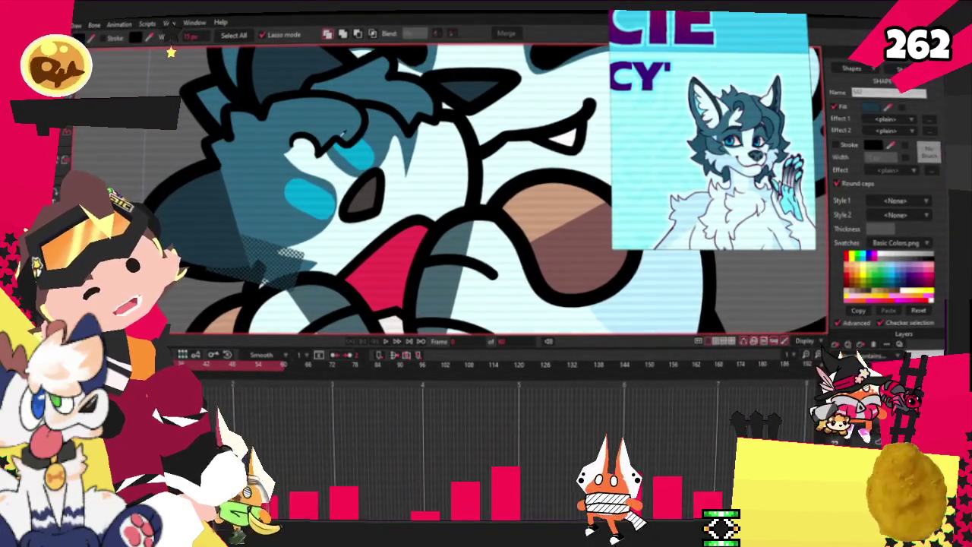
{"action": "left_click", "coordinate": [239, 213]}
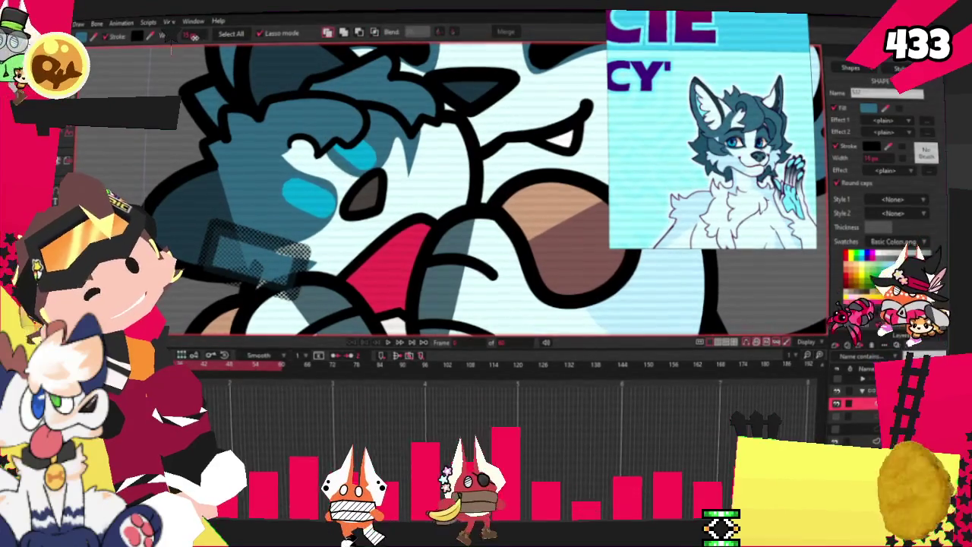
{"action": "left_click", "coordinate": [150, 140]}
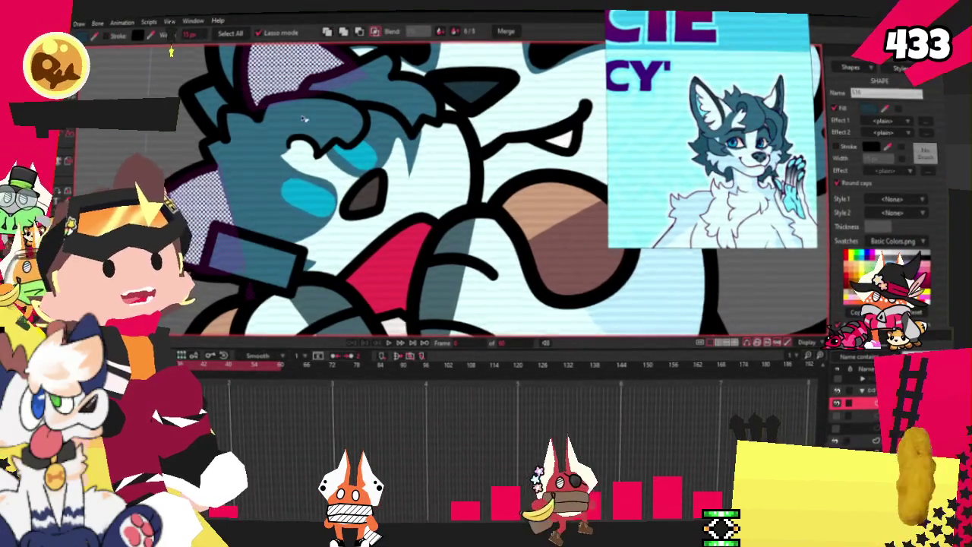
{"action": "scroll", "coordinate": [302, 118], "scroll_direction": "down", "scroll_amount": 3}
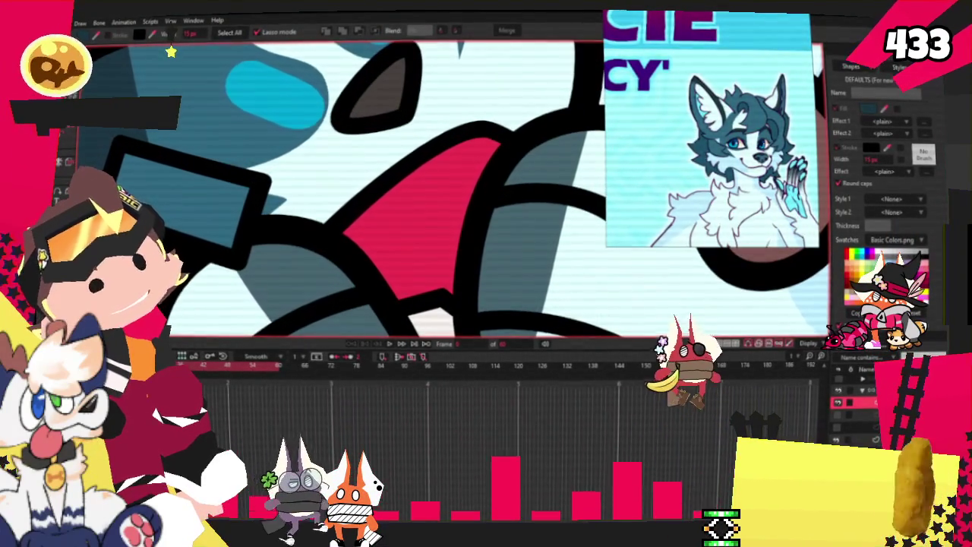
- Select a corner point of the dark rectangle and set another point's curvature
{"action": "key", "text": "t"}
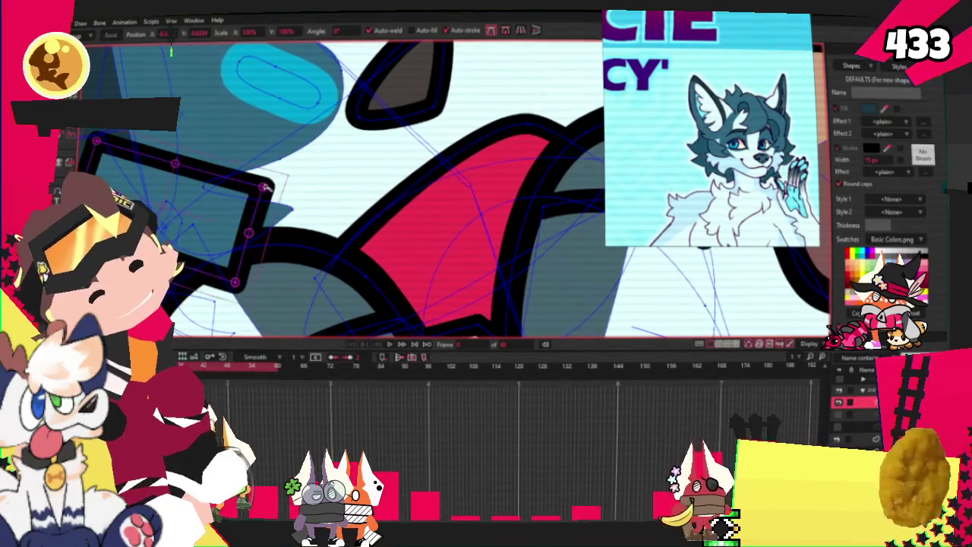
{"action": "left_click", "coordinate": [264, 187]}
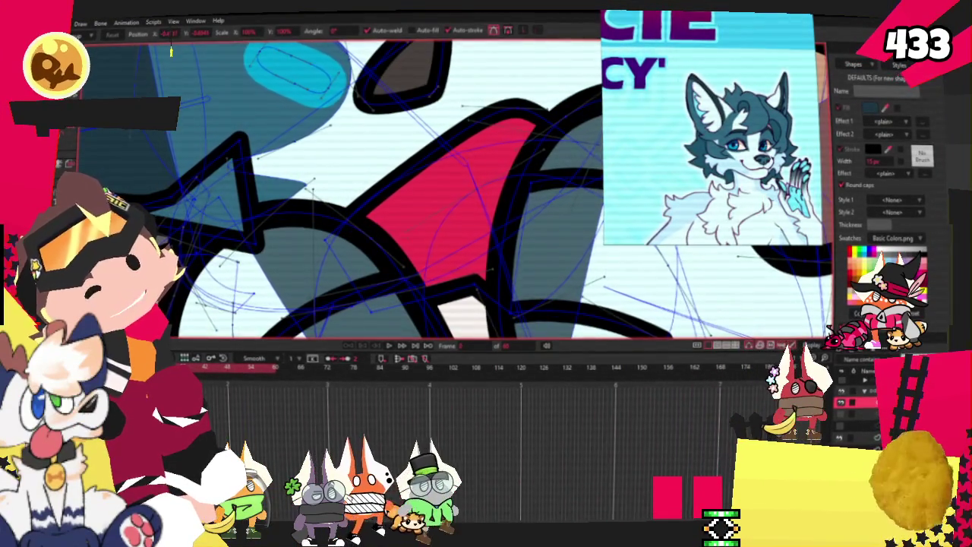
{"action": "key", "text": "a"}
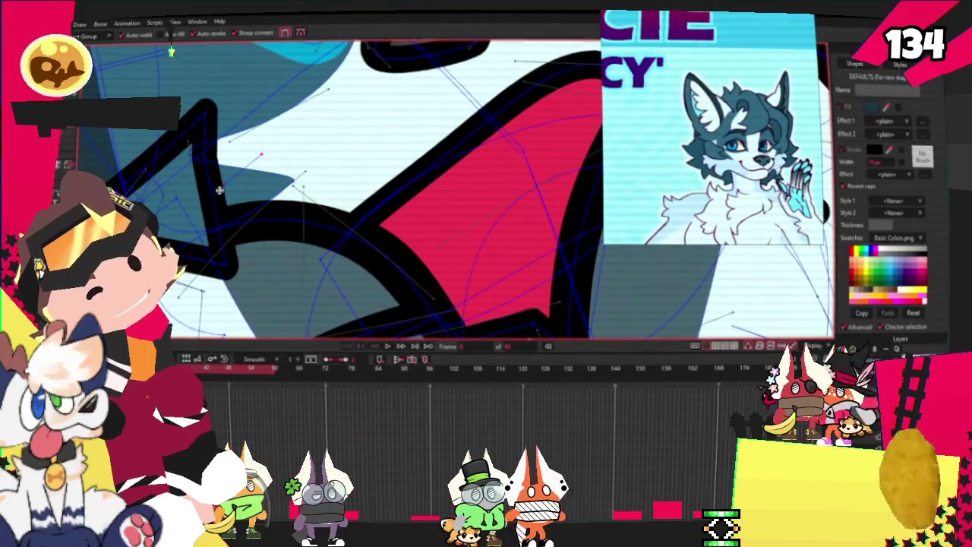
{"action": "key", "text": "c"}
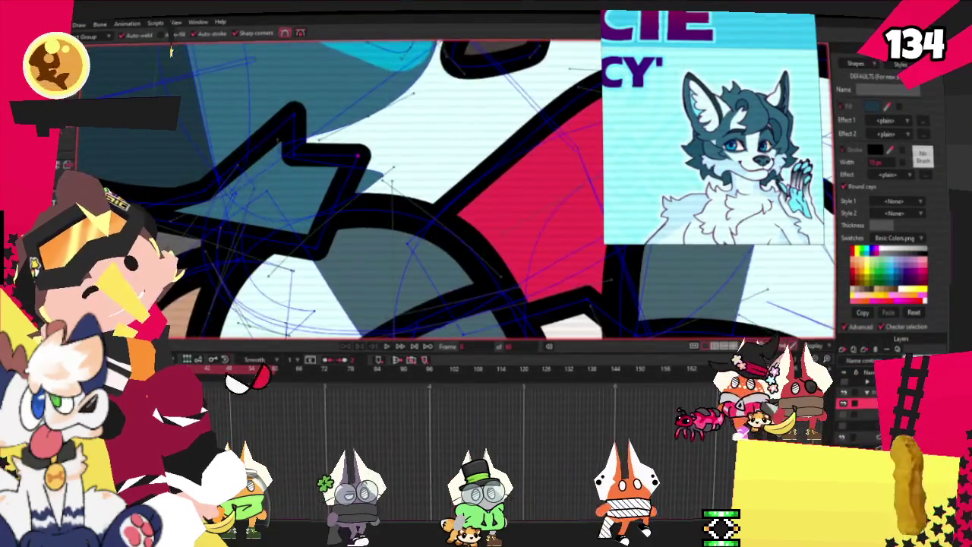
{"action": "left_click", "coordinate": [315, 248]}
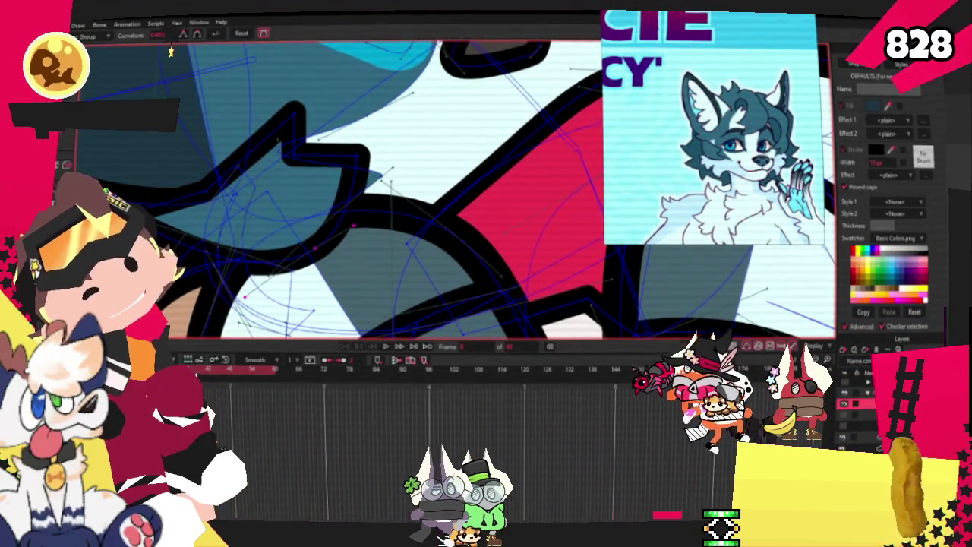
- Pull the spike's tip point up and to the left to sharpen it
{"action": "key", "text": "t"}
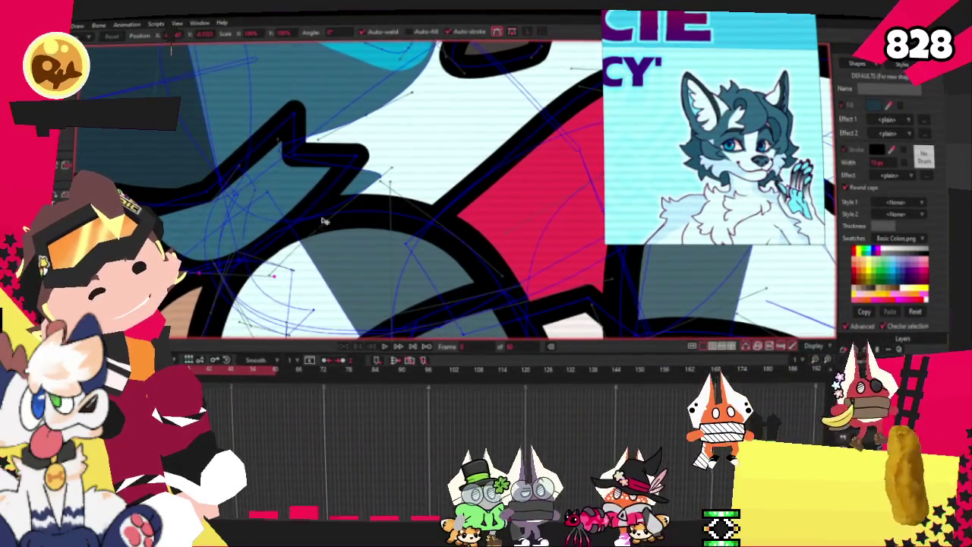
{"action": "left_click", "coordinate": [300, 160]}
{"action": "left_click_drag", "start_coordinate": [287, 159], "coordinate": [245, 144]}
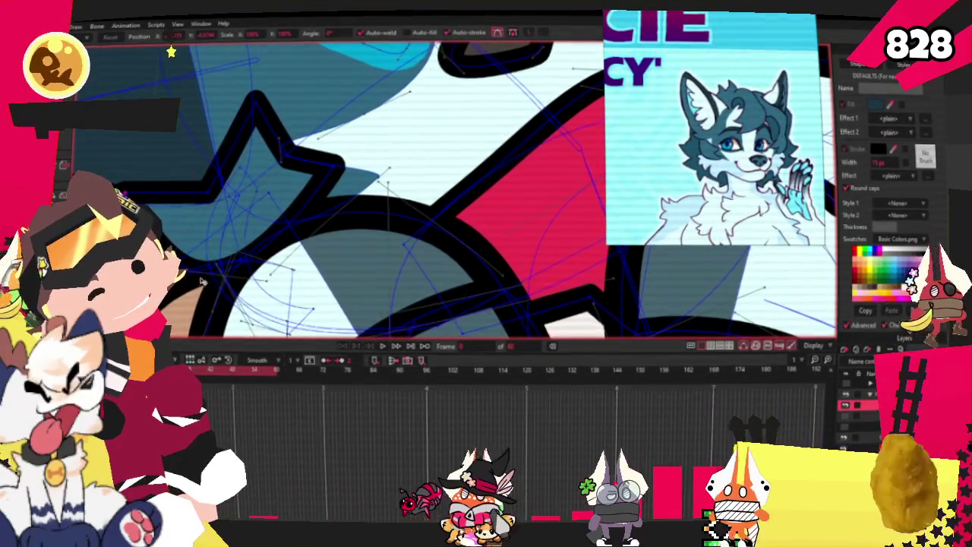
{"action": "left_click", "coordinate": [243, 288]}
{"action": "scroll", "coordinate": [241, 218], "scroll_direction": "down", "scroll_amount": 3}
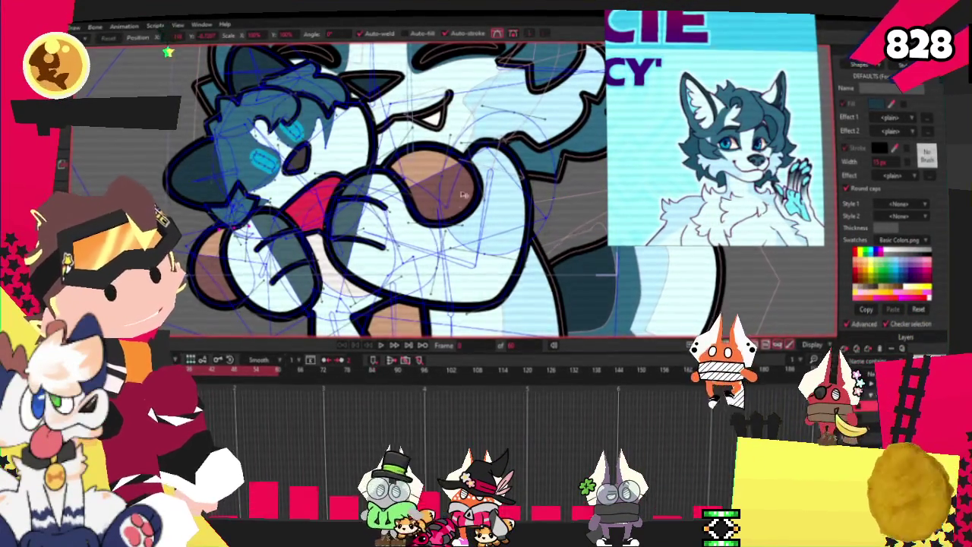
{"action": "scroll", "coordinate": [145, 132], "scroll_direction": "up", "scroll_amount": 2}
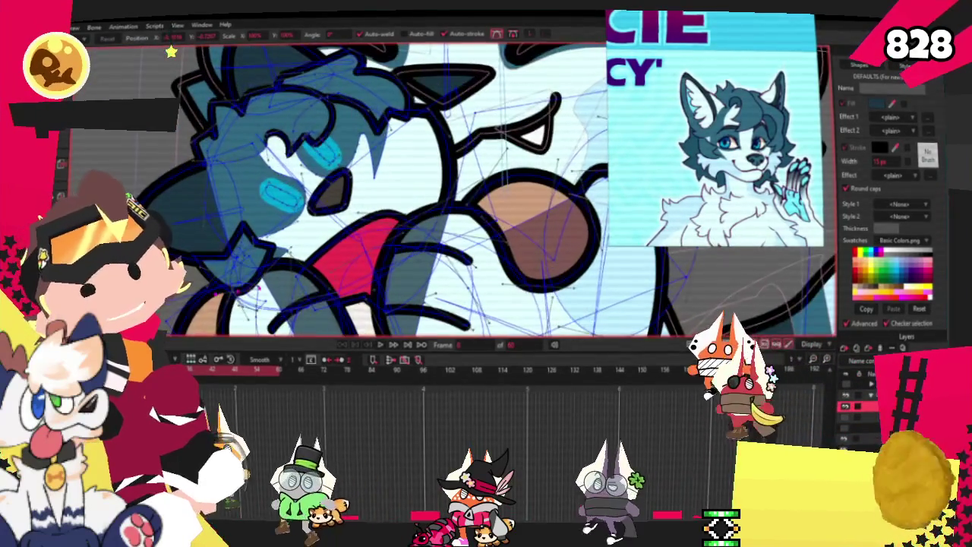
- Cycle through the shape, bone and point selection tools while inspecting the finished spiky shape
{"action": "key", "text": "q"}
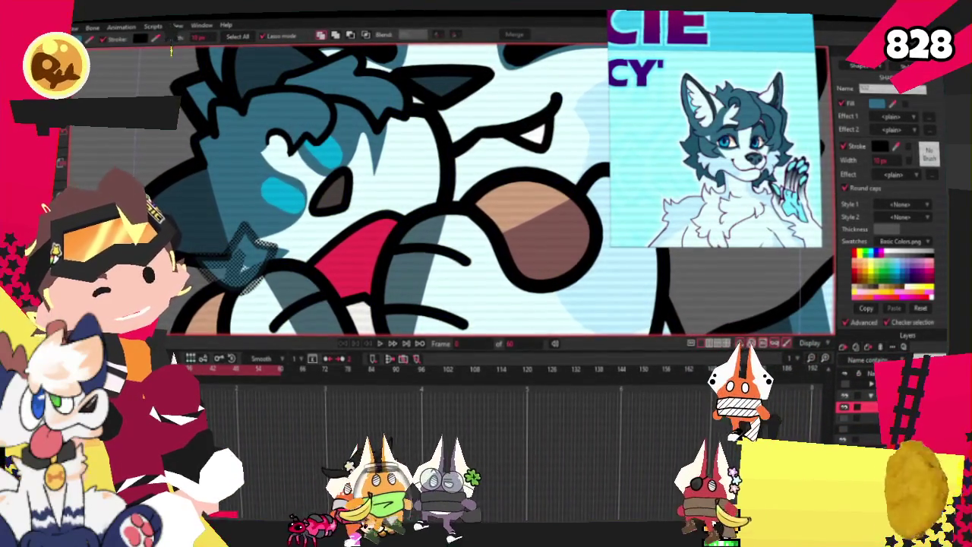
{"action": "key", "text": "b"}
{"action": "key", "text": "t"}
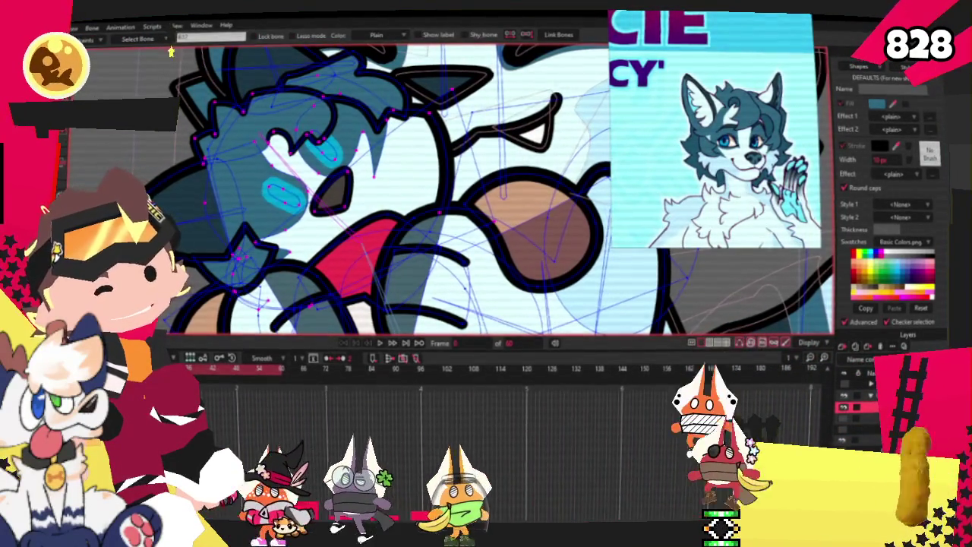
{"action": "key", "text": "g"}
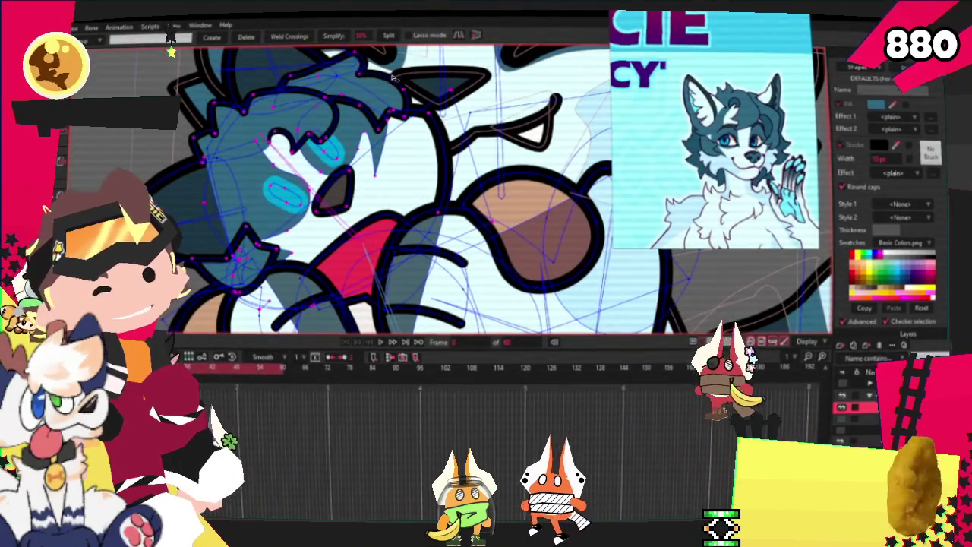
{"action": "scroll", "coordinate": [355, 101], "scroll_direction": "down", "scroll_amount": 2}
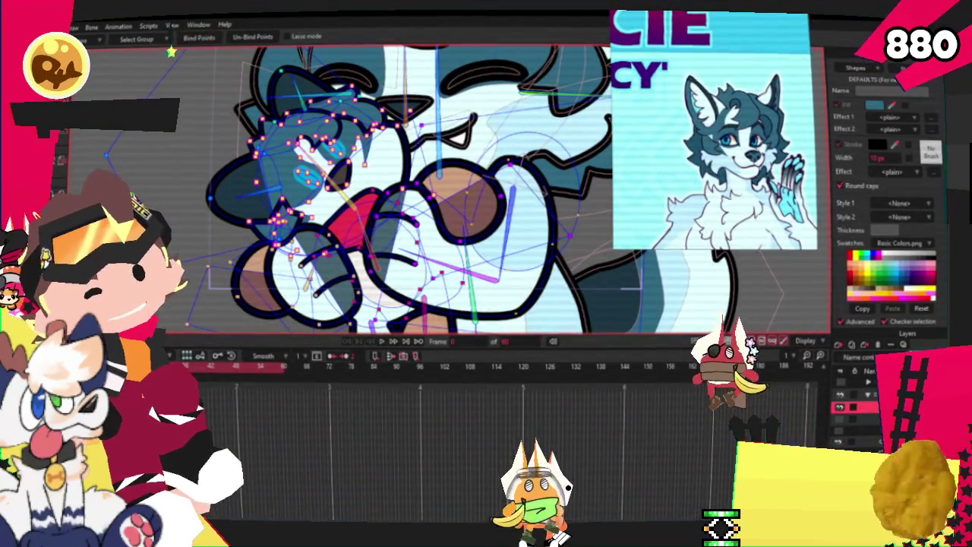
{"action": "key", "text": "b"}
{"action": "scroll", "coordinate": [304, 228], "scroll_direction": "up", "scroll_amount": 3}
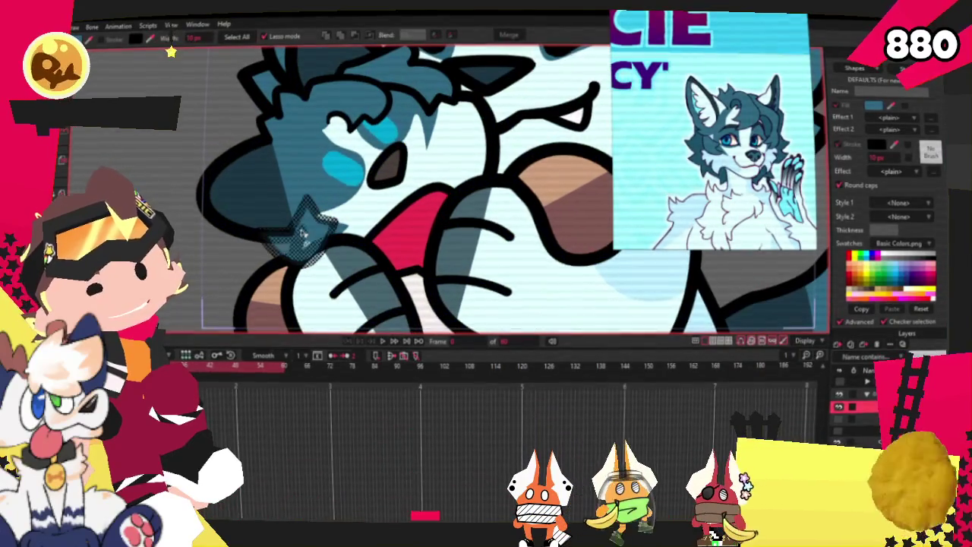
{"action": "scroll", "coordinate": [226, 209], "scroll_direction": "up", "scroll_amount": 2}
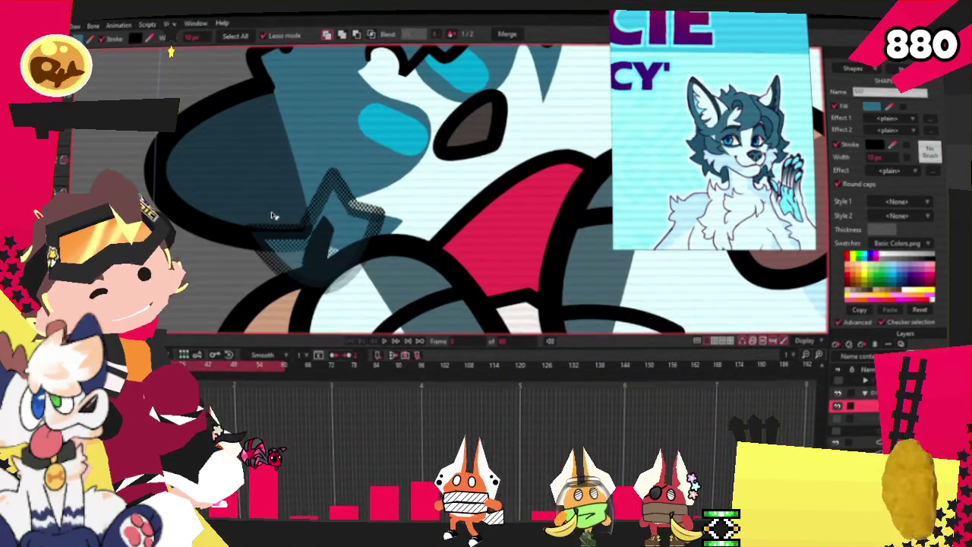
{"action": "scroll", "coordinate": [268, 218], "scroll_direction": "down", "scroll_amount": 1}
{"action": "scroll", "coordinate": [217, 255], "scroll_direction": "down", "scroll_amount": 2}
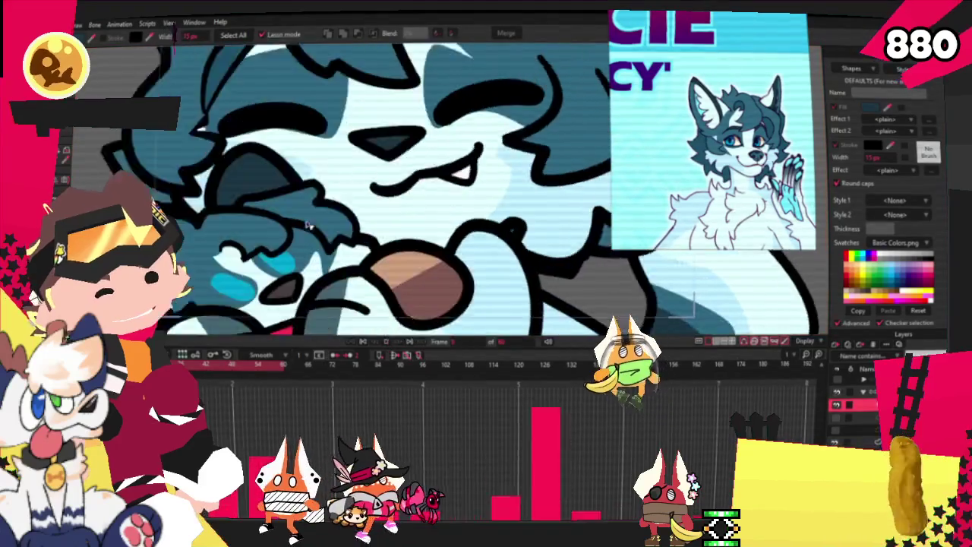
{"action": "scroll", "coordinate": [268, 220], "scroll_direction": "down", "scroll_amount": 2}
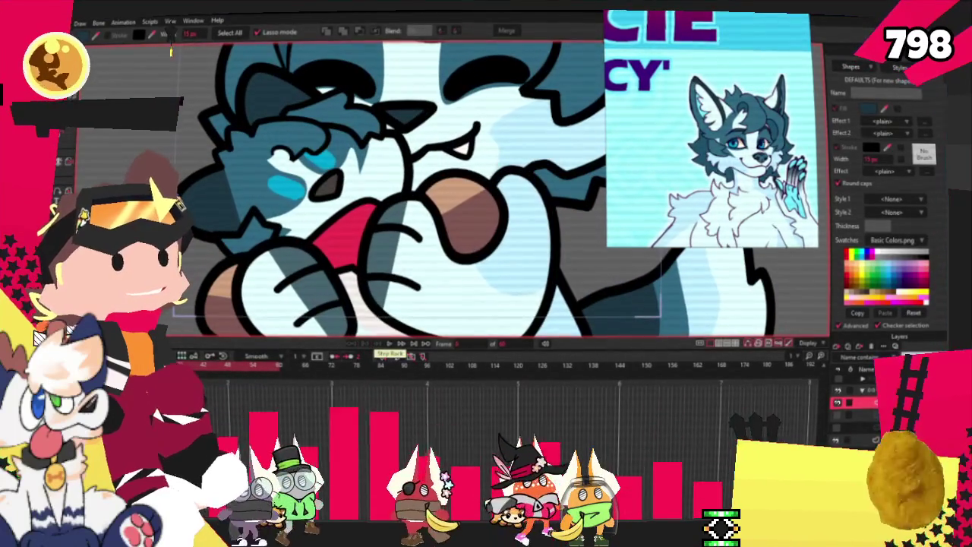
- Step back two frames, switch to Bind Points, and advance frame by frame through the hugging poses
{"action": "left_click", "coordinate": [389, 343]}
{"action": "left_click", "coordinate": [389, 344]}
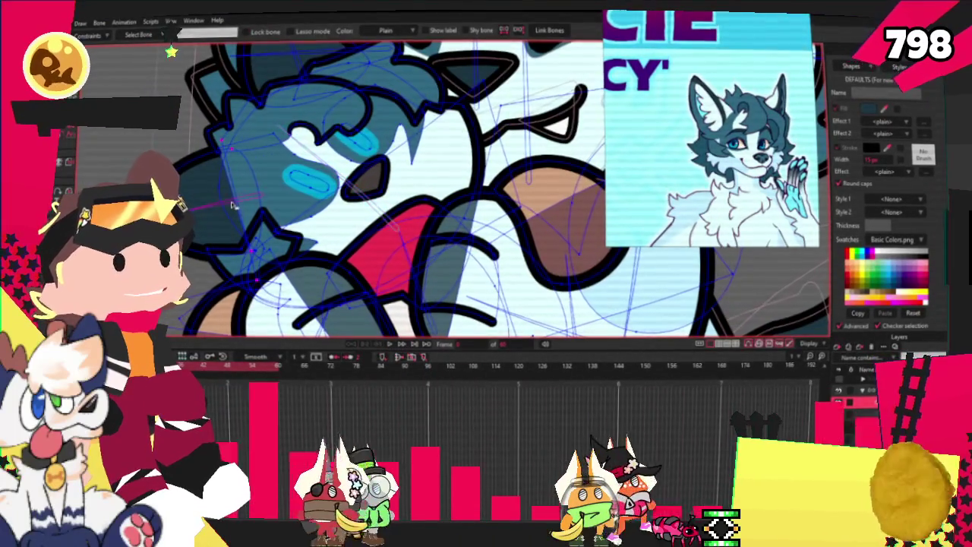
{"action": "key", "text": "g"}
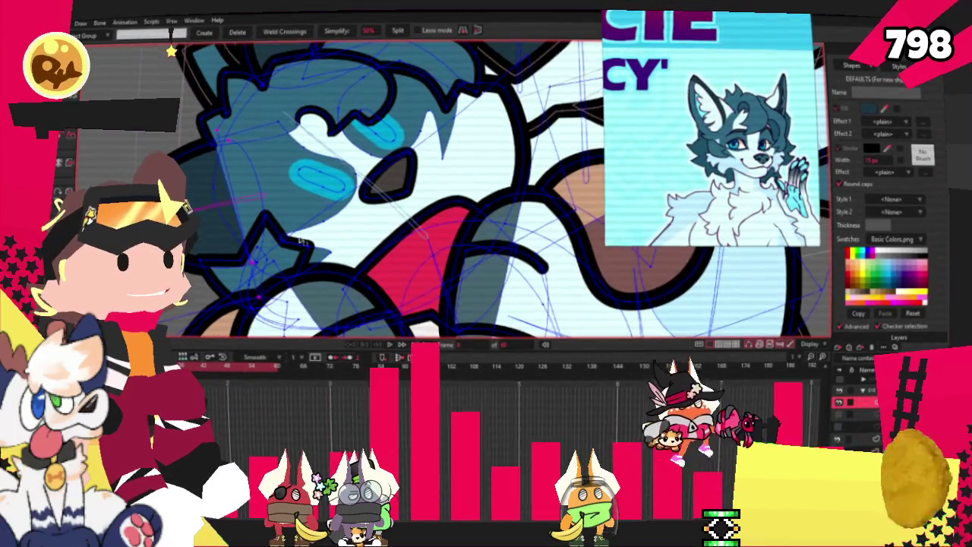
{"action": "key", "text": "ctrl+Right"}
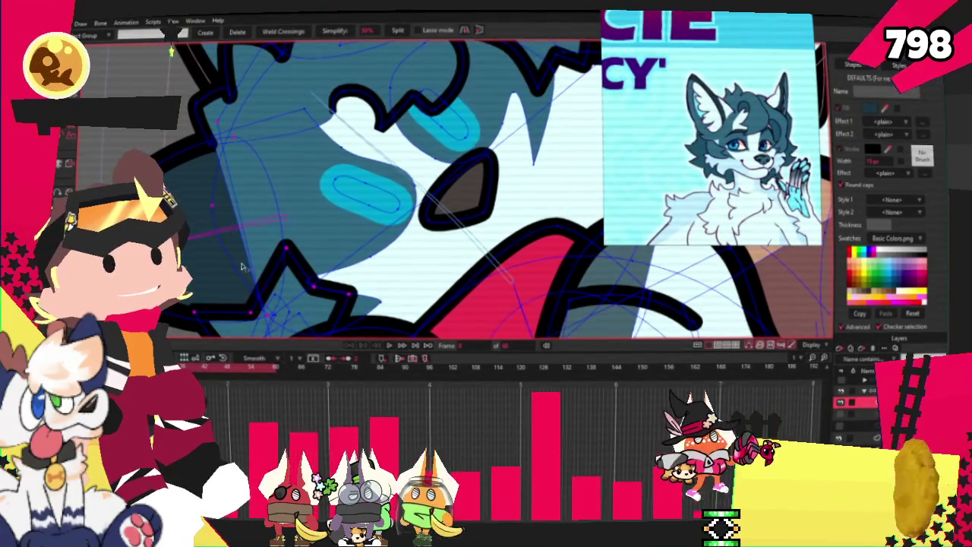
{"action": "key", "text": "ctrl+Right"}
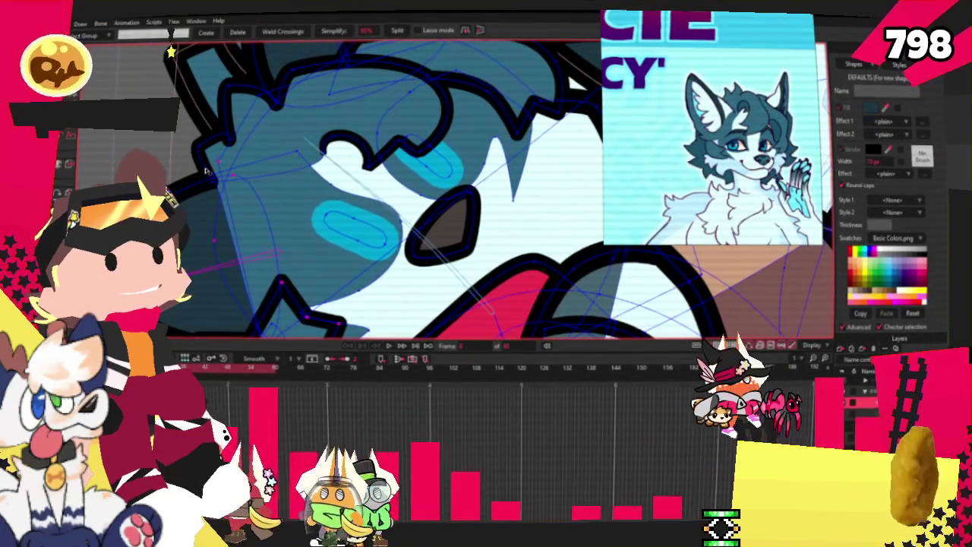
{"action": "key", "text": "ctrl+Right"}
{"action": "key", "text": "i"}
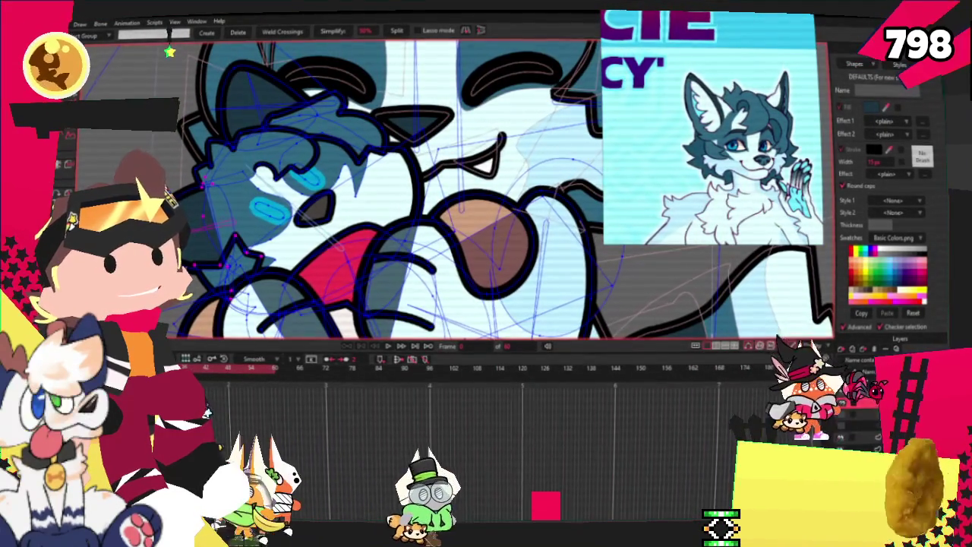
{"action": "key", "text": "ctrl+Right"}
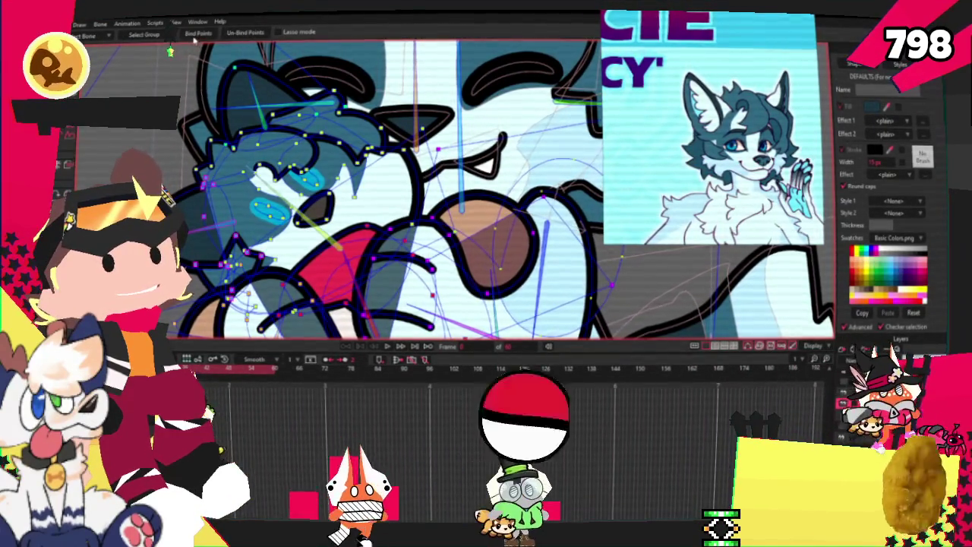
{"action": "key", "text": "ctrl+Right"}
{"action": "key", "text": "ctrl+Right"}
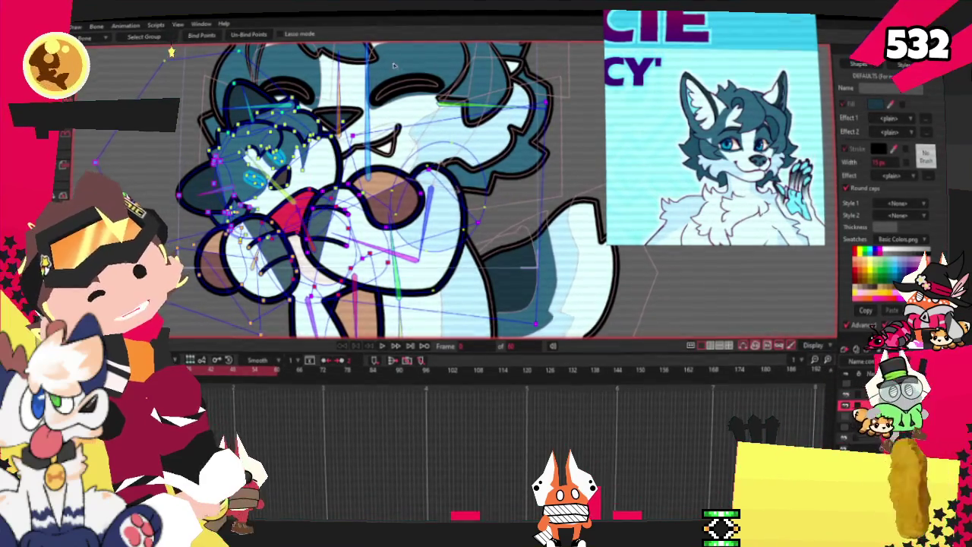
{"action": "scroll", "coordinate": [242, 102], "scroll_direction": "up", "scroll_amount": 4}
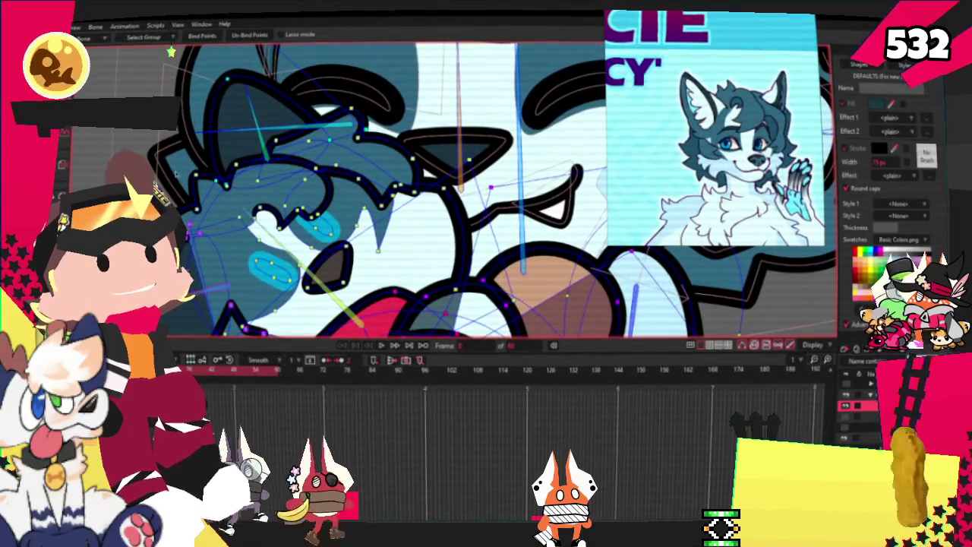
{"action": "scroll", "coordinate": [380, 190], "scroll_direction": "down", "scroll_amount": 5}
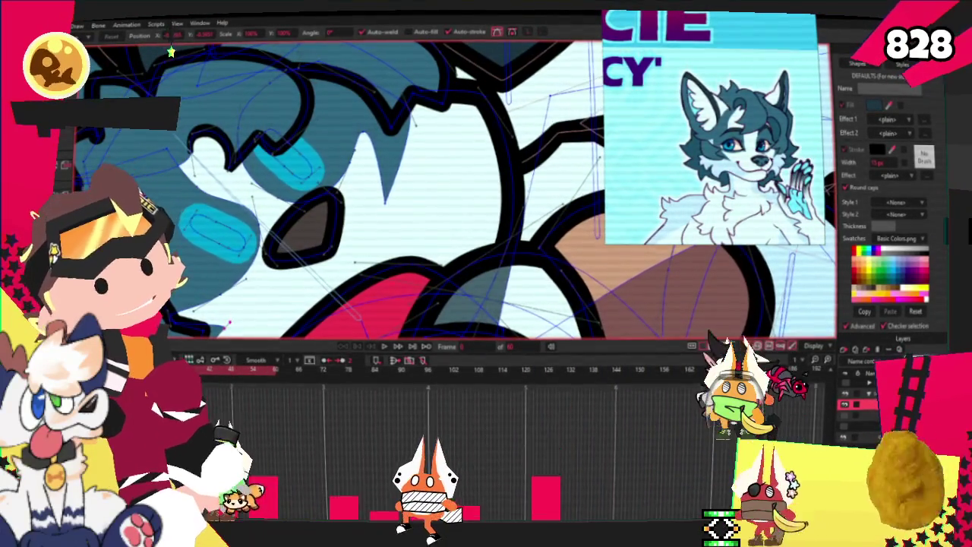
{"action": "key", "text": "a"}
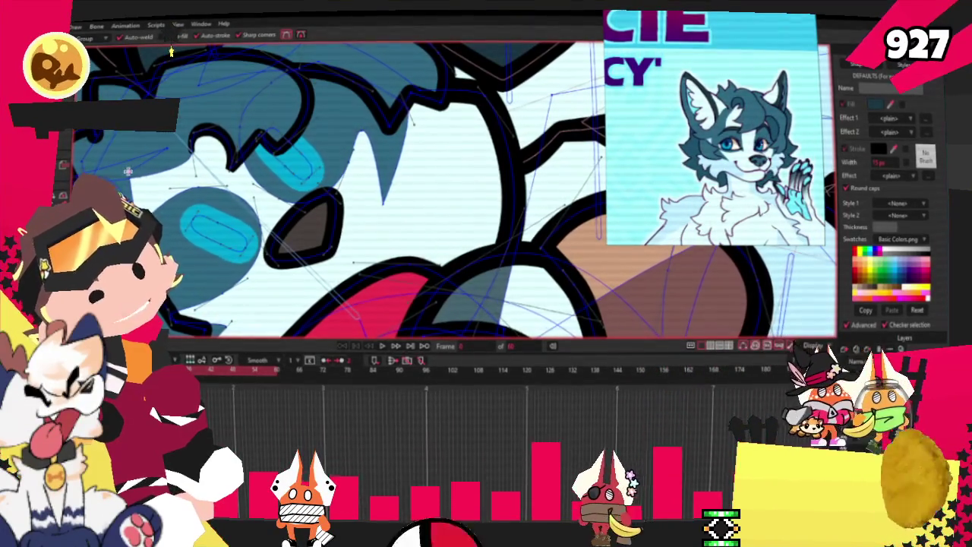
{"action": "scroll", "coordinate": [127, 171], "scroll_direction": "down", "scroll_amount": 2}
{"action": "key", "text": "g"}
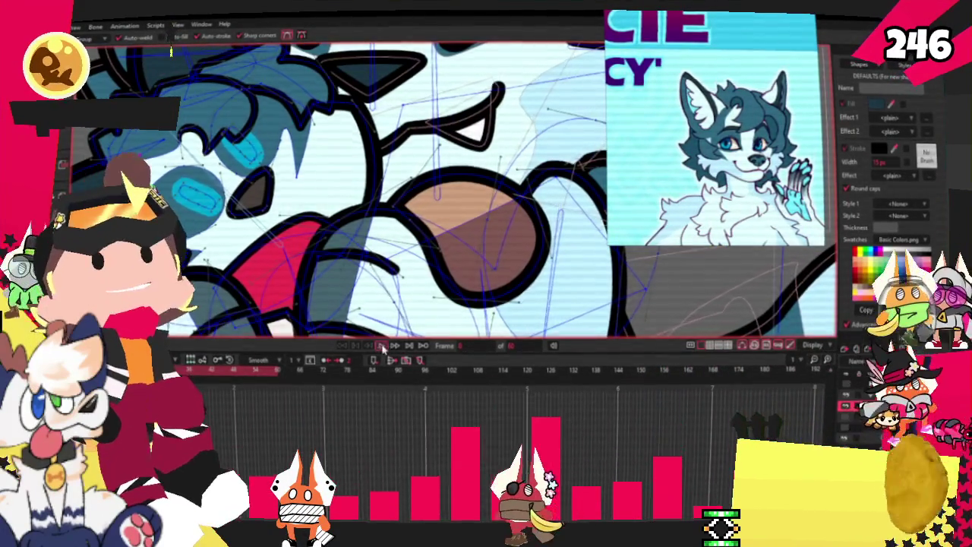
{"action": "scroll", "coordinate": [425, 190], "scroll_direction": "down", "scroll_amount": 3}
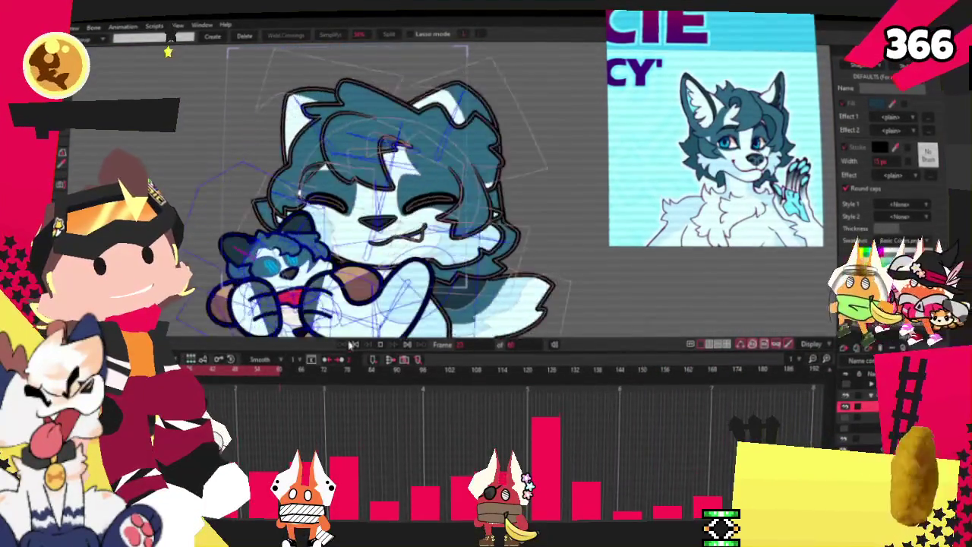
{"action": "scroll", "coordinate": [232, 194], "scroll_direction": "up", "scroll_amount": 3}
{"action": "scroll", "coordinate": [248, 181], "scroll_direction": "up", "scroll_amount": 2}
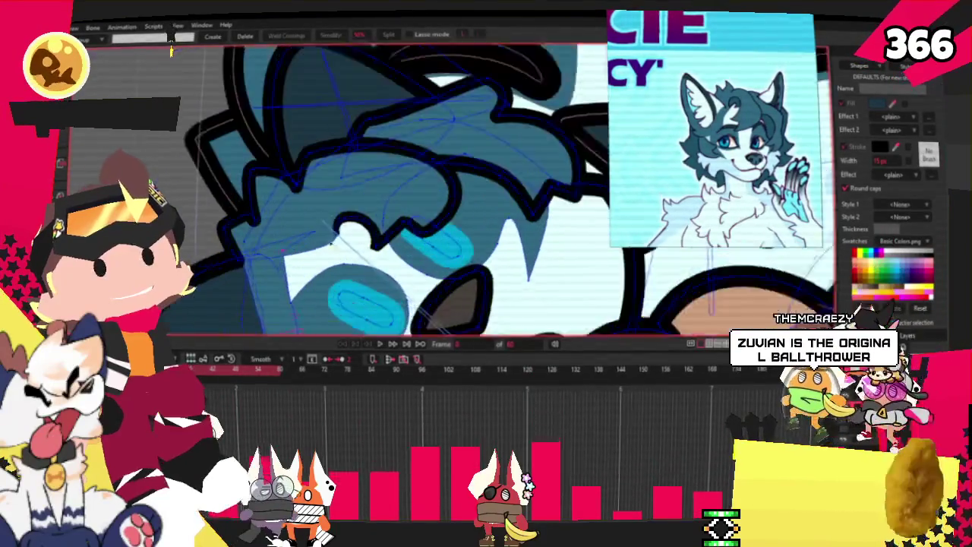
{"action": "scroll", "coordinate": [250, 186], "scroll_direction": "up", "scroll_amount": 2}
{"action": "scroll", "coordinate": [250, 191], "scroll_direction": "up", "scroll_amount": 2}
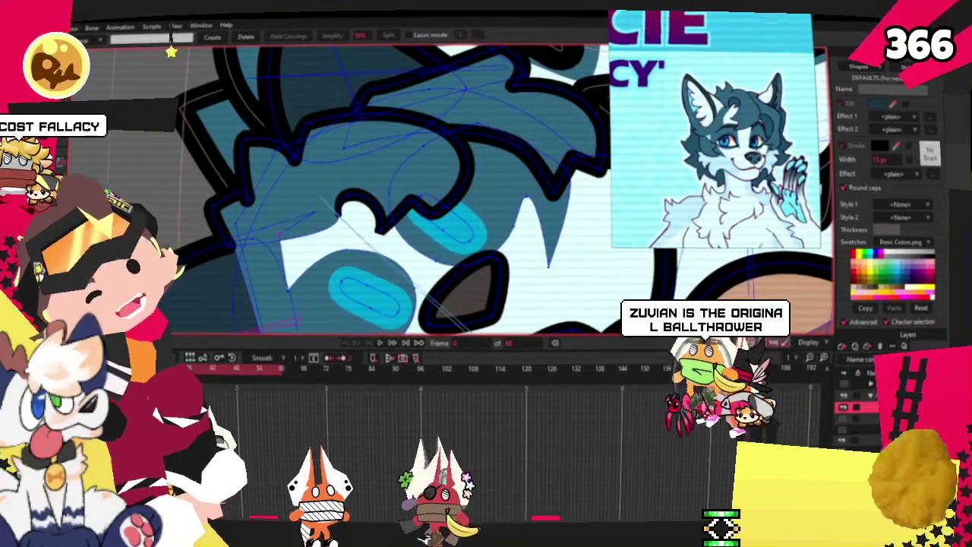
{"action": "key", "text": "t"}
{"action": "scroll", "coordinate": [194, 106], "scroll_direction": "up", "scroll_amount": 2}
{"action": "scroll", "coordinate": [194, 107], "scroll_direction": "down", "scroll_amount": 2}
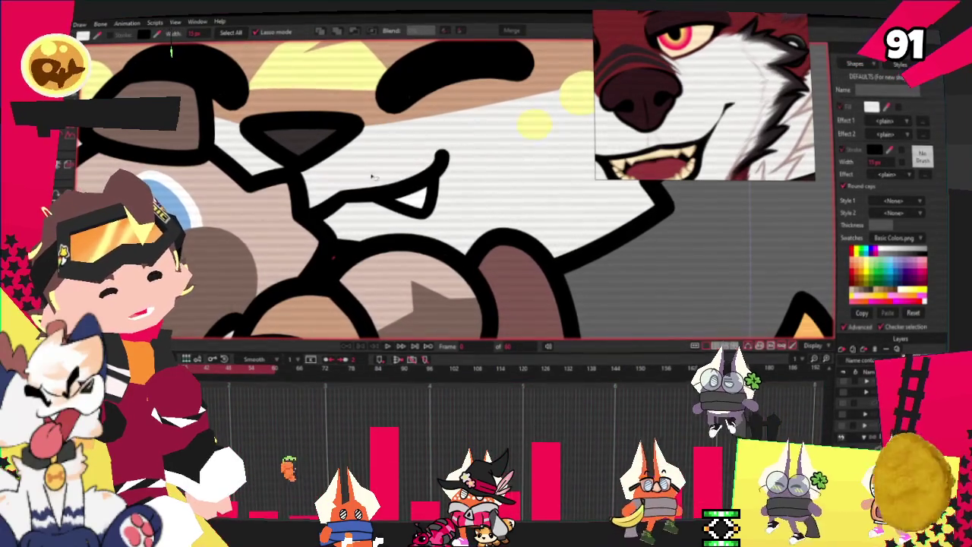
- Select the fang shape by the fox's mouth and zoom around it
{"action": "left_click", "coordinate": [441, 164]}
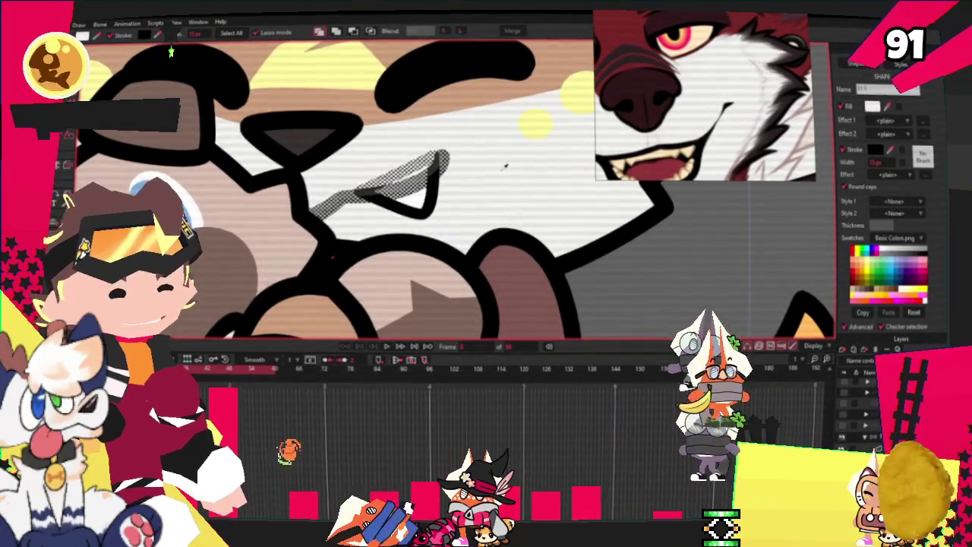
{"action": "scroll", "coordinate": [620, 198], "scroll_direction": "down", "scroll_amount": 2}
{"action": "scroll", "coordinate": [620, 197], "scroll_direction": "down", "scroll_amount": 2}
{"action": "scroll", "coordinate": [684, 179], "scroll_direction": "down", "scroll_amount": 2}
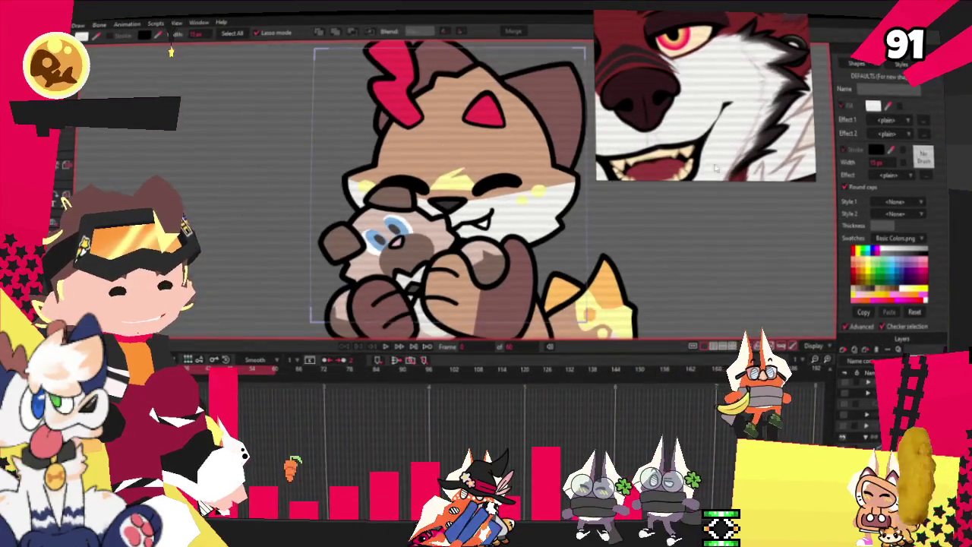
{"action": "scroll", "coordinate": [429, 184], "scroll_direction": "down", "scroll_amount": 2}
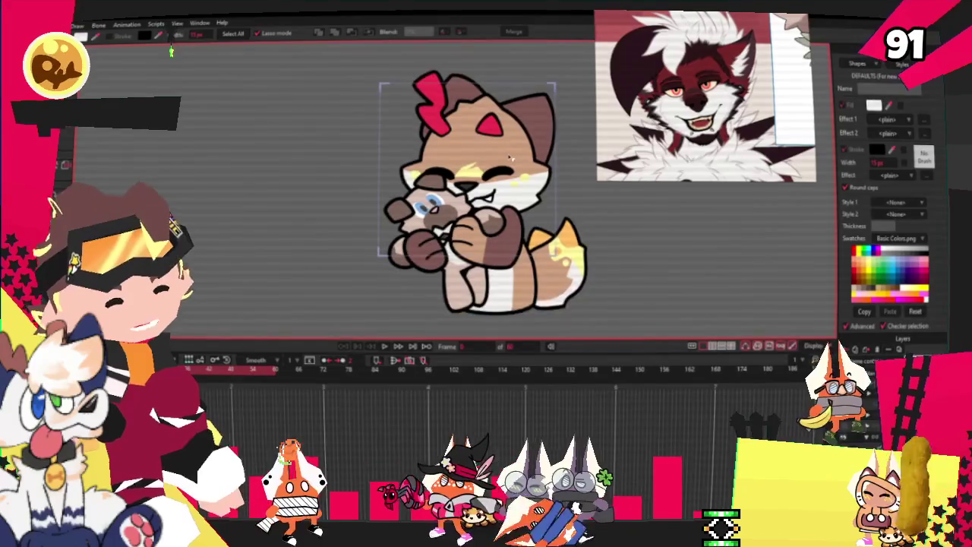
{"action": "scroll", "coordinate": [430, 184], "scroll_direction": "up", "scroll_amount": 2}
{"action": "scroll", "coordinate": [429, 185], "scroll_direction": "up", "scroll_amount": 2}
{"action": "scroll", "coordinate": [429, 184], "scroll_direction": "down", "scroll_amount": 1}
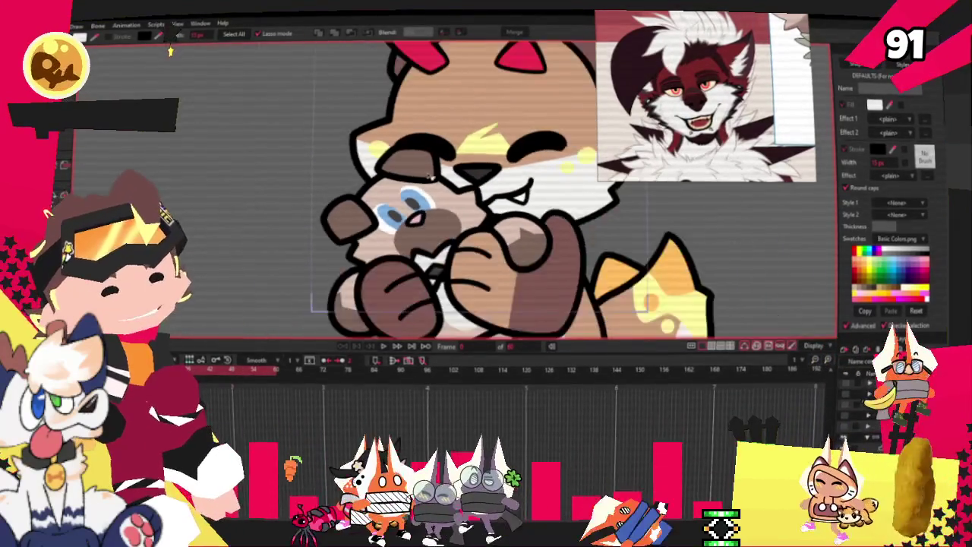
{"action": "scroll", "coordinate": [429, 185], "scroll_direction": "up", "scroll_amount": 2}
{"action": "scroll", "coordinate": [430, 185], "scroll_direction": "down", "scroll_amount": 2}
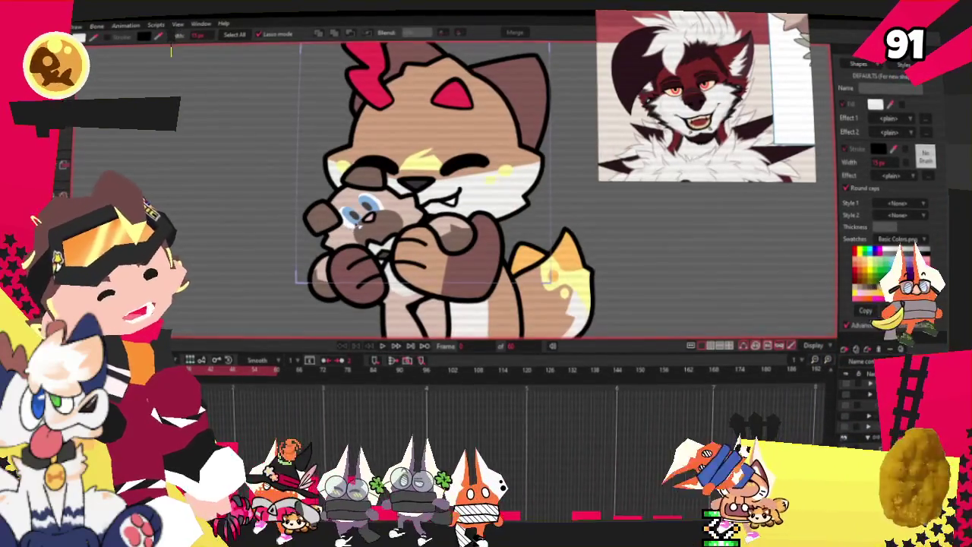
{"action": "scroll", "coordinate": [429, 185], "scroll_direction": "up", "scroll_amount": 1}
{"action": "scroll", "coordinate": [430, 185], "scroll_direction": "up", "scroll_amount": 2}
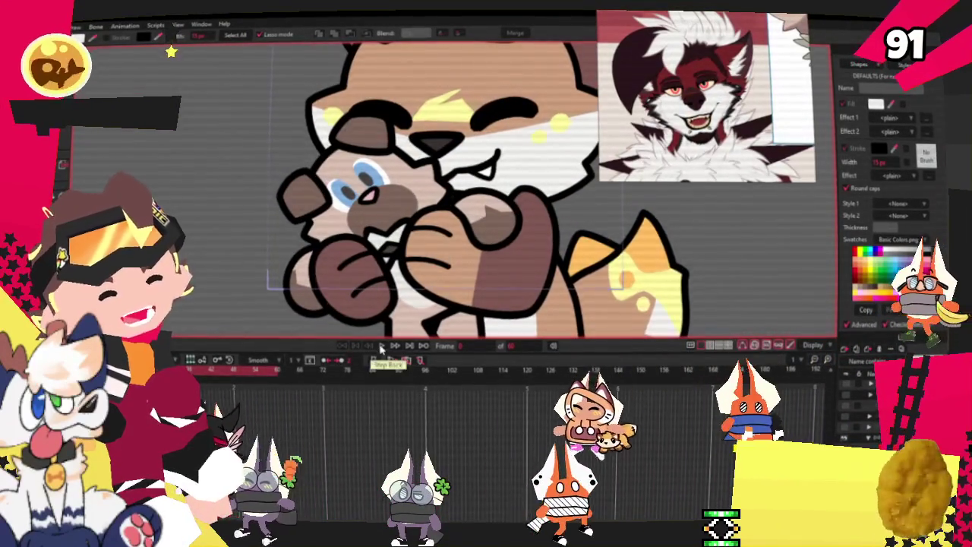
- Step back one frame, then rewind the animation to frame 0
{"action": "left_click", "coordinate": [382, 346]}
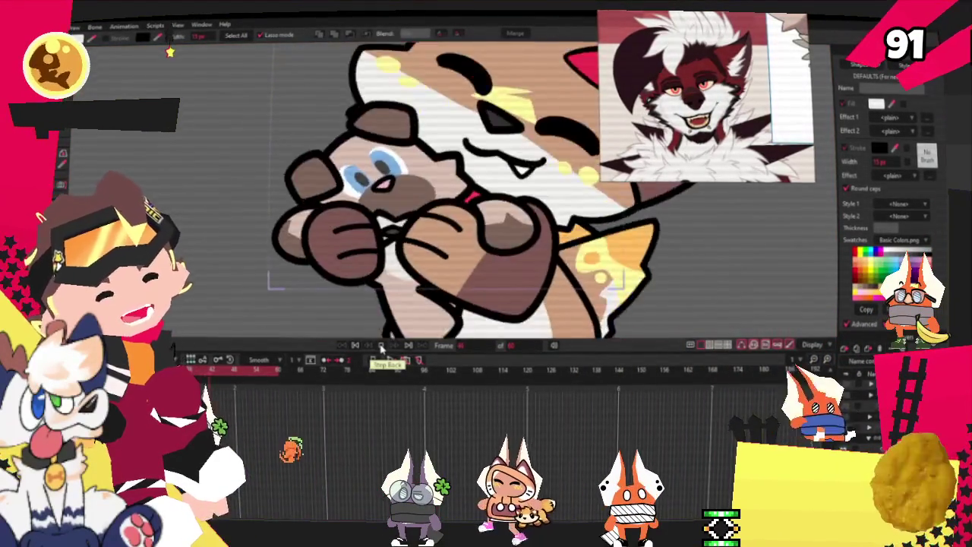
{"action": "scroll", "coordinate": [390, 338], "scroll_direction": "up", "scroll_amount": 2}
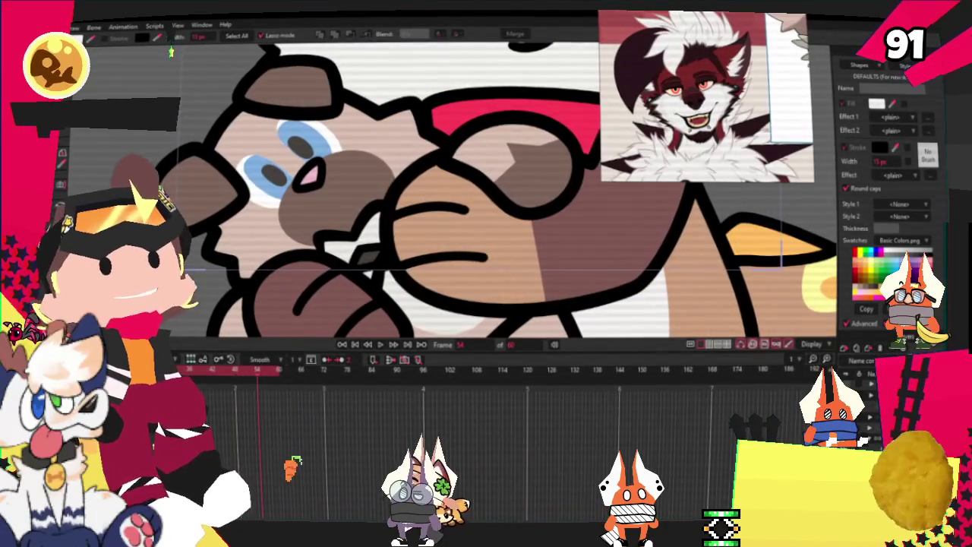
{"action": "key", "text": "ctrl+shift+Left"}
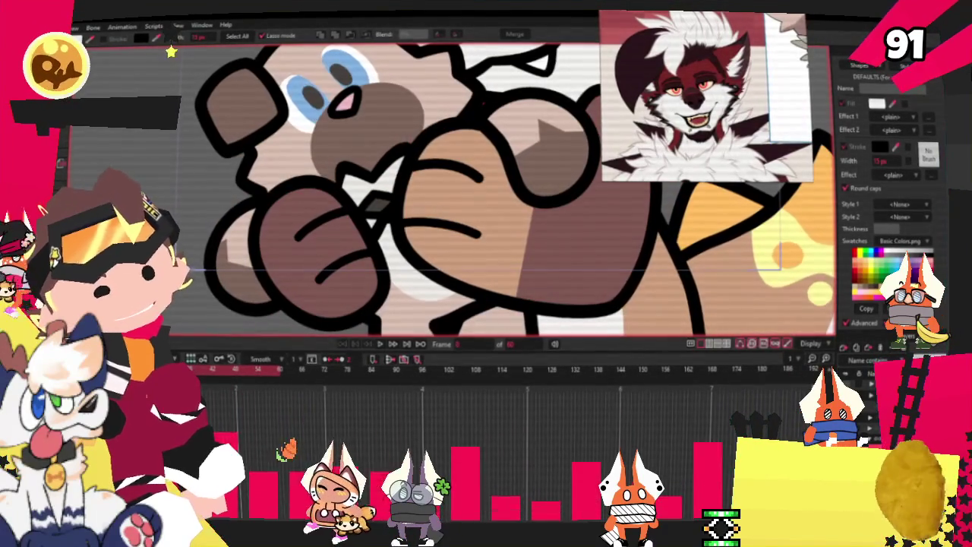
{"action": "key", "text": "t"}
{"action": "scroll", "coordinate": [367, 220], "scroll_direction": "up", "scroll_amount": 2}
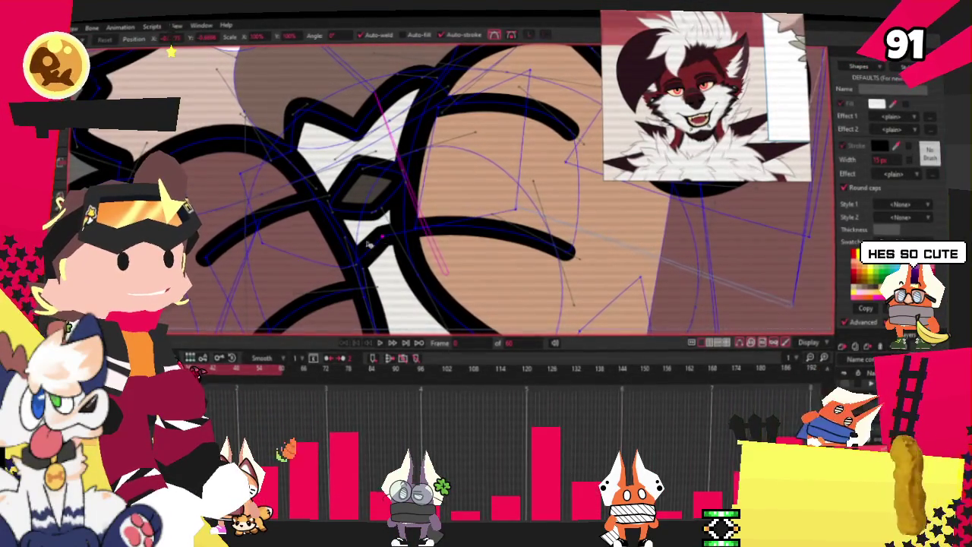
- Zoom in on the fox's face and select its nose shape
{"action": "scroll", "coordinate": [329, 241], "scroll_direction": "down", "scroll_amount": 3}
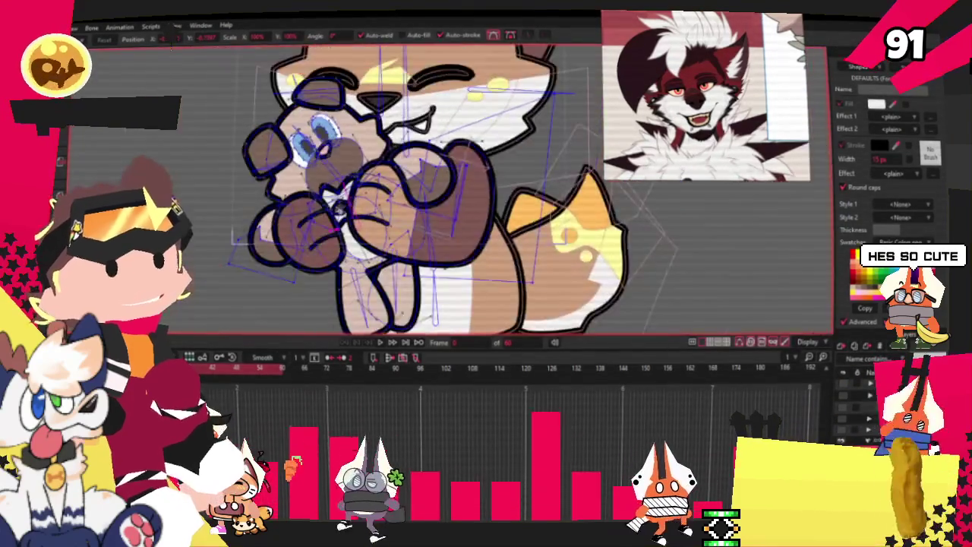
{"action": "scroll", "coordinate": [433, 152], "scroll_direction": "up", "scroll_amount": 2}
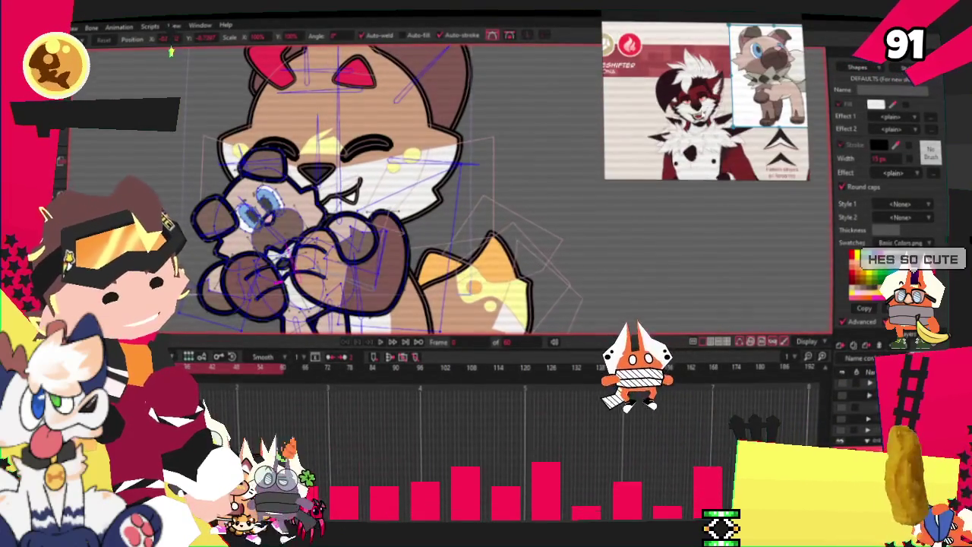
{"action": "scroll", "coordinate": [340, 185], "scroll_direction": "down", "scroll_amount": 2}
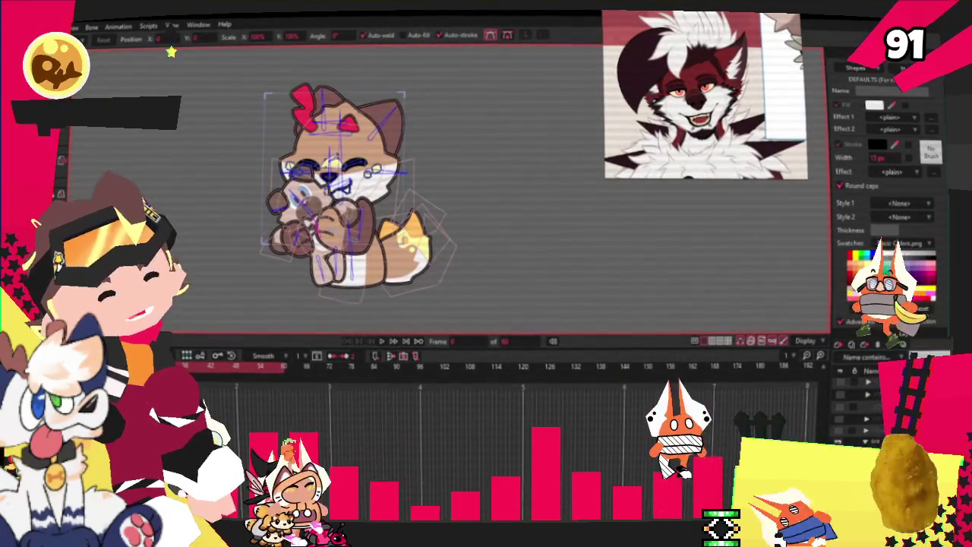
{"action": "scroll", "coordinate": [335, 163], "scroll_direction": "up", "scroll_amount": 1}
{"action": "scroll", "coordinate": [336, 166], "scroll_direction": "up", "scroll_amount": 2}
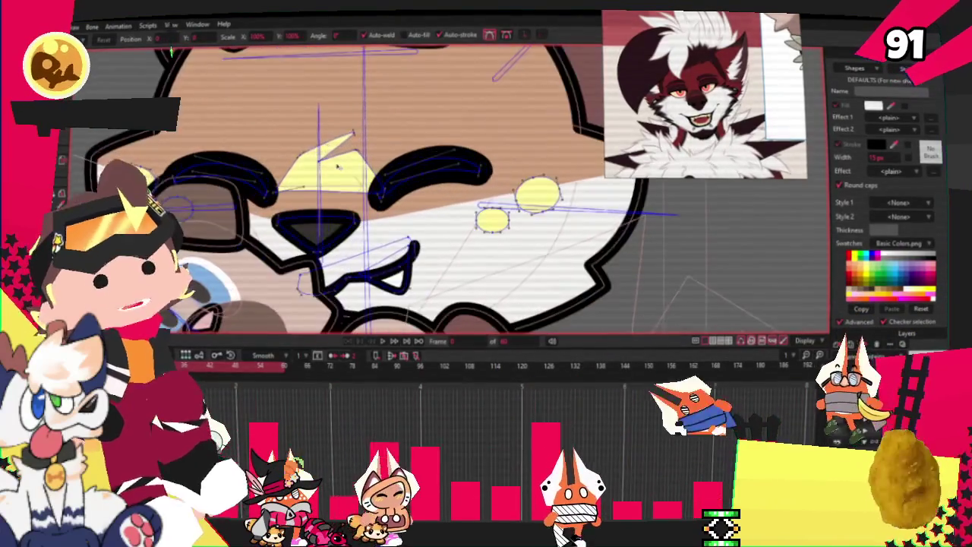
{"action": "key", "text": "g"}
{"action": "scroll", "coordinate": [350, 190], "scroll_direction": "up", "scroll_amount": 1}
{"action": "scroll", "coordinate": [350, 189], "scroll_direction": "up", "scroll_amount": 1}
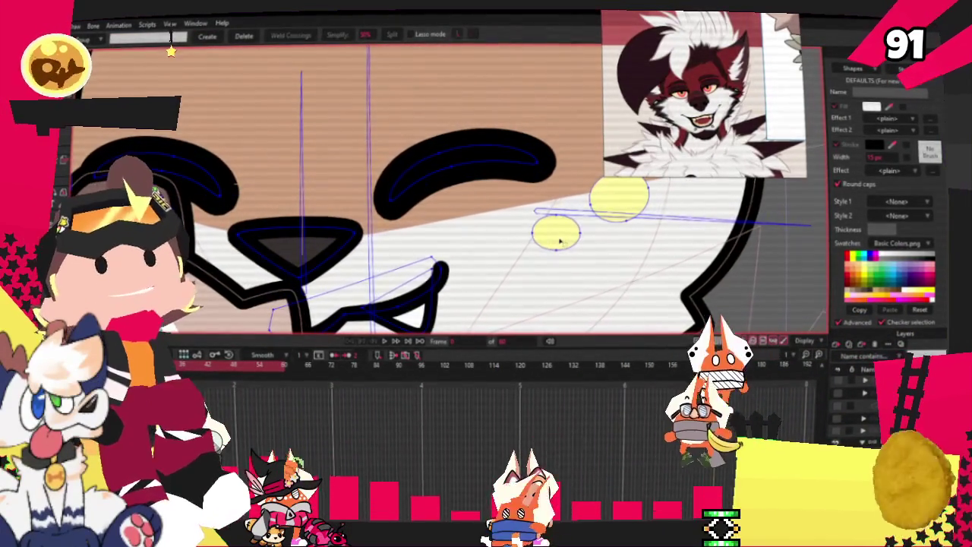
{"action": "scroll", "coordinate": [304, 215], "scroll_direction": "up", "scroll_amount": 2}
{"action": "scroll", "coordinate": [304, 215], "scroll_direction": "down", "scroll_amount": 2}
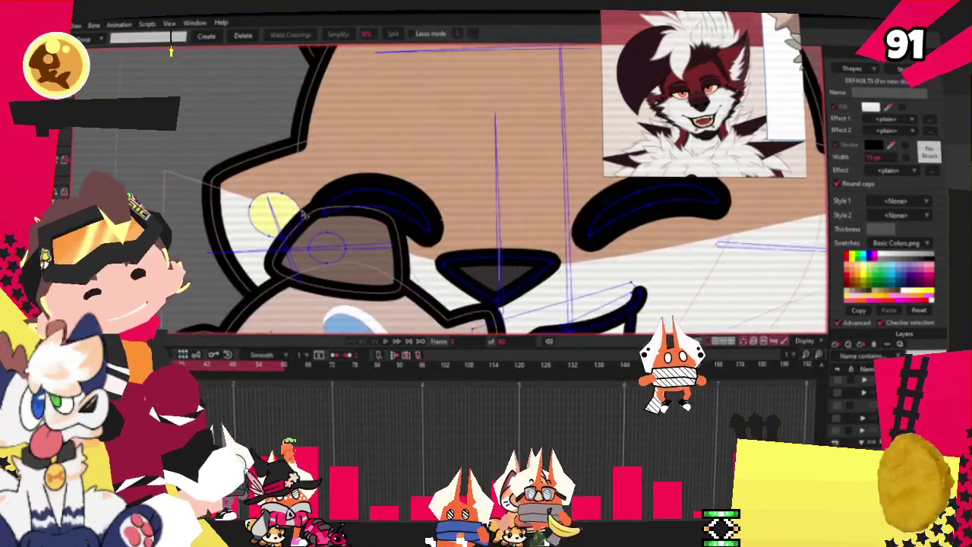
{"action": "scroll", "coordinate": [346, 216], "scroll_direction": "down", "scroll_amount": 2}
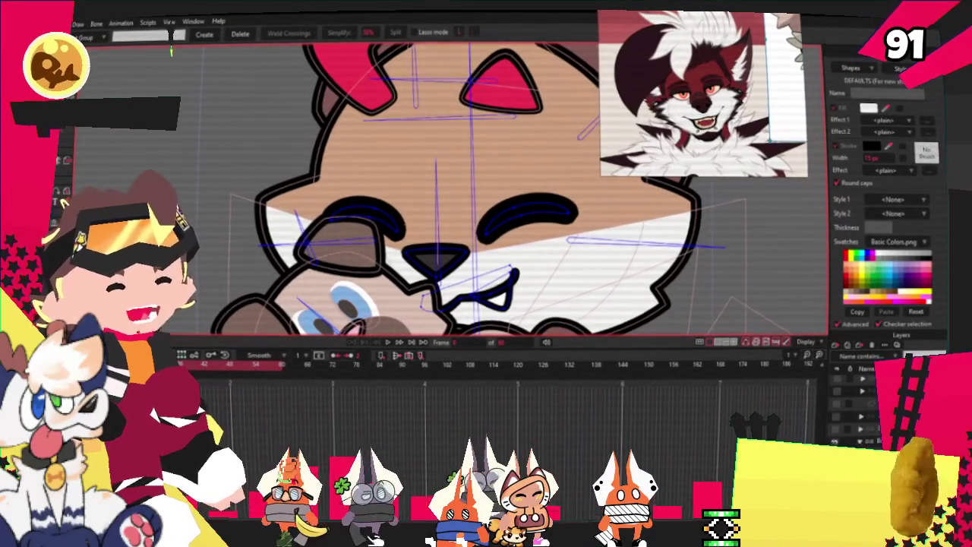
{"action": "scroll", "coordinate": [457, 142], "scroll_direction": "down", "scroll_amount": 1}
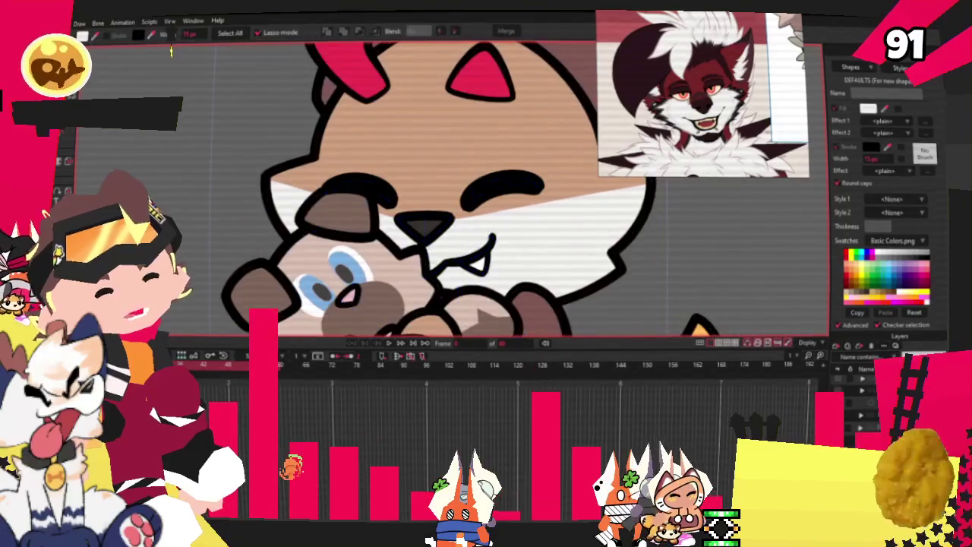
{"action": "left_click", "coordinate": [455, 215]}
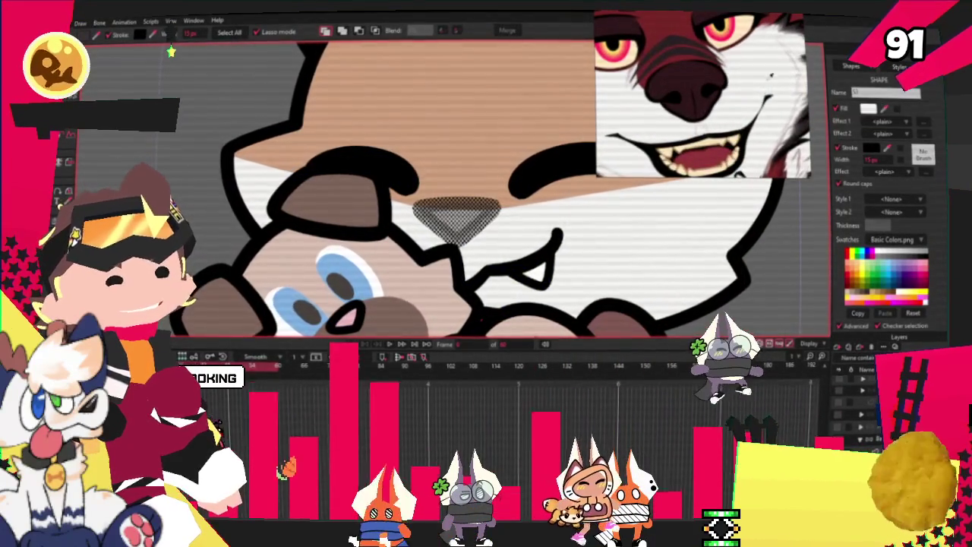
{"action": "scroll", "coordinate": [682, 300], "scroll_direction": "down", "scroll_amount": 2}
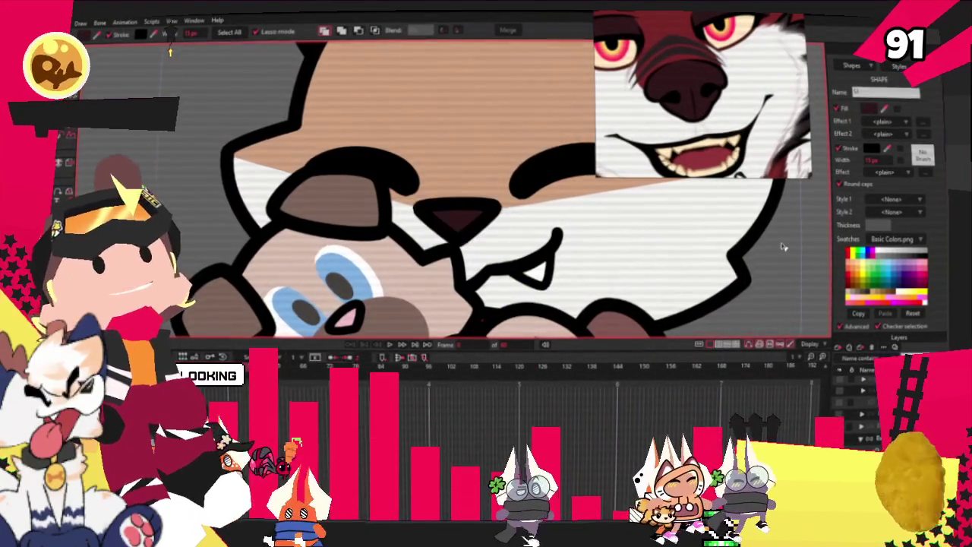
{"action": "scroll", "coordinate": [682, 300], "scroll_direction": "down", "scroll_amount": 2}
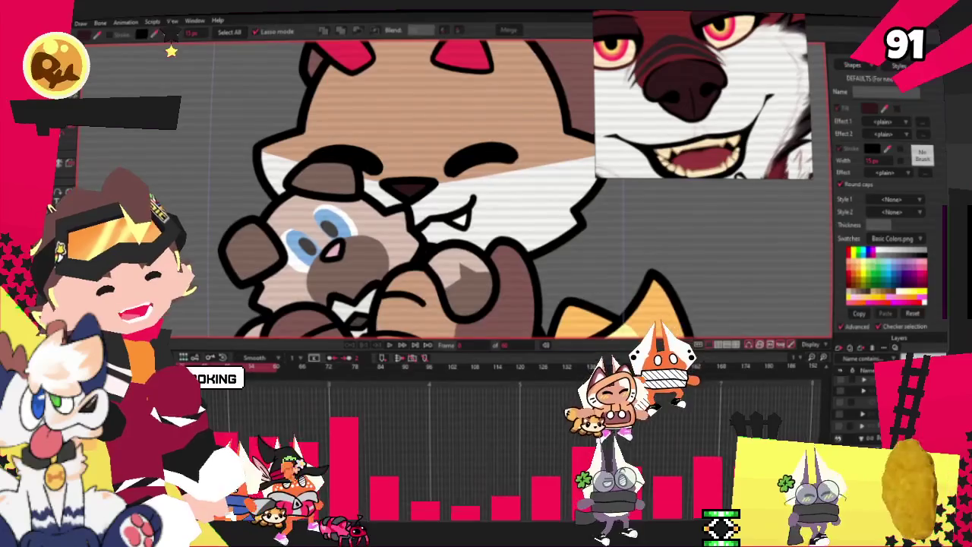
- Adjust the curvature of the nose's left and right corner points
{"action": "key", "text": "c"}
{"action": "scroll", "coordinate": [414, 185], "scroll_direction": "up", "scroll_amount": 1}
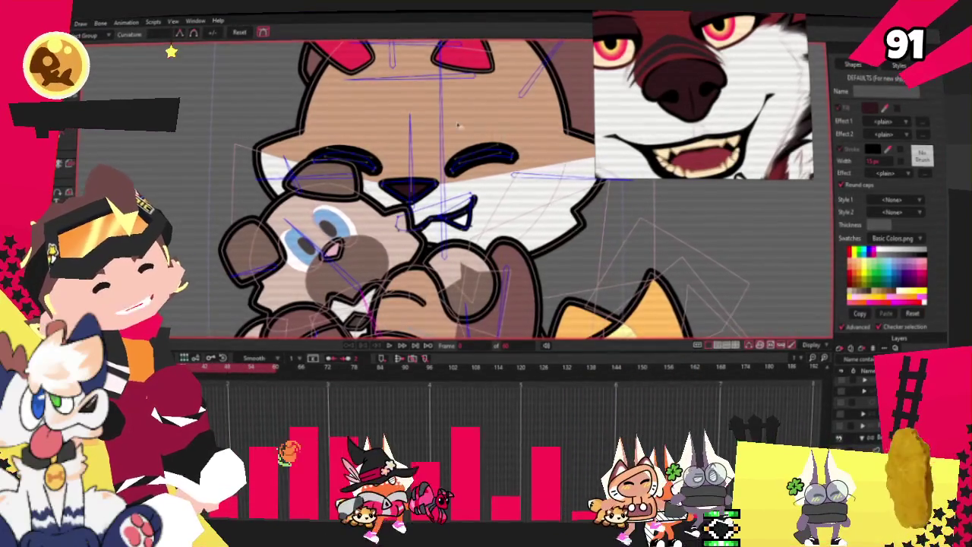
{"action": "scroll", "coordinate": [414, 185], "scroll_direction": "up", "scroll_amount": 1}
{"action": "scroll", "coordinate": [414, 184], "scroll_direction": "up", "scroll_amount": 2}
{"action": "left_click", "coordinate": [292, 188]}
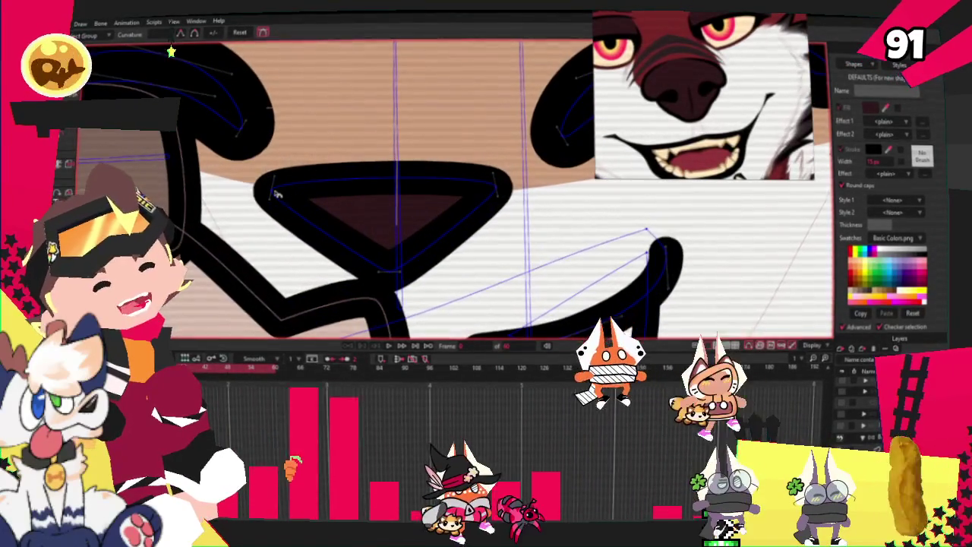
{"action": "left_click", "coordinate": [498, 184]}
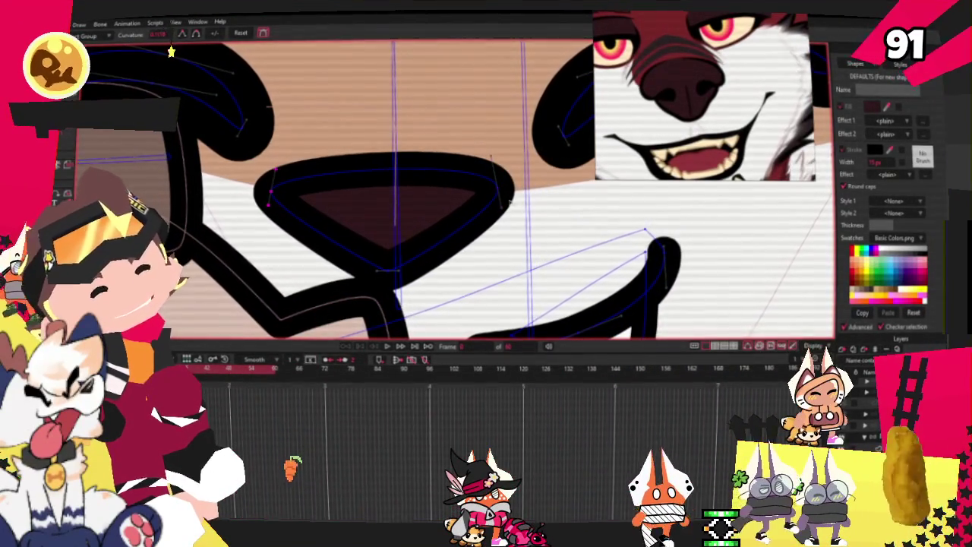
{"action": "scroll", "coordinate": [479, 195], "scroll_direction": "down", "scroll_amount": 2}
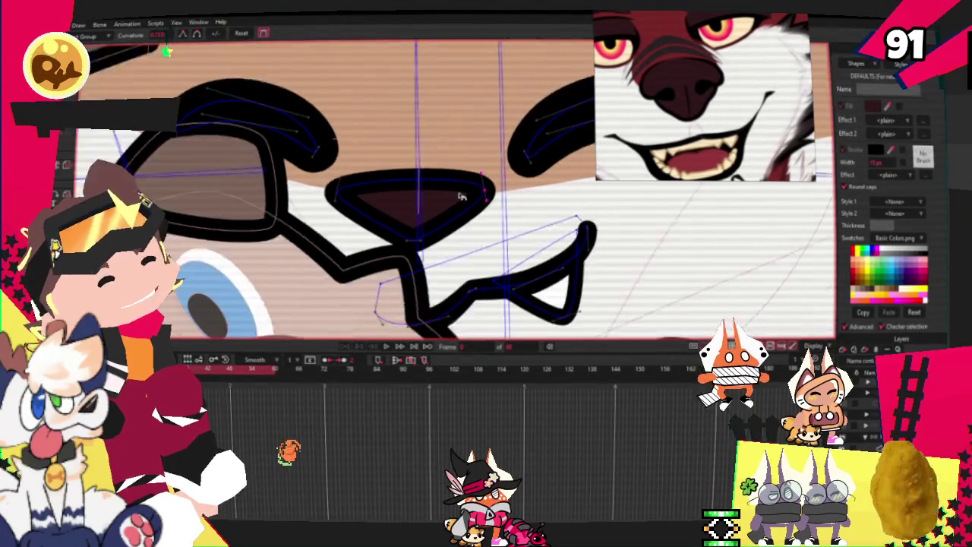
{"action": "scroll", "coordinate": [478, 195], "scroll_direction": "down", "scroll_amount": 2}
{"action": "scroll", "coordinate": [479, 196], "scroll_direction": "down", "scroll_amount": 2}
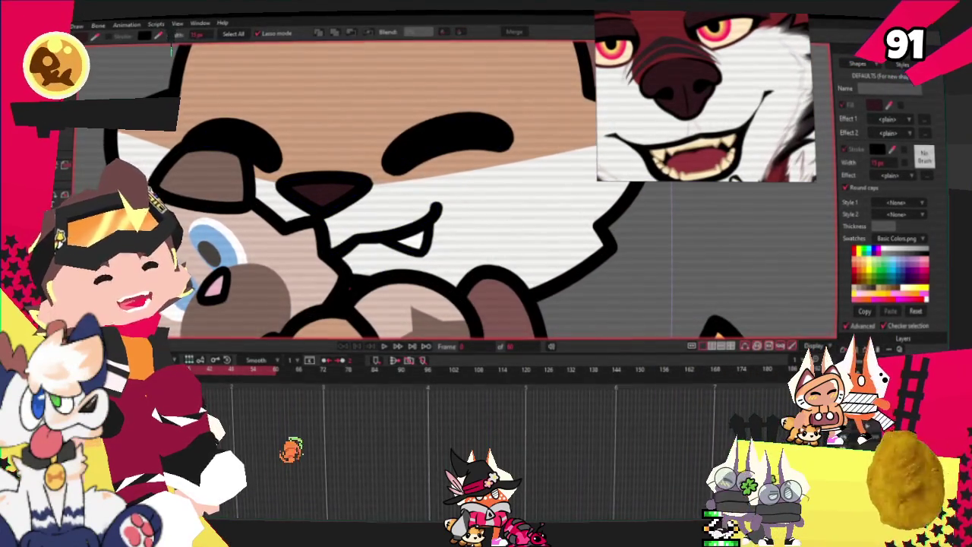
{"action": "scroll", "coordinate": [346, 117], "scroll_direction": "down", "scroll_amount": 2}
{"action": "scroll", "coordinate": [347, 116], "scroll_direction": "down", "scroll_amount": 2}
{"action": "scroll", "coordinate": [346, 116], "scroll_direction": "up", "scroll_amount": 1}
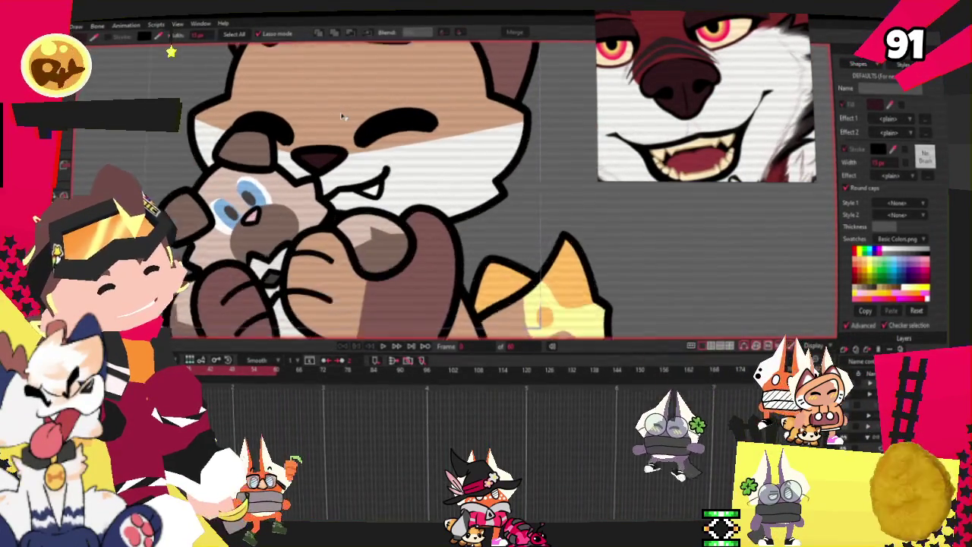
{"action": "scroll", "coordinate": [346, 116], "scroll_direction": "up", "scroll_amount": 2}
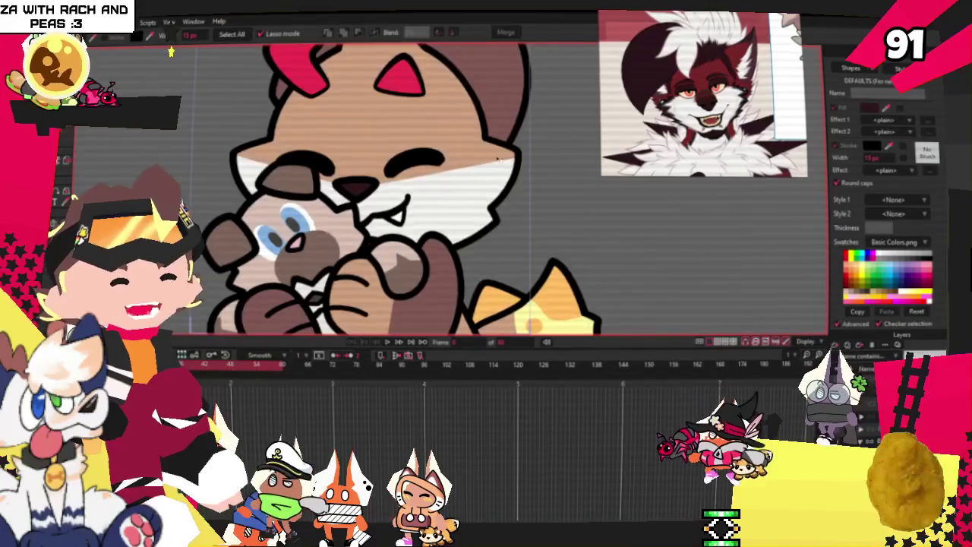
- Select the fox's head shape at the top of the face and zoom in on it
{"action": "left_click", "coordinate": [412, 90]}
{"action": "scroll", "coordinate": [412, 89], "scroll_direction": "up", "scroll_amount": 2}
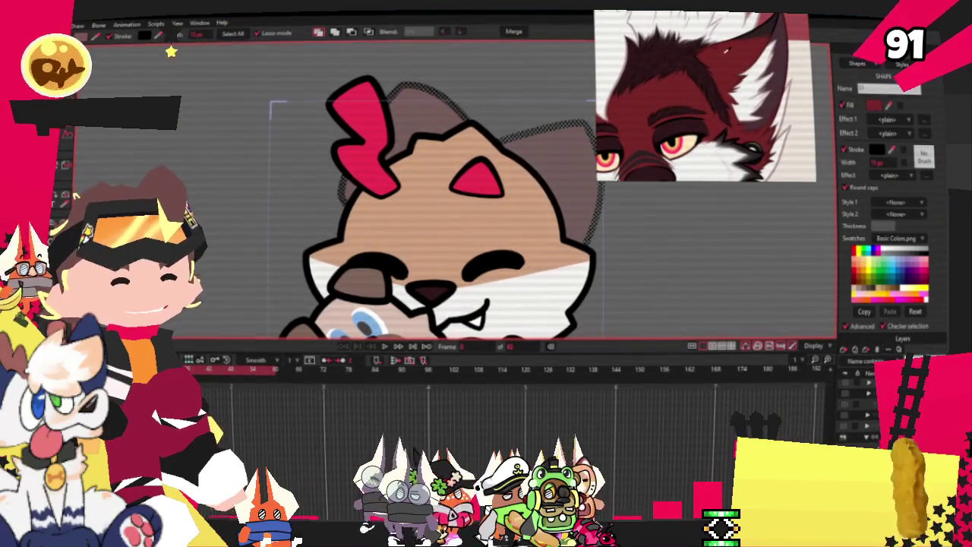
- Fill the back of the head and far ear dark red, then draw a small dark rectangle beside the ear
{"action": "left_click_drag", "start_coordinate": [590, 149], "coordinate": [593, 156]}
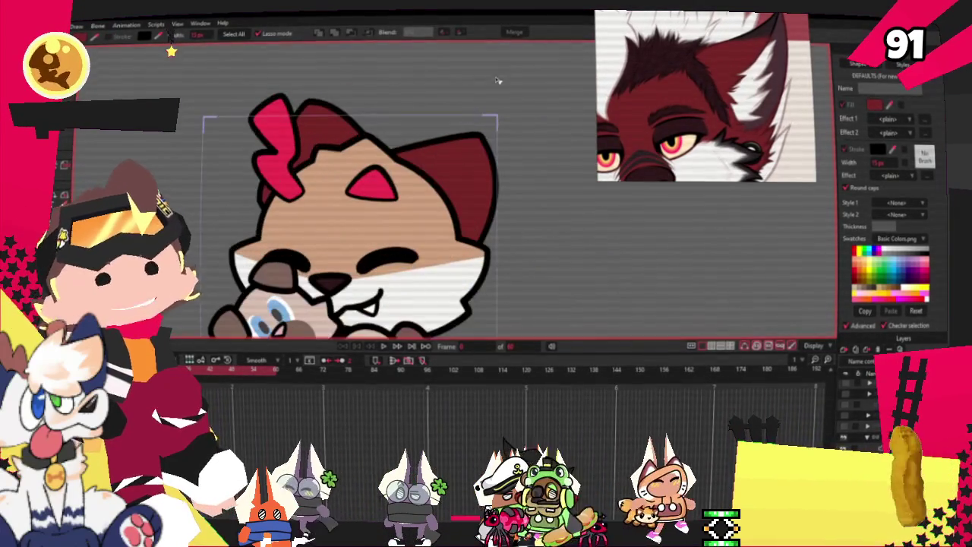
{"action": "key", "text": "r"}
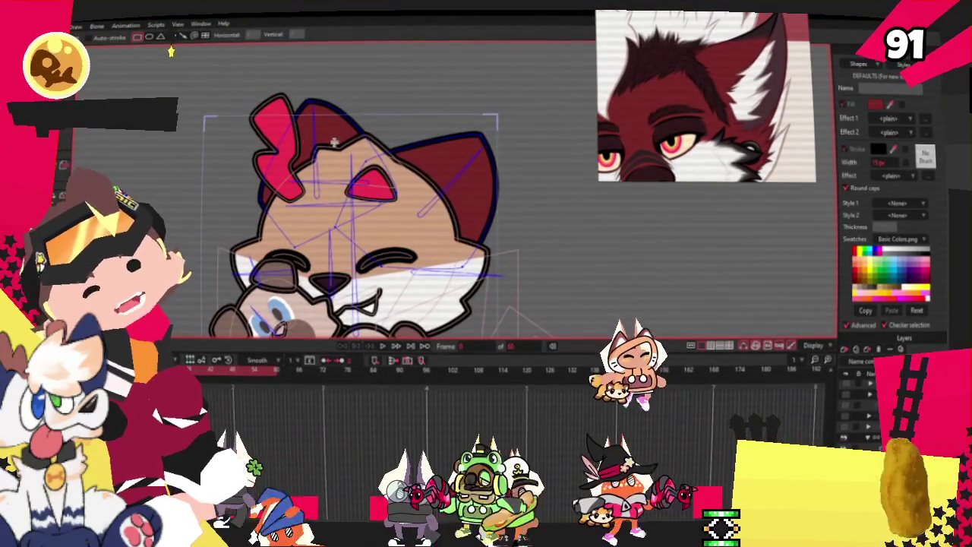
{"action": "scroll", "coordinate": [514, 175], "scroll_direction": "up", "scroll_amount": 3}
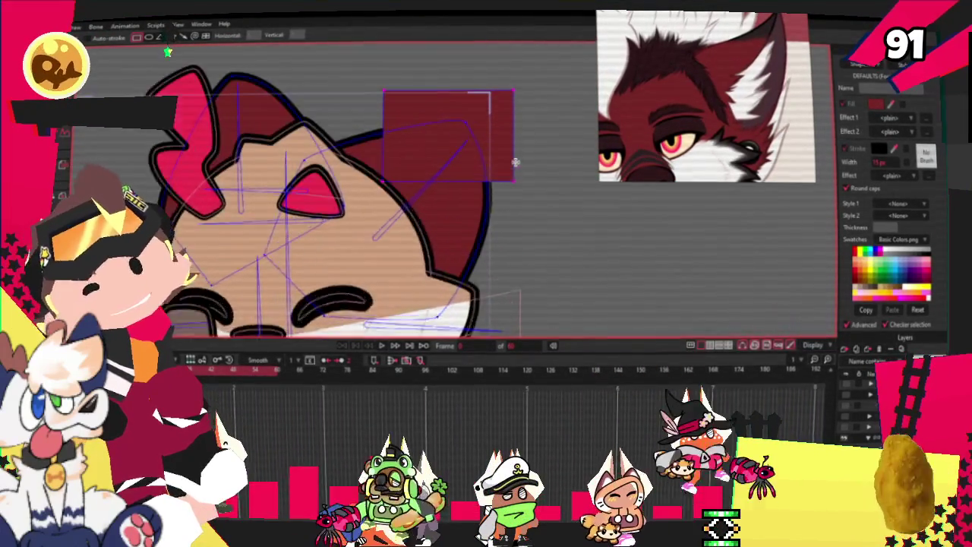
{"action": "key", "text": "g"}
{"action": "left_click", "coordinate": [509, 160]}
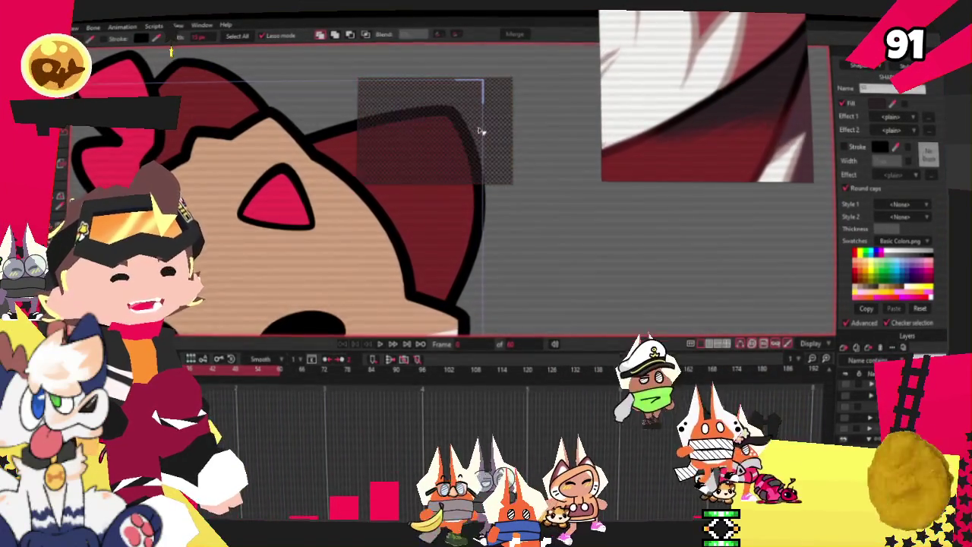
{"action": "scroll", "coordinate": [479, 130], "scroll_direction": "down", "scroll_amount": 3}
{"action": "scroll", "coordinate": [409, 91], "scroll_direction": "up", "scroll_amount": 2}
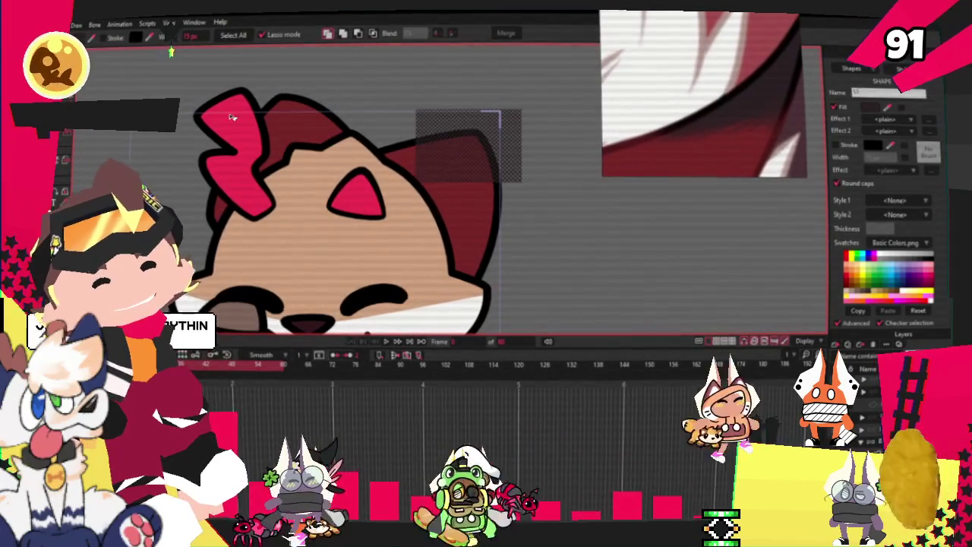
- Drag the rectangle's corner diagonally to turn it into a pointed wedge over the right ear
{"action": "key", "text": "t"}
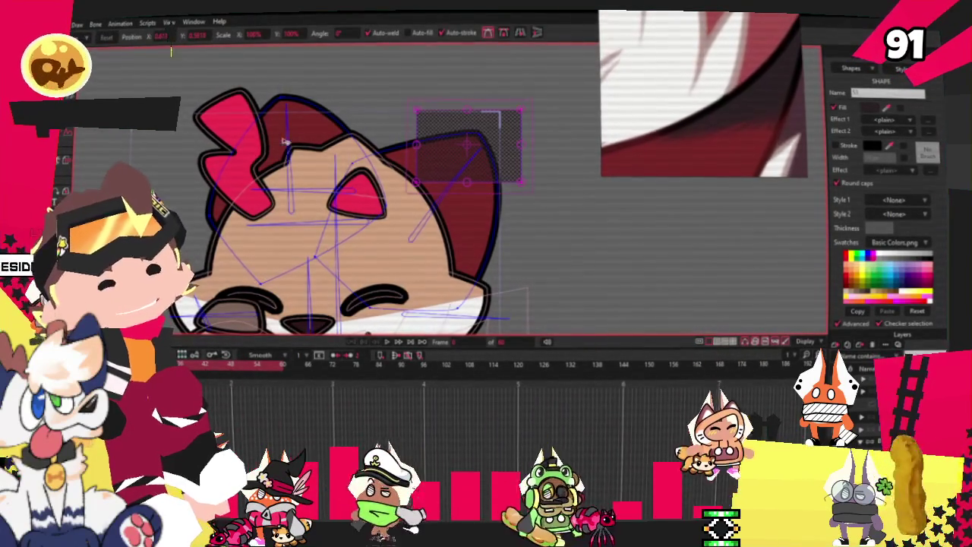
{"action": "scroll", "coordinate": [364, 163], "scroll_direction": "up", "scroll_amount": 1}
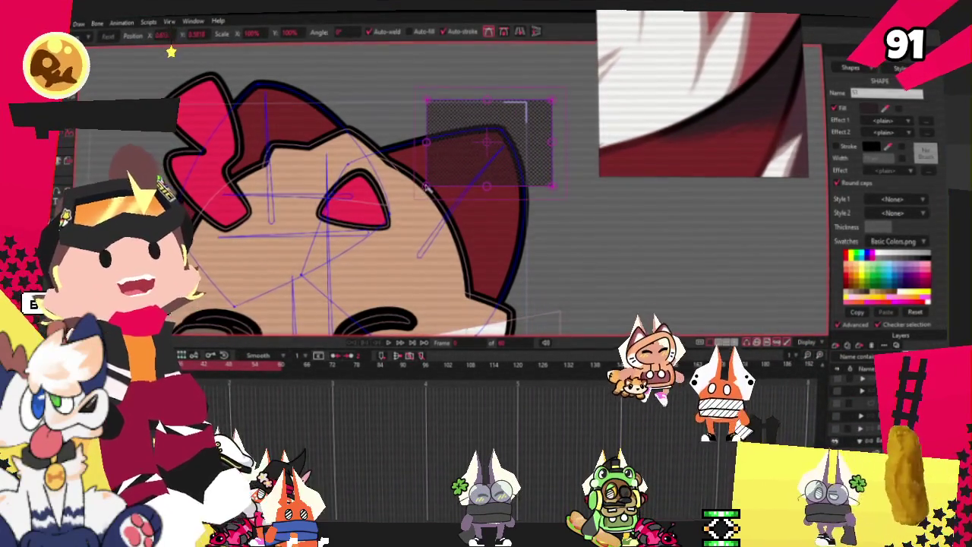
{"action": "left_click", "coordinate": [426, 155]}
{"action": "left_click_drag", "start_coordinate": [426, 155], "coordinate": [494, 168]}
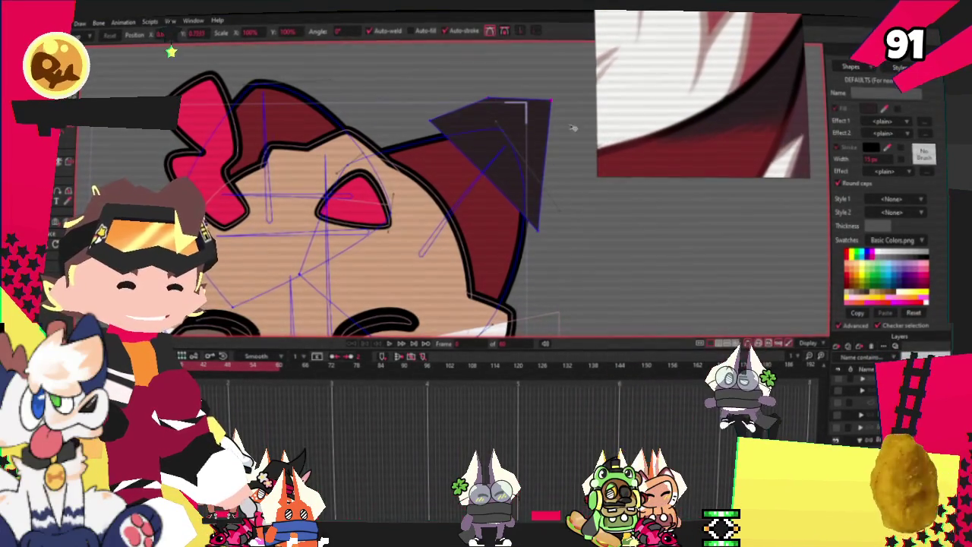
- Bind the dark wedge's points to the diagonal ear bone so it shades only the right ear tip
{"action": "scroll", "coordinate": [530, 184], "scroll_direction": "up", "scroll_amount": 2}
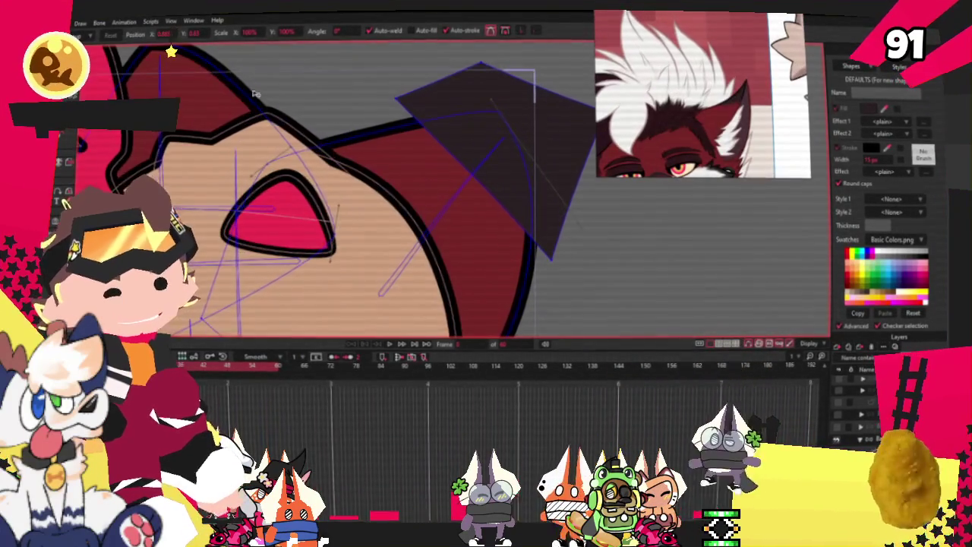
{"action": "scroll", "coordinate": [382, 172], "scroll_direction": "up", "scroll_amount": 1}
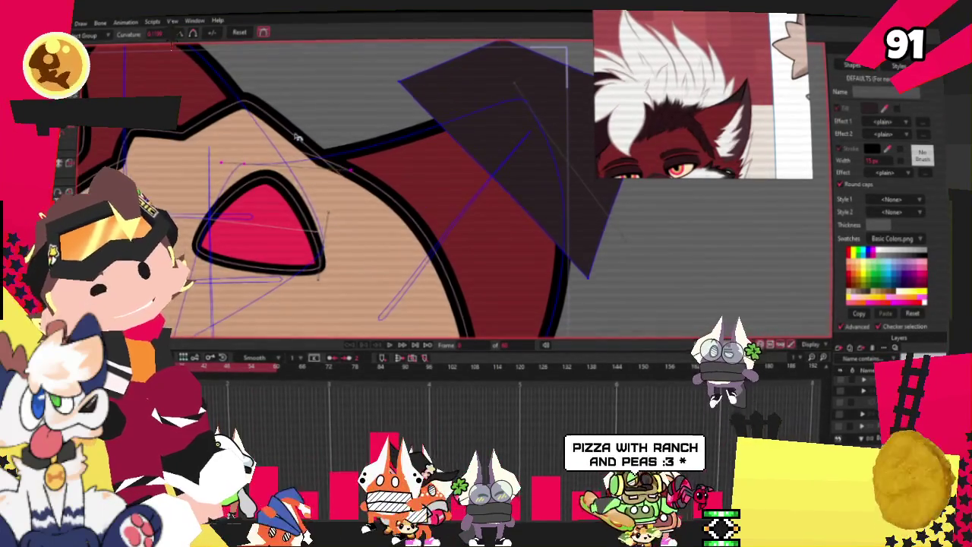
{"action": "scroll", "coordinate": [289, 148], "scroll_direction": "down", "scroll_amount": 2}
{"action": "key", "text": "b"}
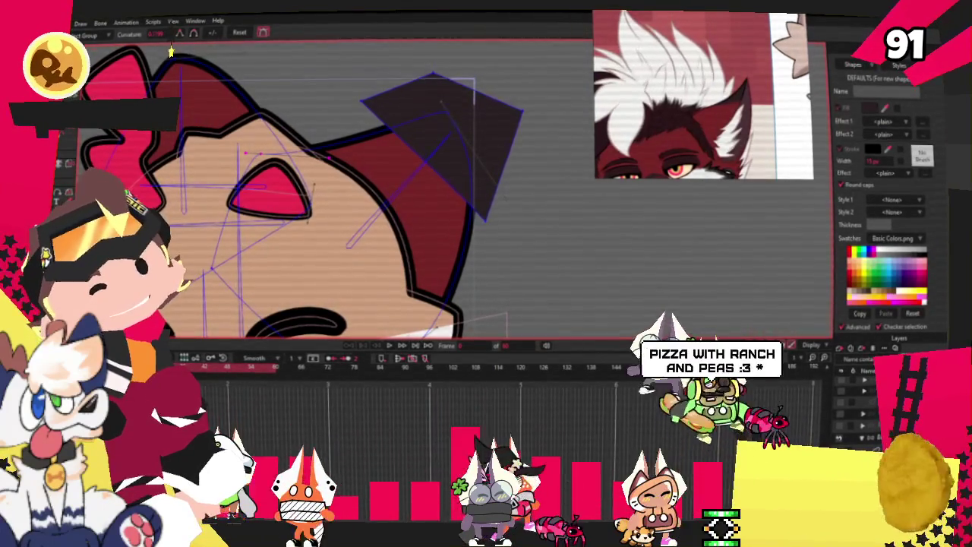
{"action": "left_click", "coordinate": [450, 114]}
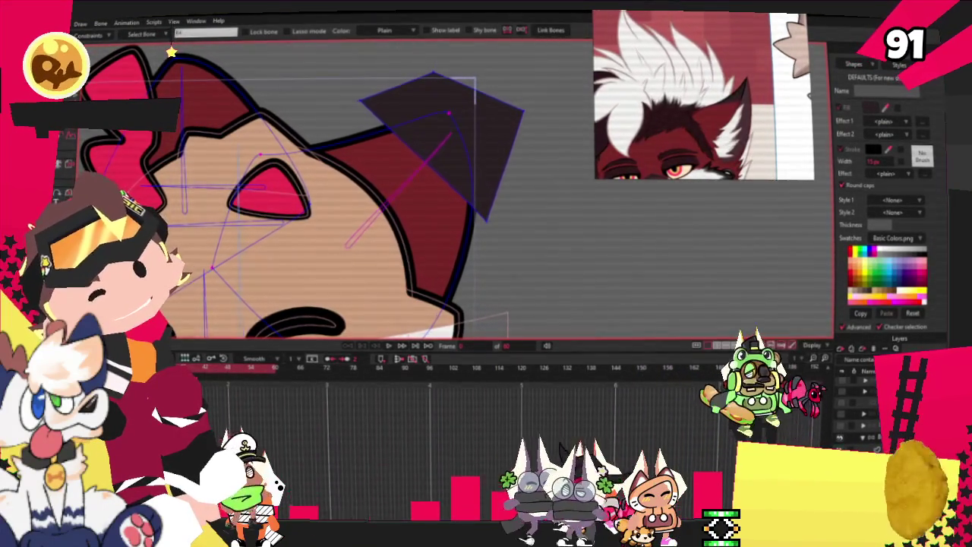
{"action": "key", "text": "g"}
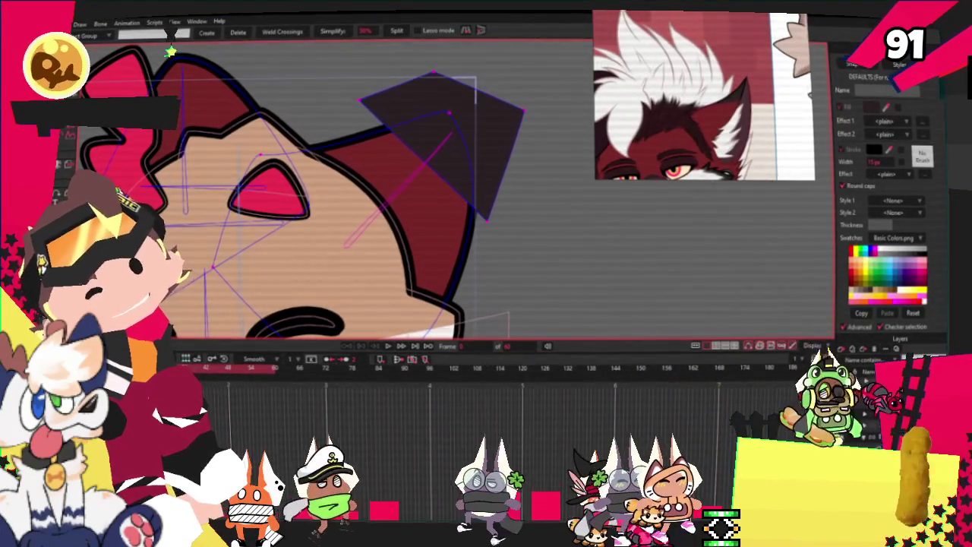
{"action": "key", "text": "i"}
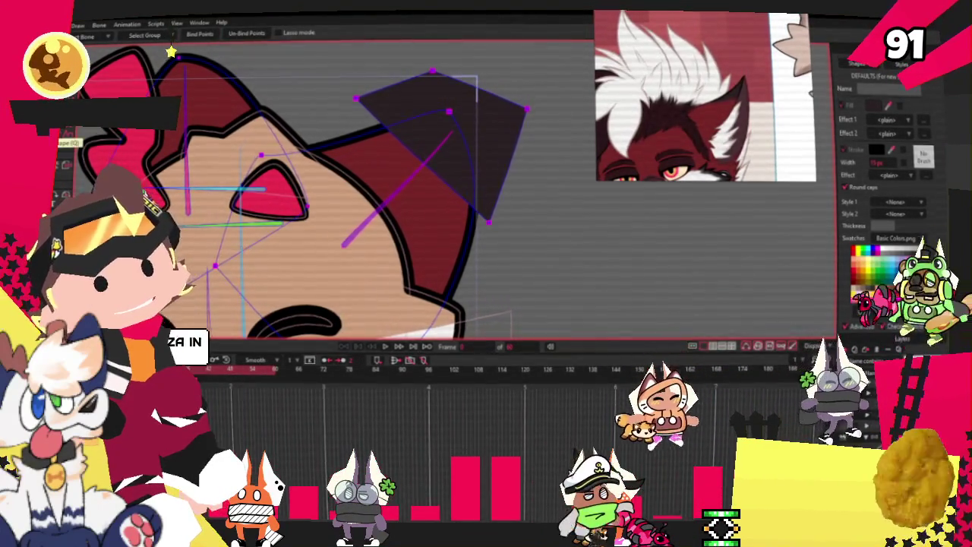
{"action": "key", "text": "q"}
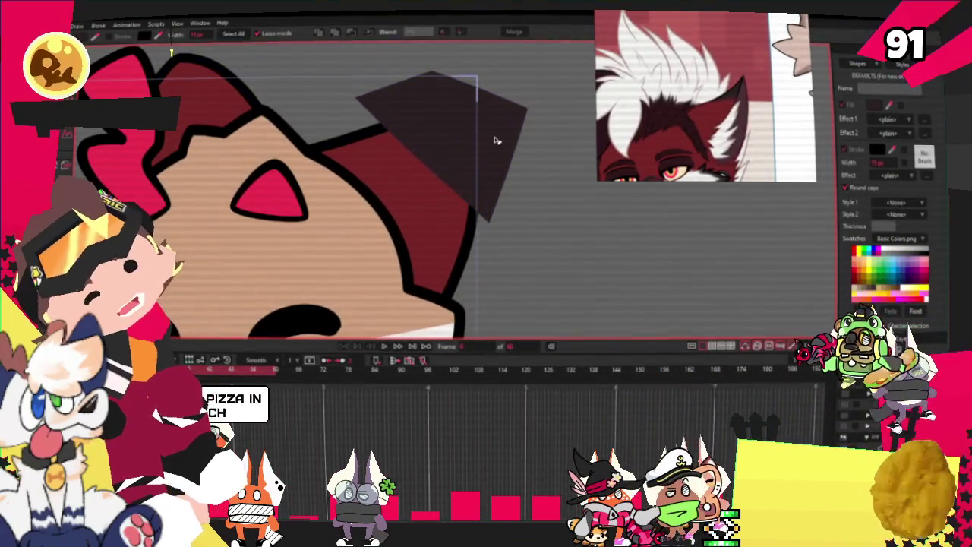
{"action": "left_click", "coordinate": [483, 129]}
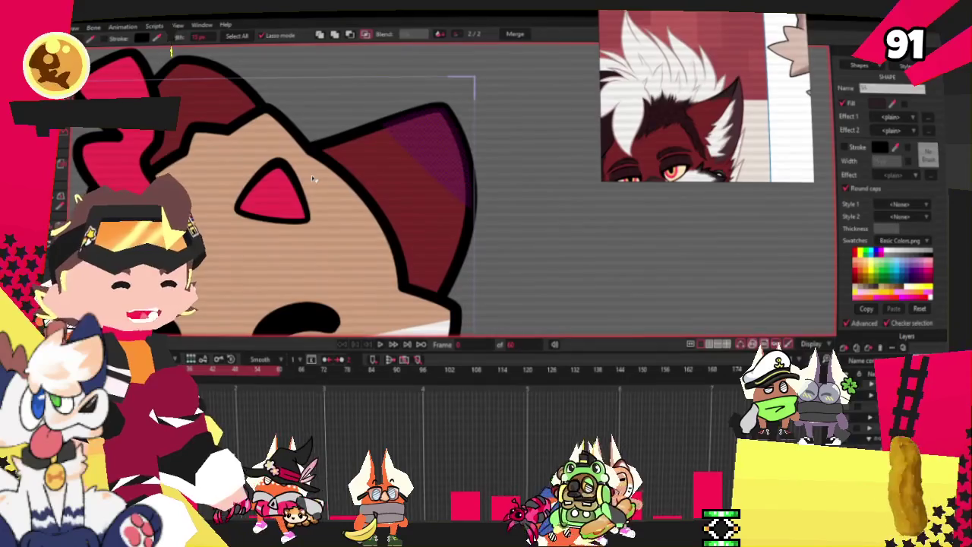
- Rotate and enlarge the selected ear points
{"action": "scroll", "coordinate": [397, 196], "scroll_direction": "down", "scroll_amount": 3}
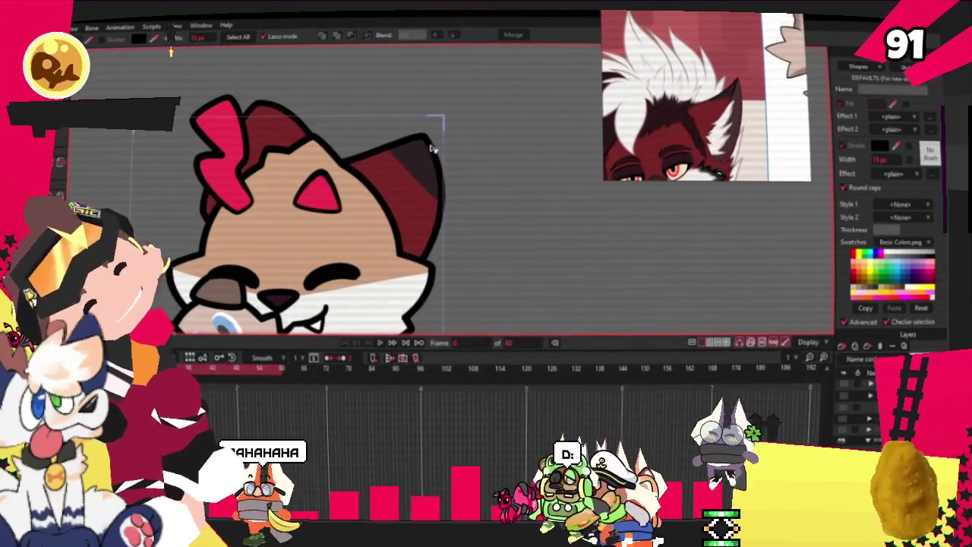
{"action": "key", "text": "t"}
{"action": "left_click_drag", "start_coordinate": [437, 121], "coordinate": [453, 145]}
{"action": "scroll", "coordinate": [454, 146], "scroll_direction": "up", "scroll_amount": 2}
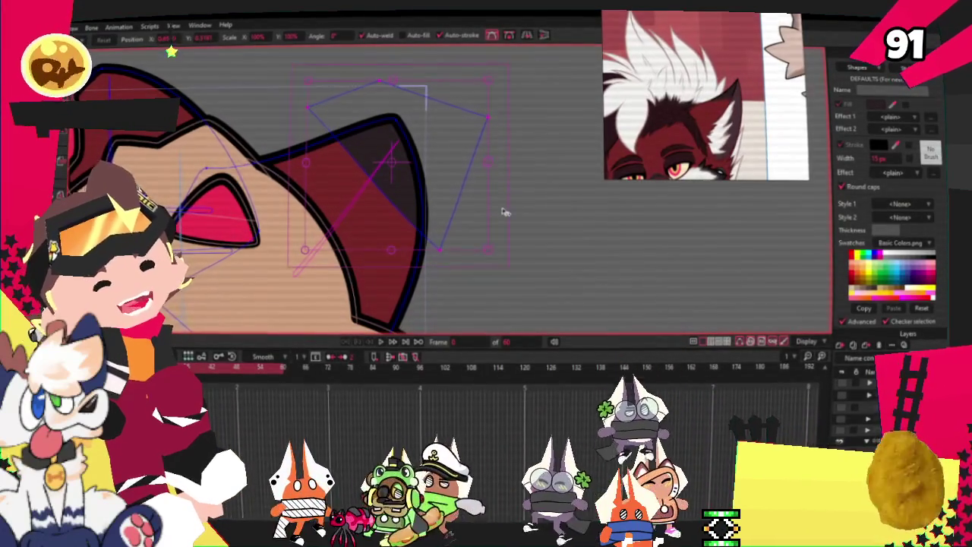
{"action": "key", "text": "ctrl+a"}
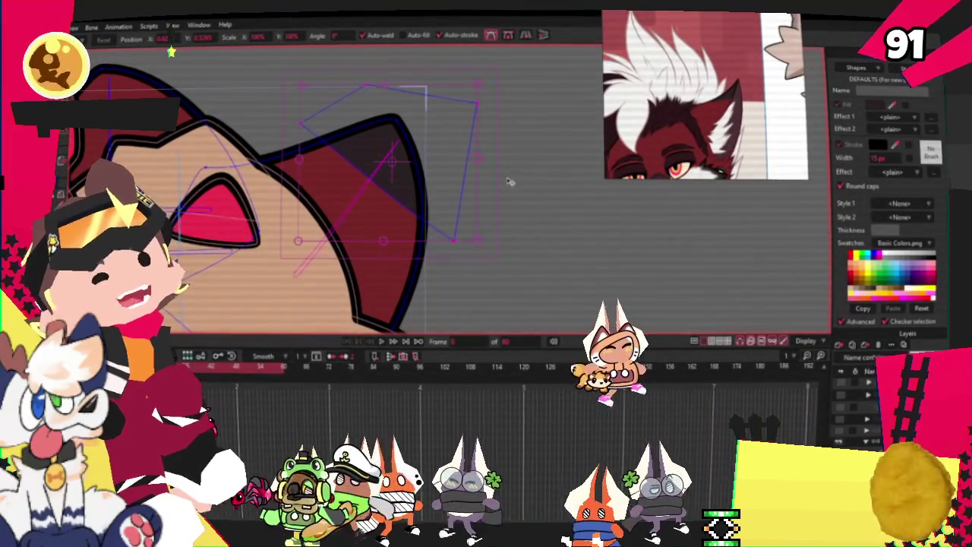
{"action": "scroll", "coordinate": [516, 302], "scroll_direction": "down", "scroll_amount": 2}
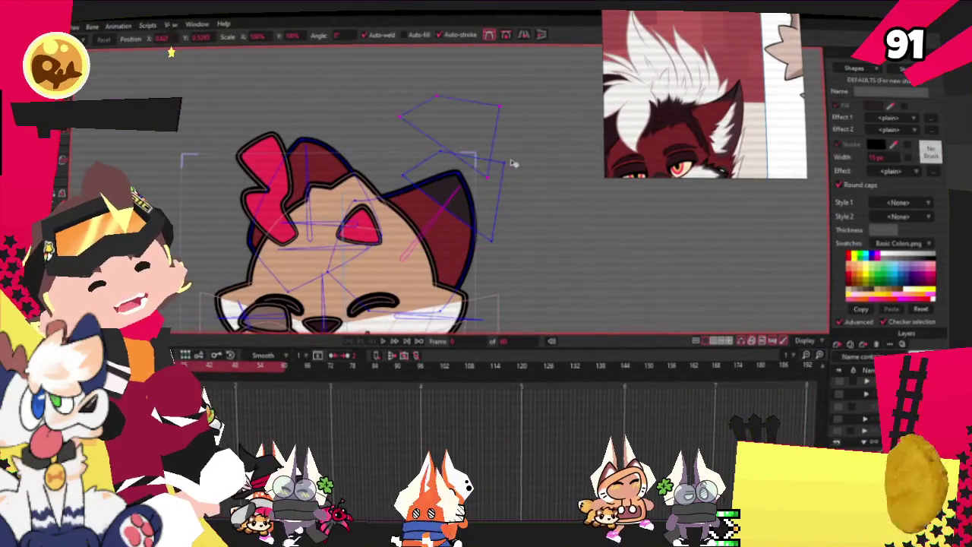
{"action": "scroll", "coordinate": [357, 152], "scroll_direction": "up", "scroll_amount": 2}
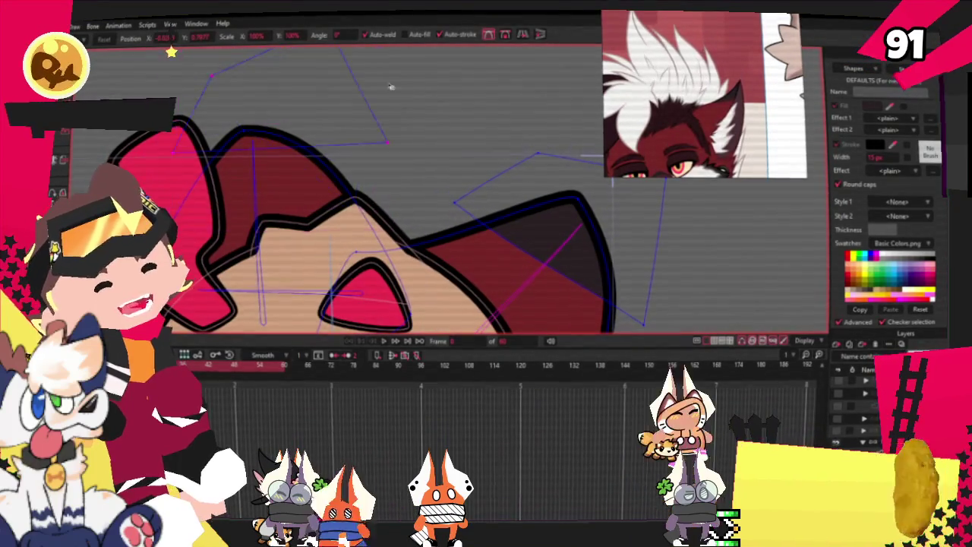
- Reshape the head outline near the bow and bind its points to the head bone
{"action": "left_click_drag", "start_coordinate": [390, 87], "coordinate": [357, 158]}
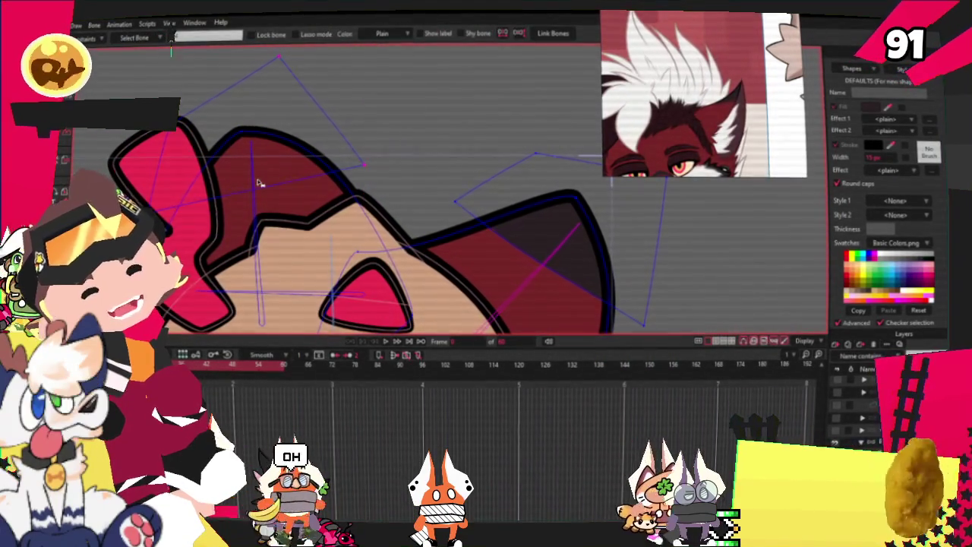
{"action": "left_click", "coordinate": [254, 188]}
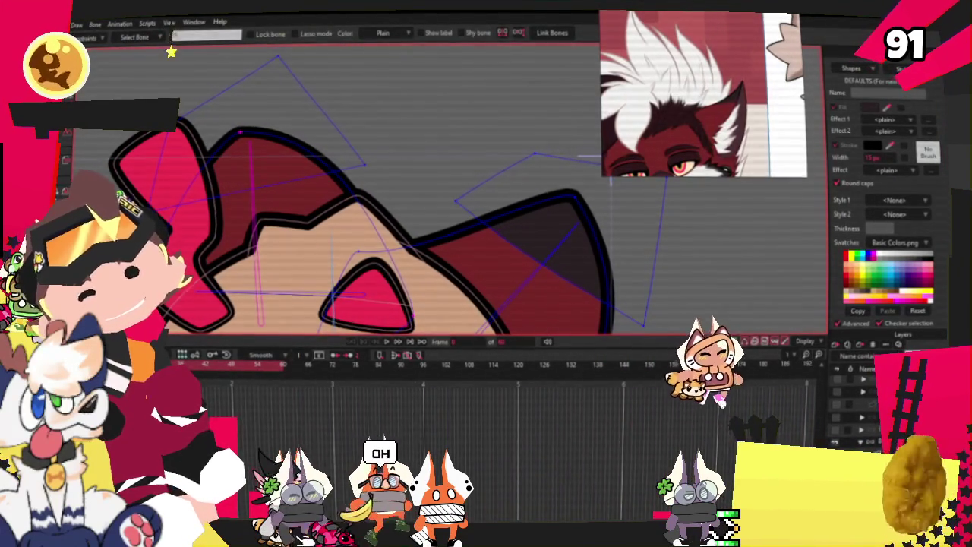
{"action": "key", "text": "g"}
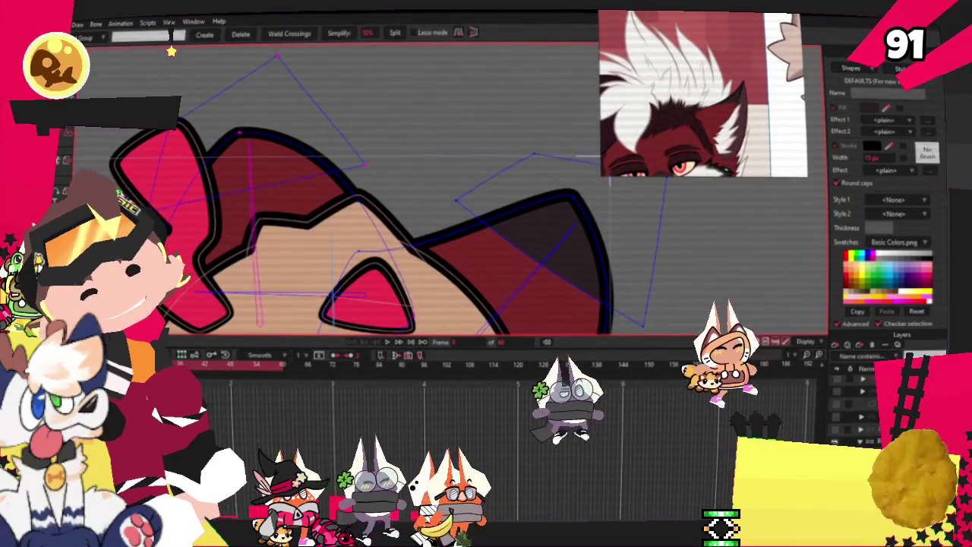
{"action": "key", "text": "i"}
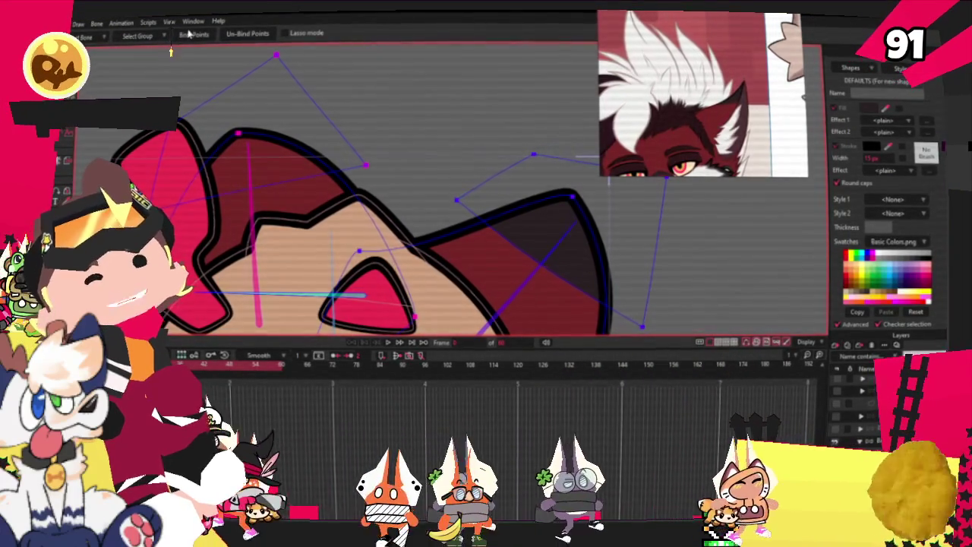
{"action": "key", "text": "b"}
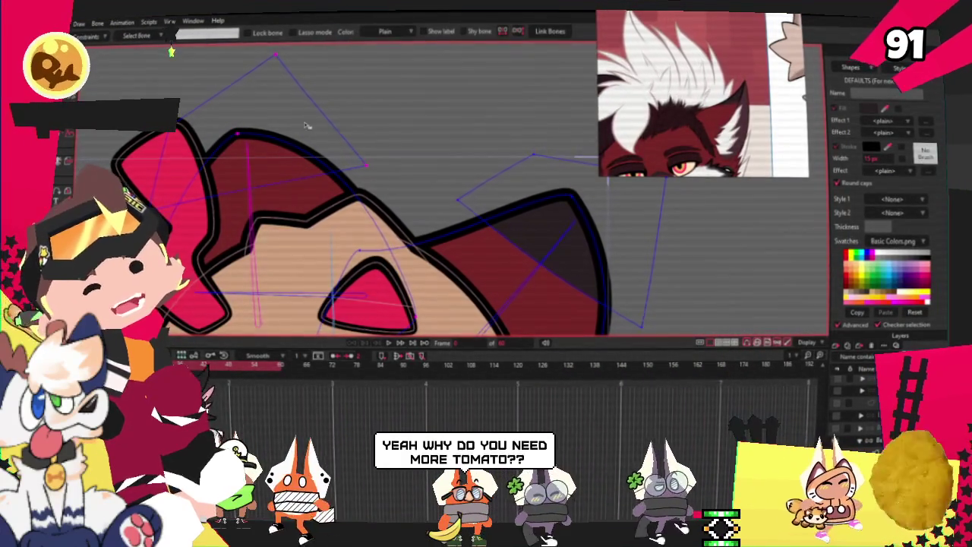
{"action": "left_click", "coordinate": [269, 96]}
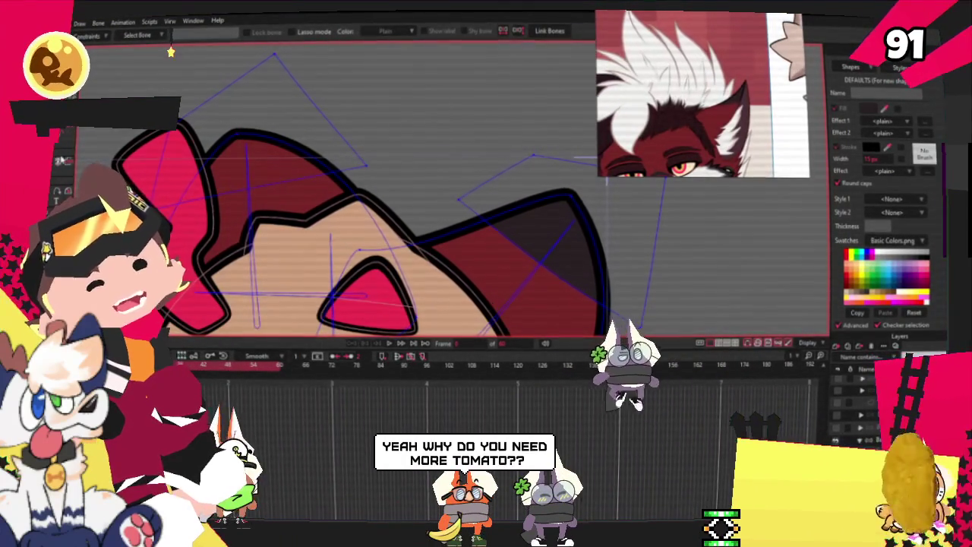
{"action": "key", "text": "e"}
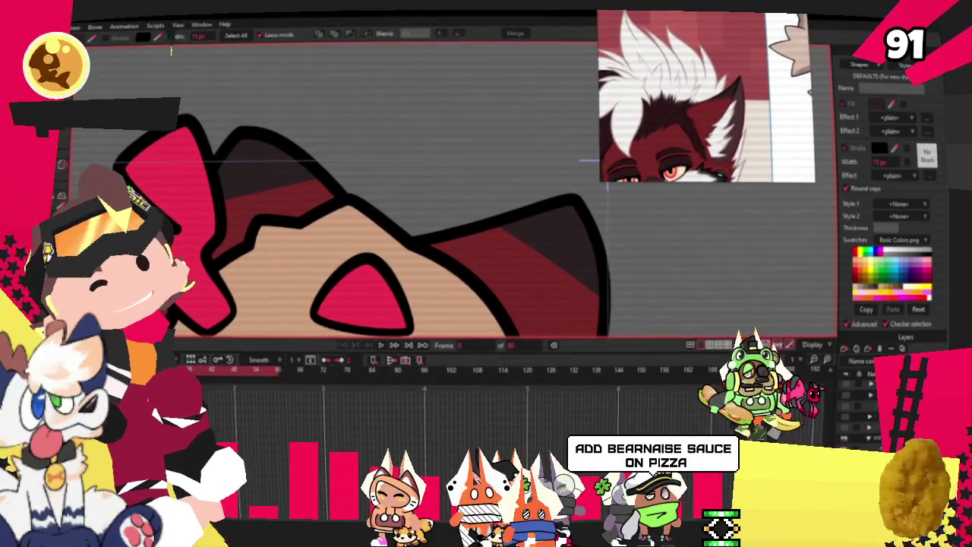
- Play the animation to check how the rig moves
{"action": "key", "text": "t"}
{"action": "scroll", "coordinate": [284, 156], "scroll_direction": "down", "scroll_amount": 2}
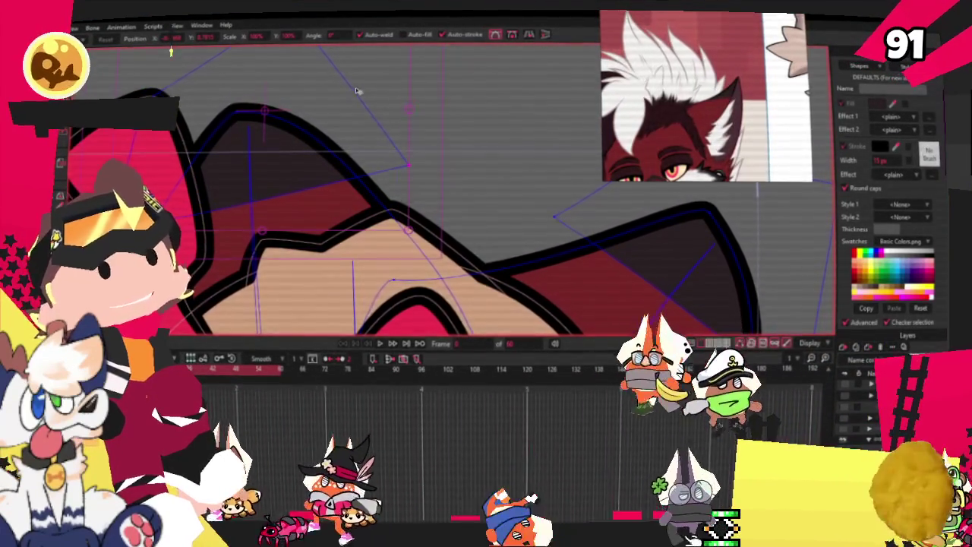
{"action": "scroll", "coordinate": [357, 91], "scroll_direction": "down", "scroll_amount": 3}
{"action": "scroll", "coordinate": [410, 224], "scroll_direction": "down", "scroll_amount": 3}
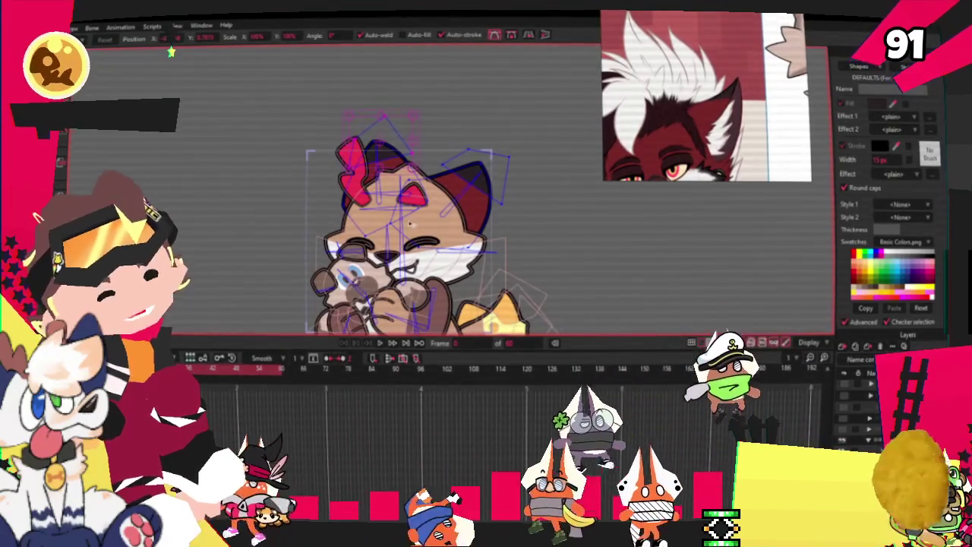
{"action": "left_click", "coordinate": [382, 343]}
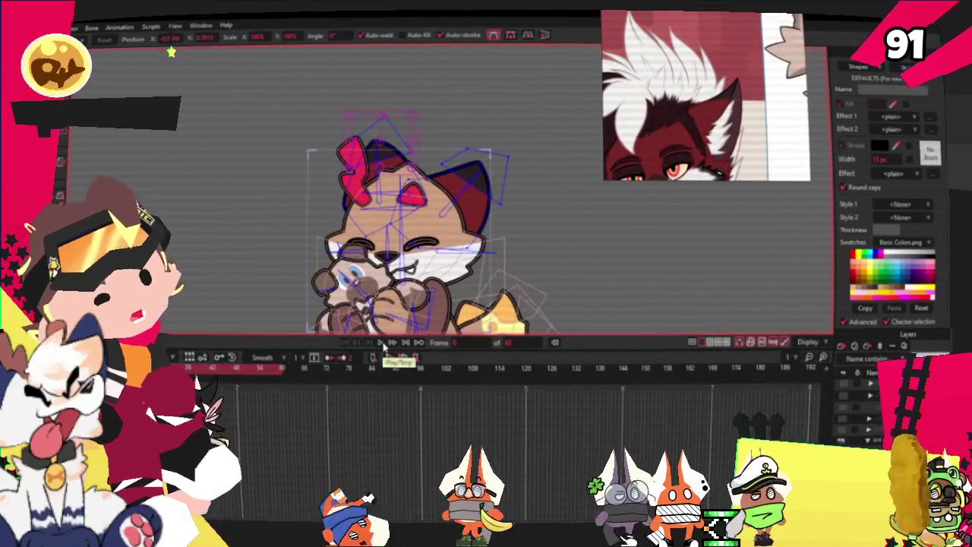
{"action": "scroll", "coordinate": [491, 206], "scroll_direction": "up", "scroll_amount": 2}
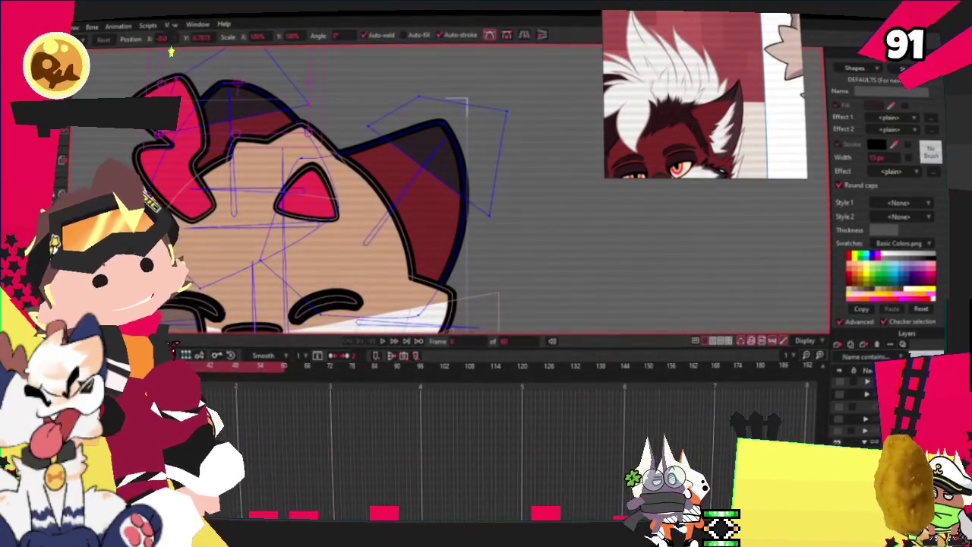
- Bend the curve at the forehead marking's top point
{"action": "key", "text": "g"}
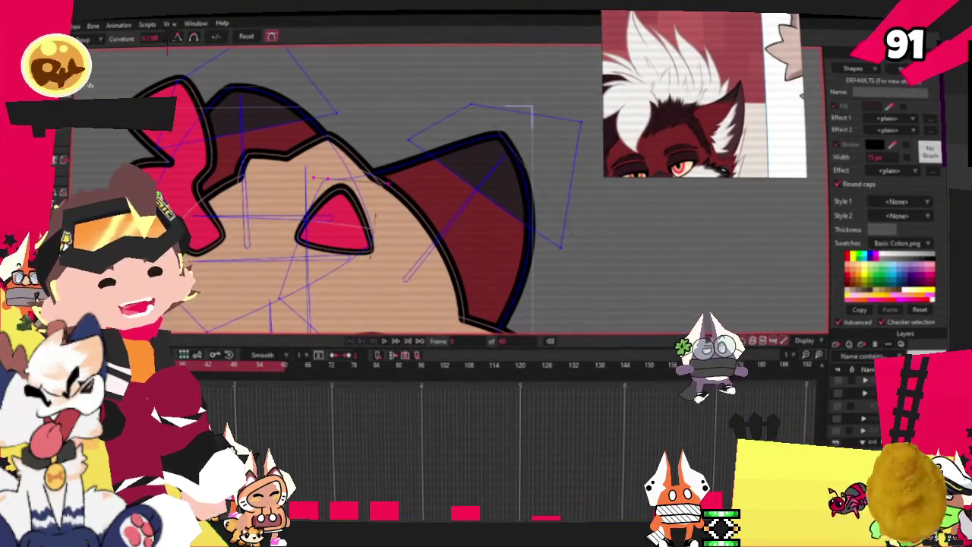
{"action": "scroll", "coordinate": [329, 168], "scroll_direction": "up", "scroll_amount": 3}
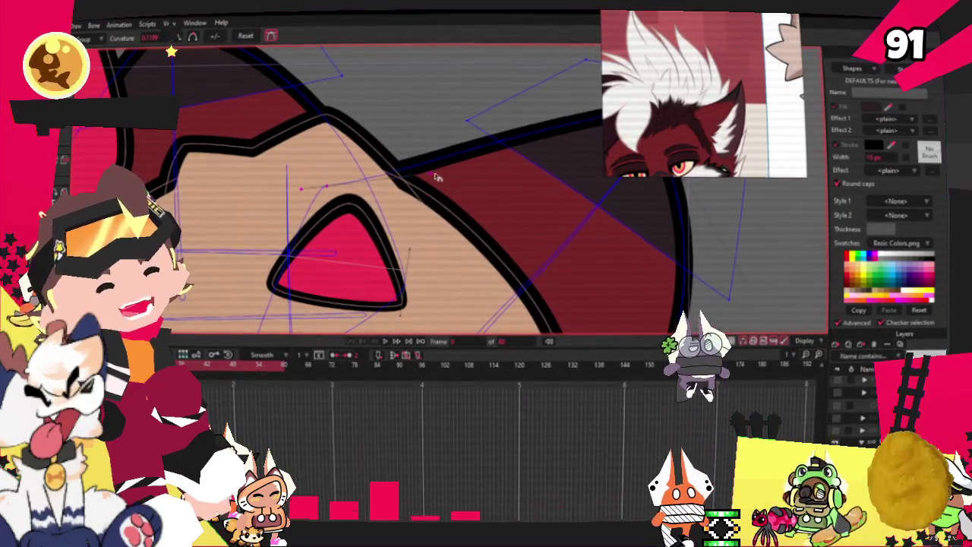
{"action": "left_click_drag", "start_coordinate": [378, 174], "coordinate": [344, 166]}
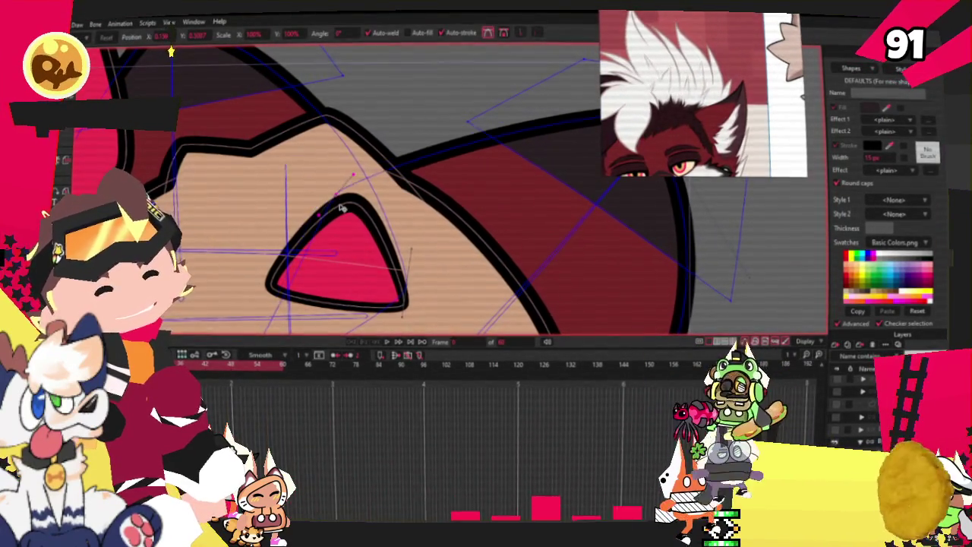
{"action": "scroll", "coordinate": [342, 206], "scroll_direction": "down", "scroll_amount": 2}
{"action": "scroll", "coordinate": [456, 266], "scroll_direction": "down", "scroll_amount": 2}
{"action": "scroll", "coordinate": [550, 319], "scroll_direction": "up", "scroll_amount": 3}
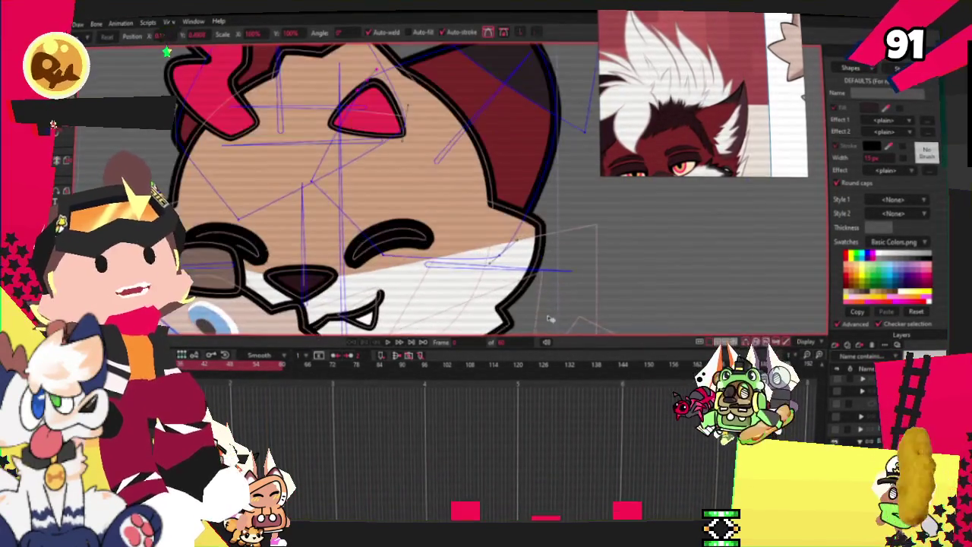
- Adjust the curvature of points on the cheek contour and ear outline
{"action": "left_click", "coordinate": [488, 247]}
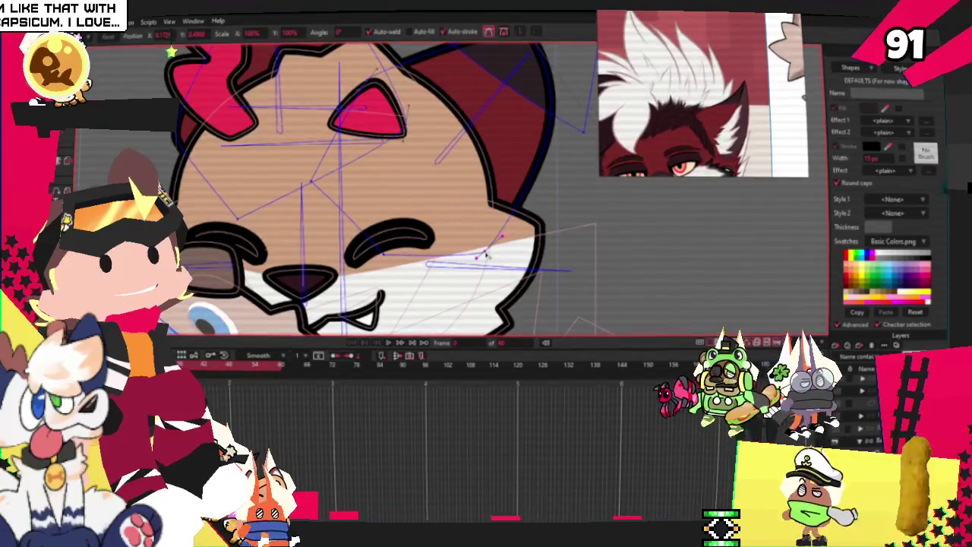
{"action": "scroll", "coordinate": [331, 244], "scroll_direction": "down", "scroll_amount": 1}
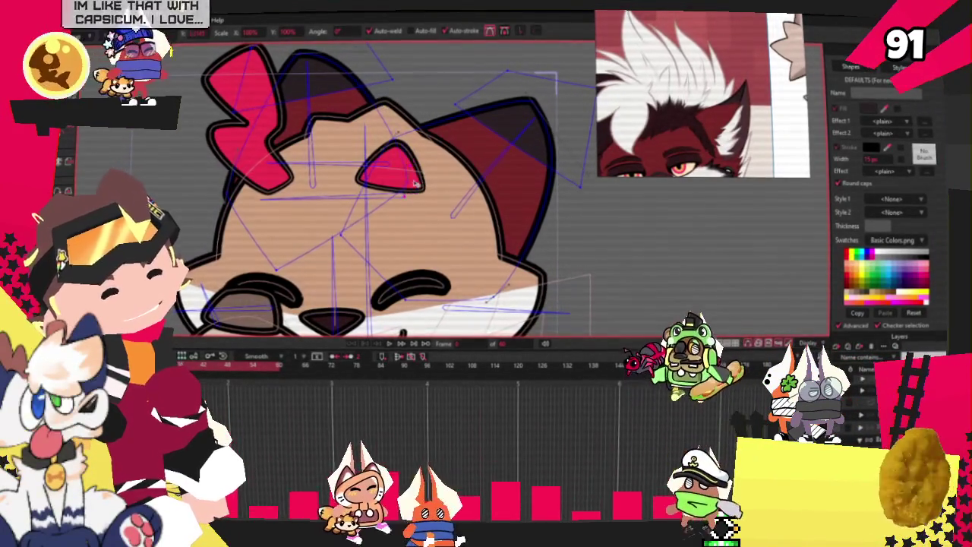
{"action": "scroll", "coordinate": [401, 187], "scroll_direction": "down", "scroll_amount": 2}
{"action": "scroll", "coordinate": [304, 152], "scroll_direction": "up", "scroll_amount": 2}
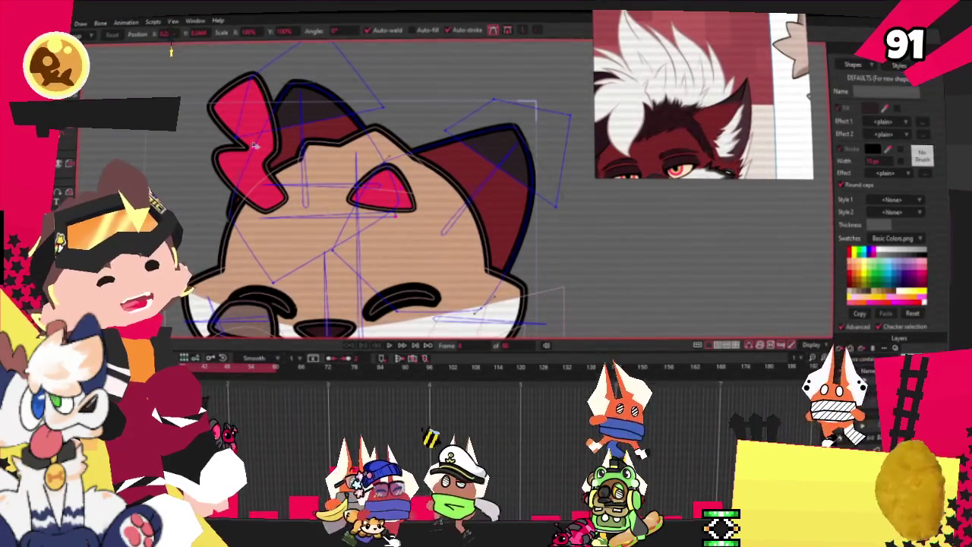
{"action": "key", "text": "a"}
{"action": "scroll", "coordinate": [514, 215], "scroll_direction": "up", "scroll_amount": 3}
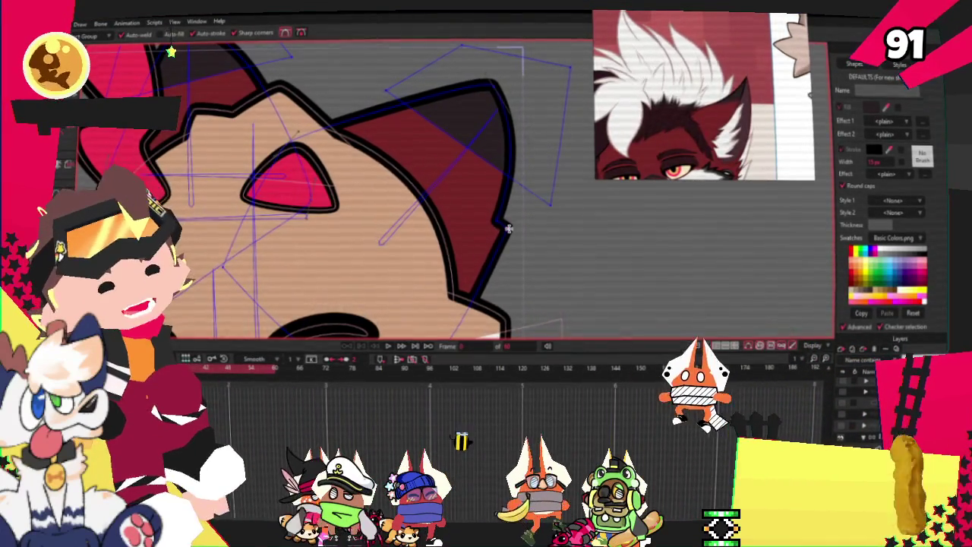
{"action": "key", "text": "c"}
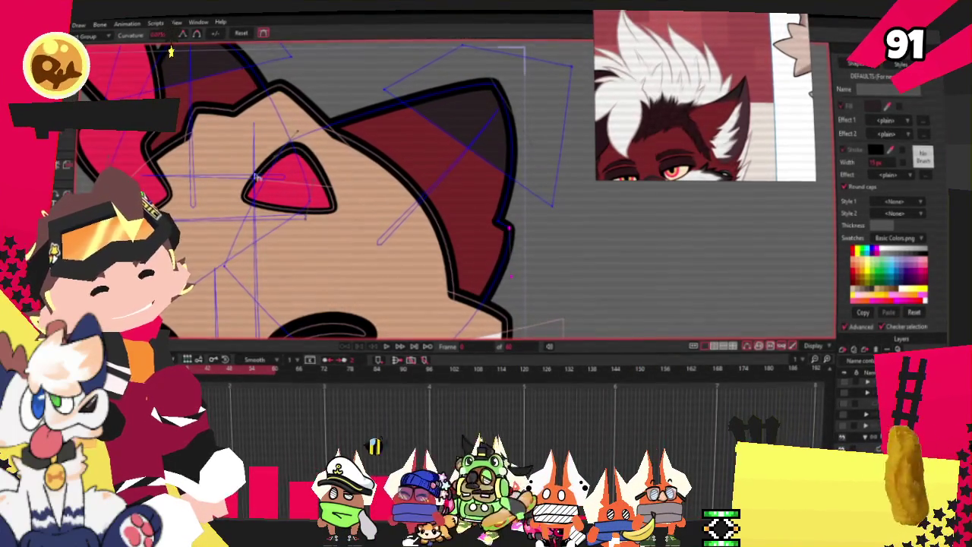
{"action": "scroll", "coordinate": [509, 228], "scroll_direction": "up", "scroll_amount": 2}
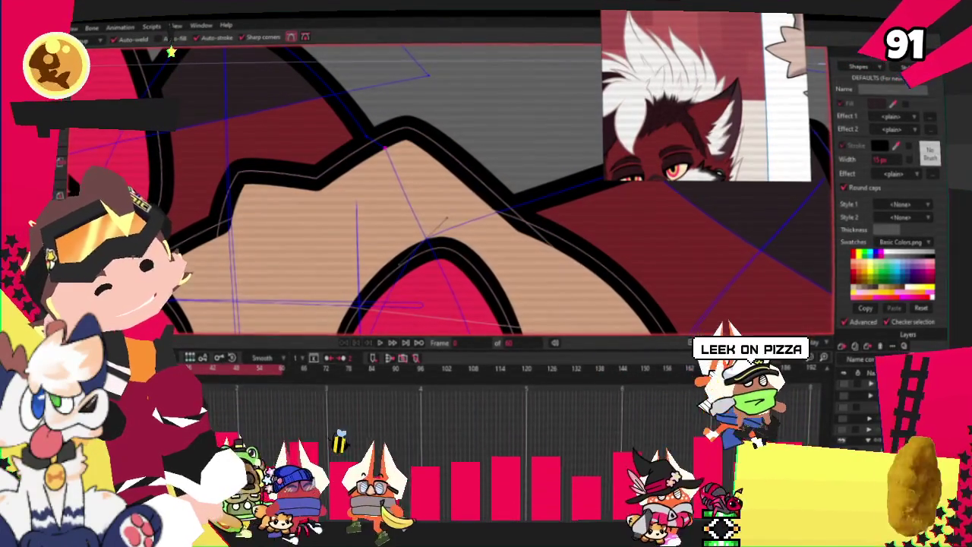
{"action": "key", "text": "c"}
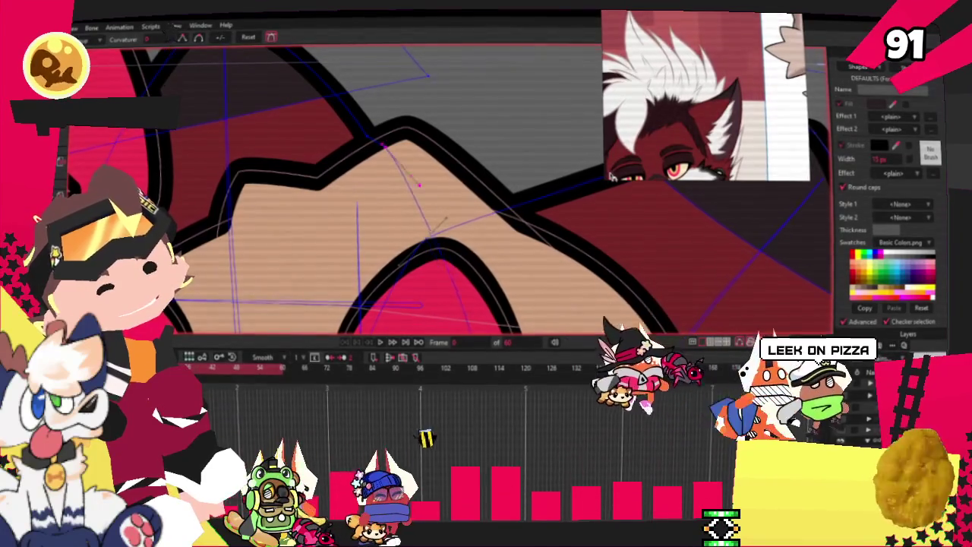
{"action": "key", "text": "t"}
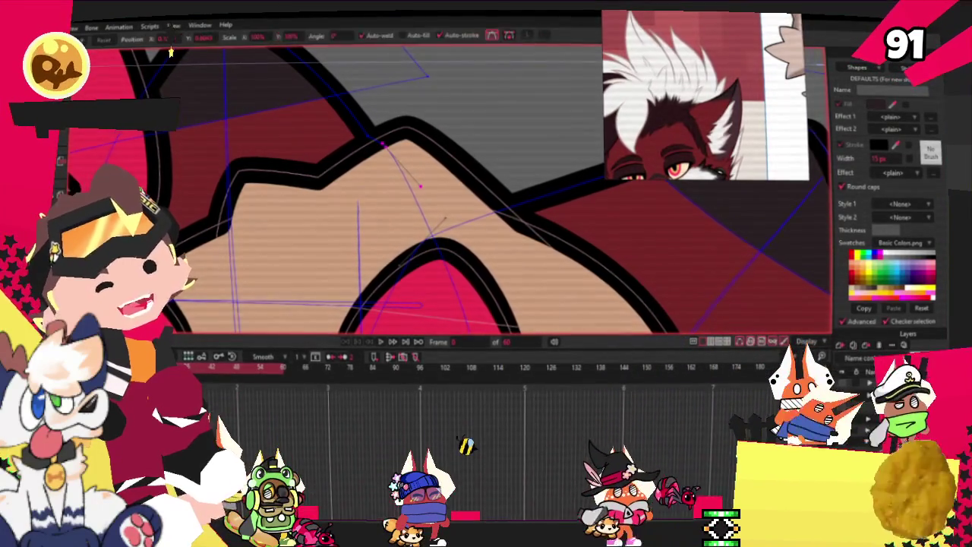
{"action": "scroll", "coordinate": [372, 156], "scroll_direction": "up", "scroll_amount": 2}
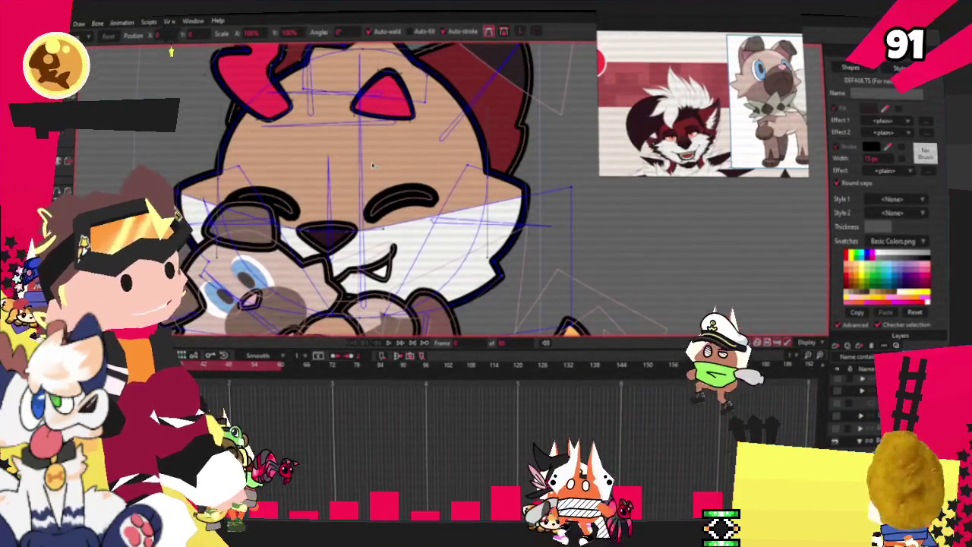
{"action": "key", "text": "g"}
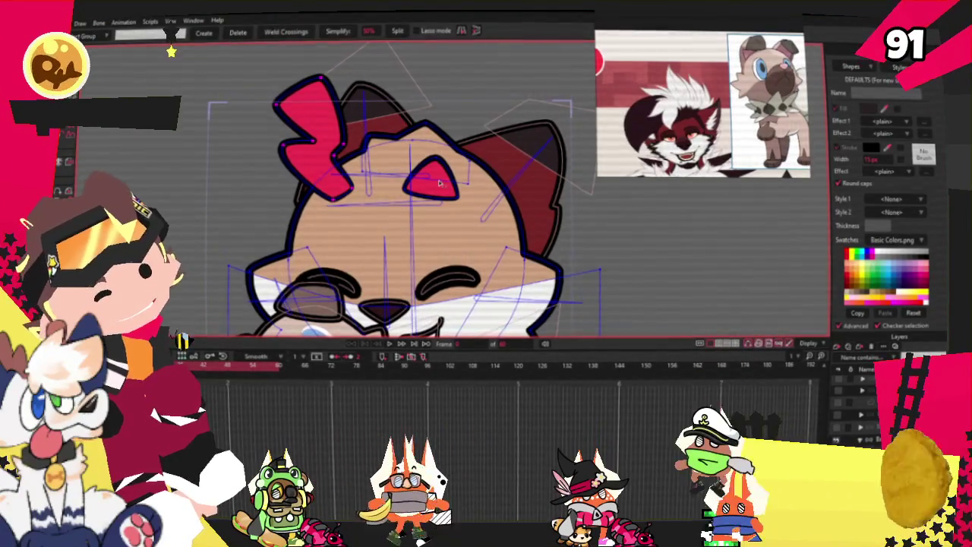
- Delete the red bow from the fox's head and recolour the forehead triangle dark brown
{"action": "key", "text": "Delete"}
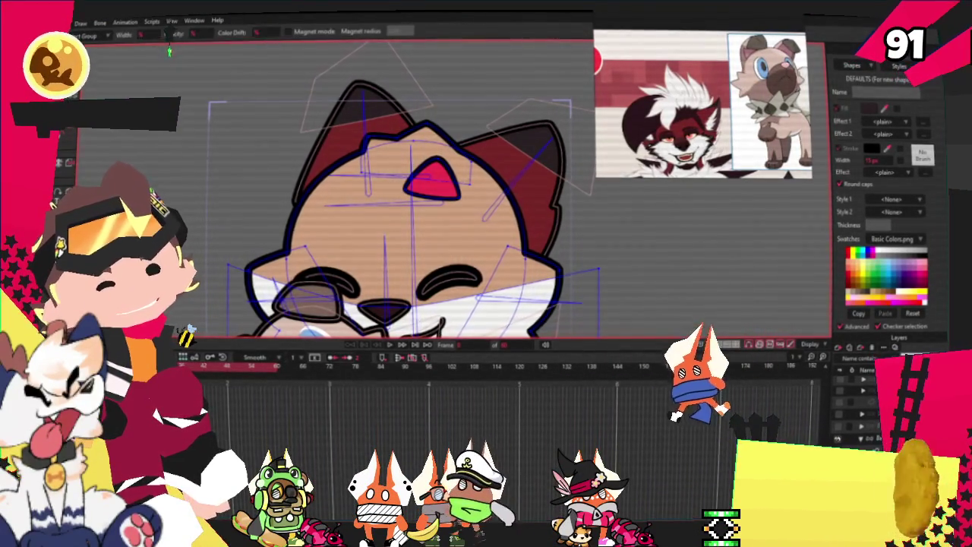
{"action": "key", "text": "q"}
{"action": "scroll", "coordinate": [170, 51], "scroll_direction": "up", "scroll_amount": 4}
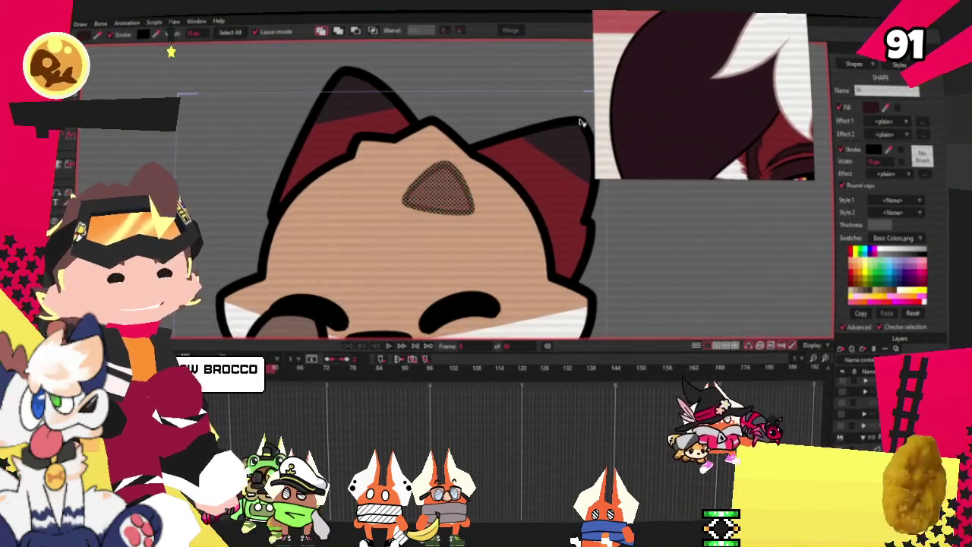
{"action": "scroll", "coordinate": [580, 122], "scroll_direction": "down", "scroll_amount": 4}
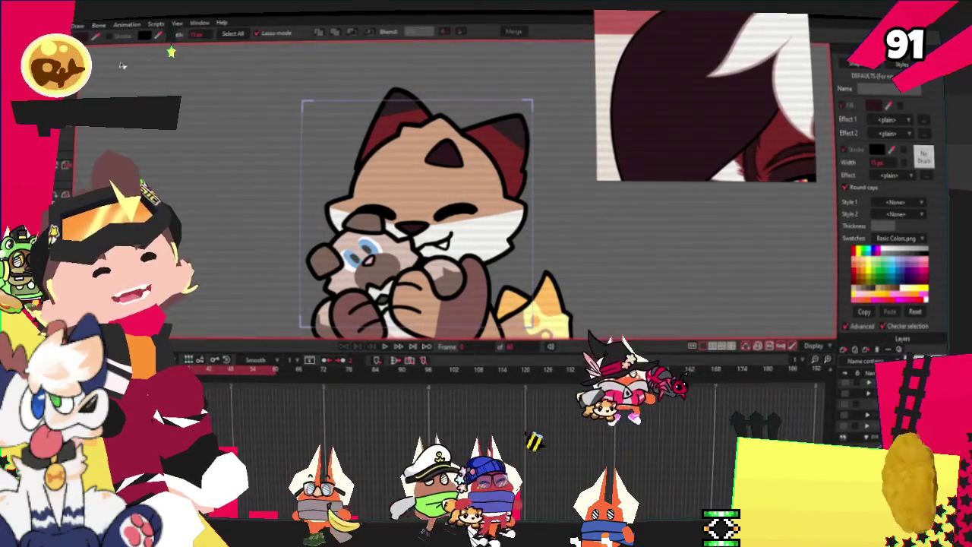
{"action": "key", "text": "t"}
{"action": "scroll", "coordinate": [459, 151], "scroll_direction": "up", "scroll_amount": 5}
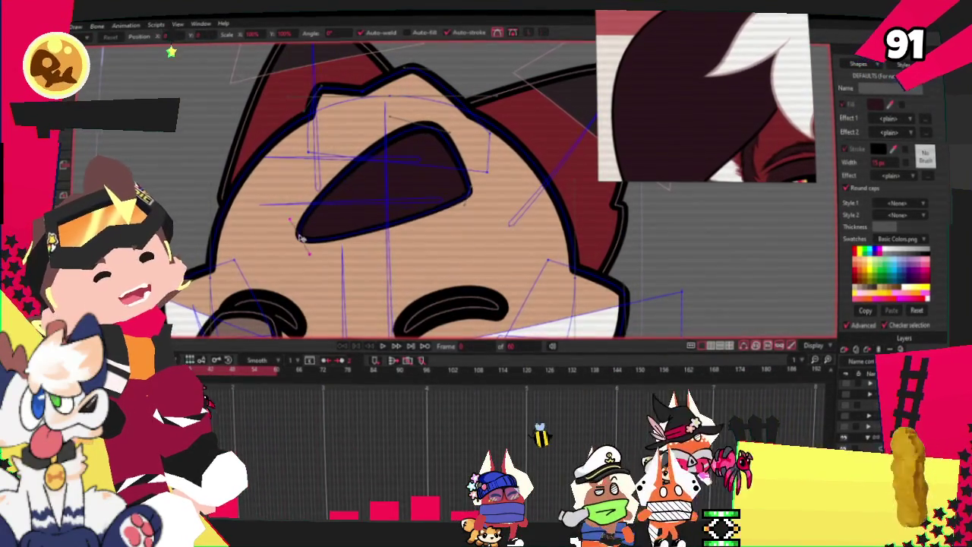
- Enlarge the dark forehead marking, raise its bottom tip, and smooth the head's peaked top into an arc
{"action": "left_click_drag", "start_coordinate": [310, 228], "coordinate": [265, 95]}
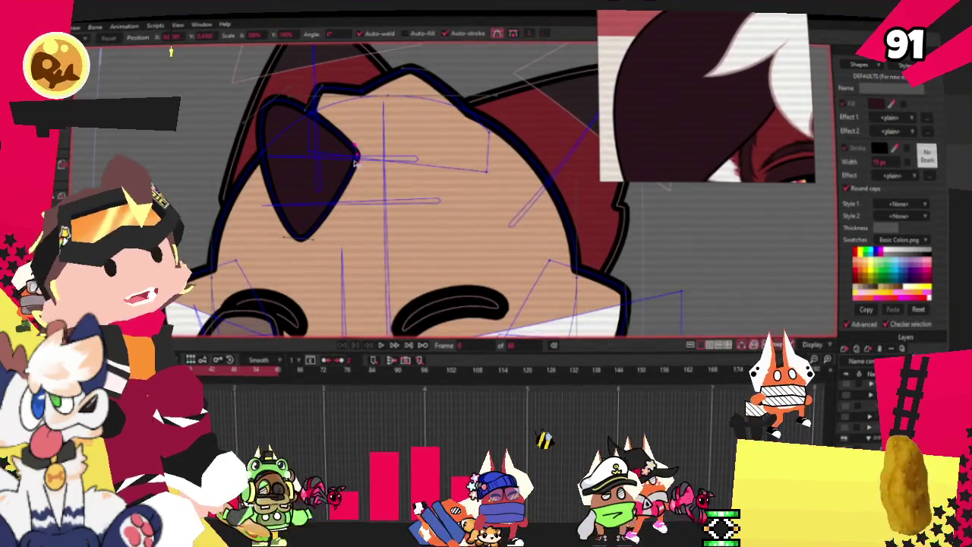
{"action": "scroll", "coordinate": [274, 291], "scroll_direction": "up", "scroll_amount": 2}
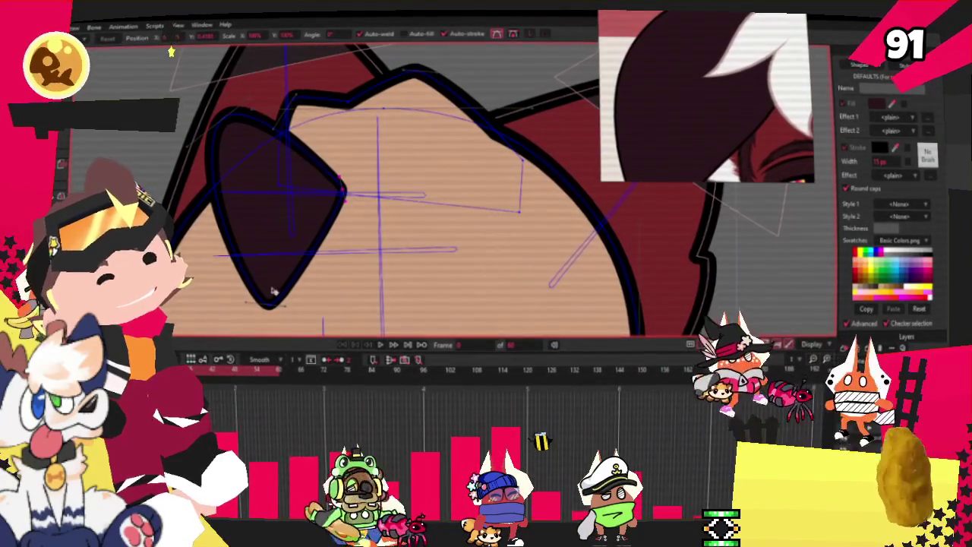
{"action": "left_click_drag", "start_coordinate": [273, 291], "coordinate": [266, 292]}
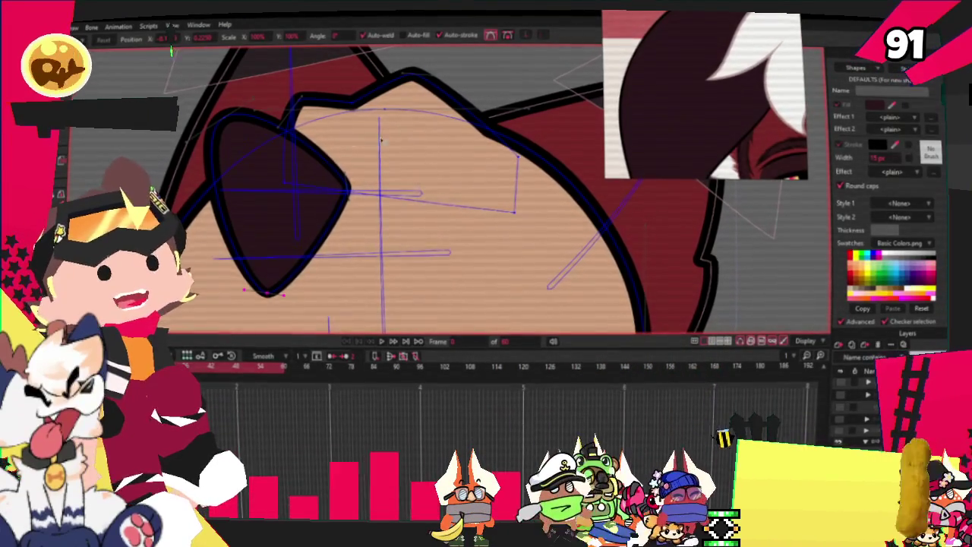
{"action": "scroll", "coordinate": [338, 291], "scroll_direction": "down", "scroll_amount": 2}
{"action": "scroll", "coordinate": [338, 291], "scroll_direction": "down", "scroll_amount": 2}
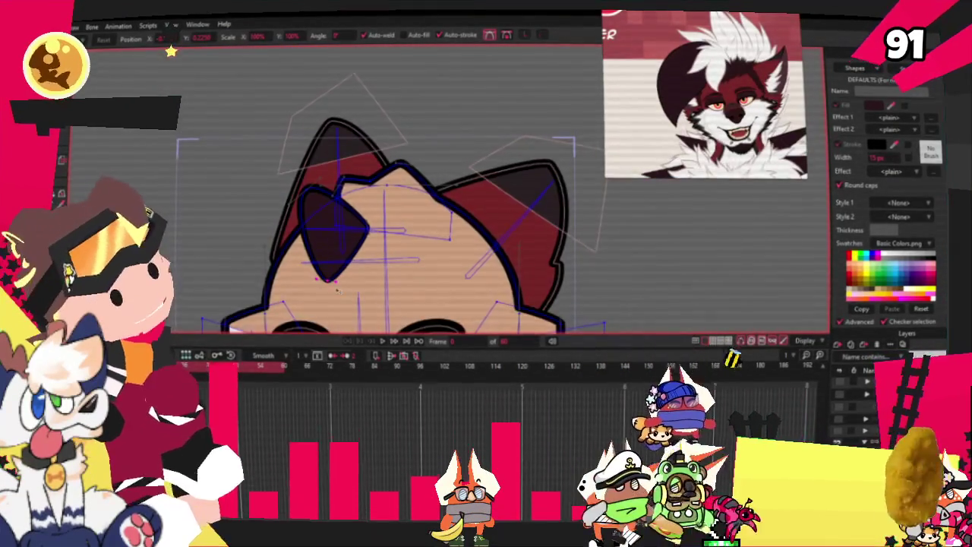
{"action": "scroll", "coordinate": [337, 290], "scroll_direction": "up", "scroll_amount": 2}
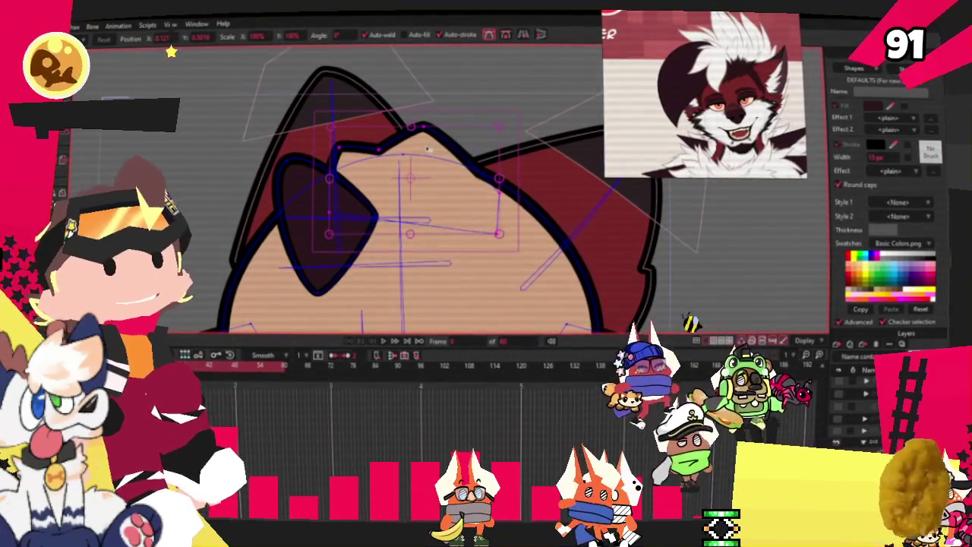
{"action": "key", "text": "ctrl+z"}
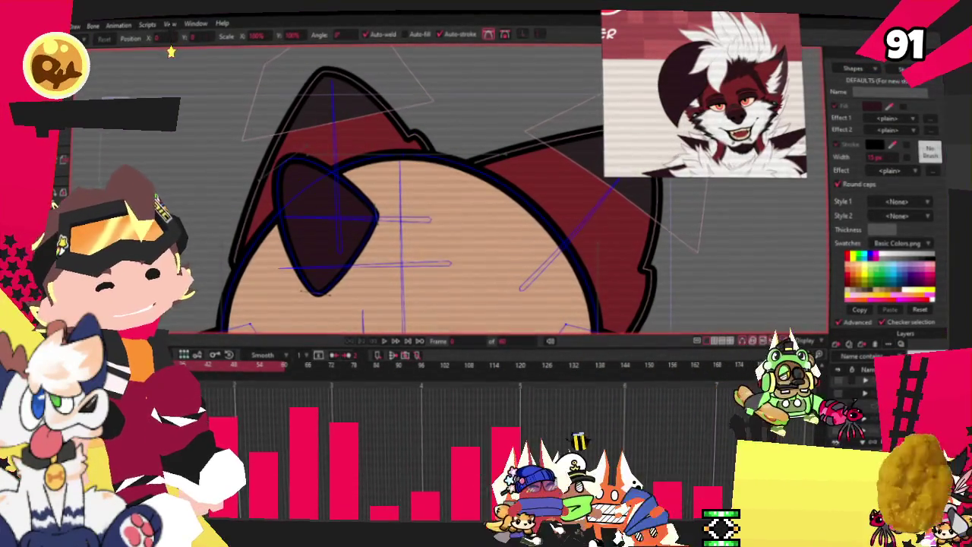
- Draw a rectangle over the top of the head and give it a white fill
{"action": "key", "text": "d"}
{"action": "left_click_drag", "start_coordinate": [338, 74], "coordinate": [488, 234]}
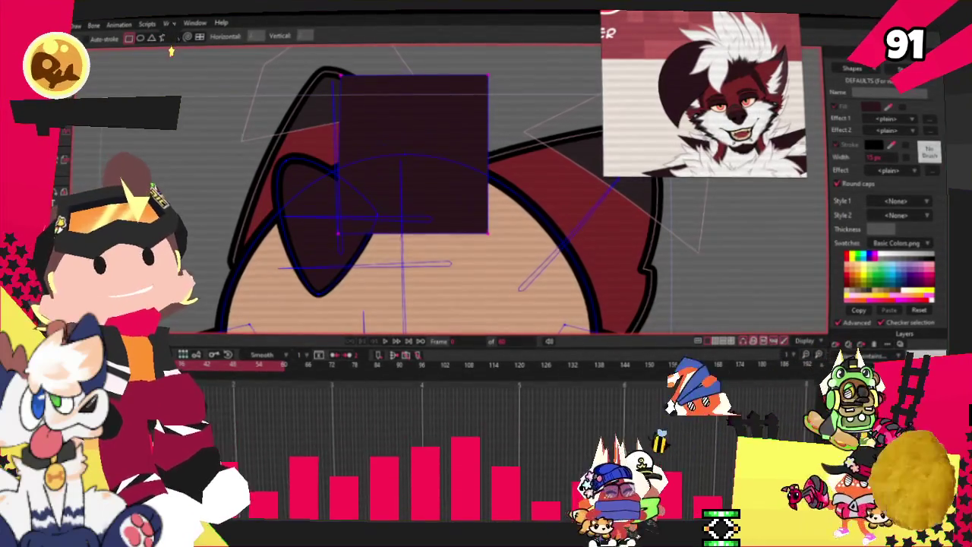
{"action": "key", "text": "q"}
{"action": "left_click", "coordinate": [403, 130]}
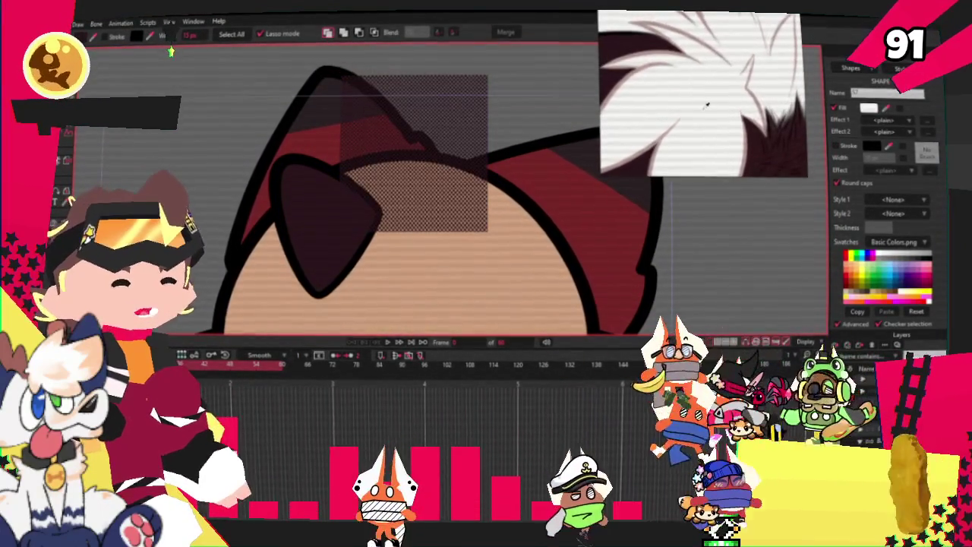
{"action": "left_click", "coordinate": [923, 288]}
{"action": "left_click", "coordinate": [107, 35]}
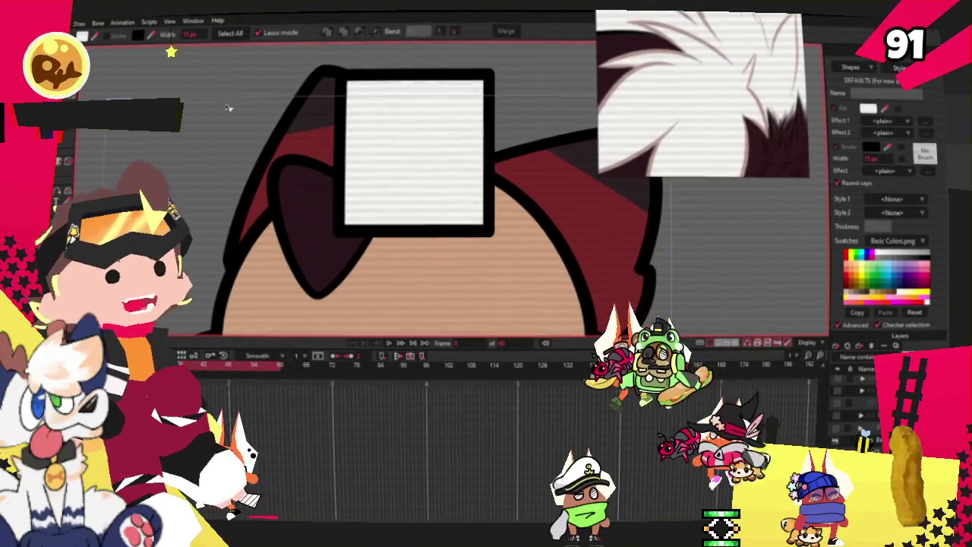
- Add a point on the rectangle's top edge and pull it down into a V-shaped notch
{"action": "key", "text": "ctrl+a"}
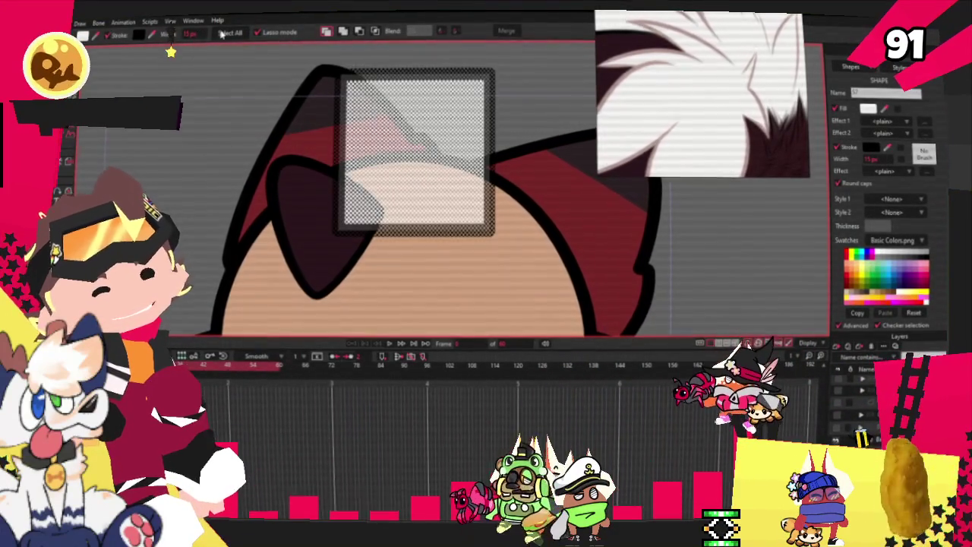
{"action": "key", "text": "a"}
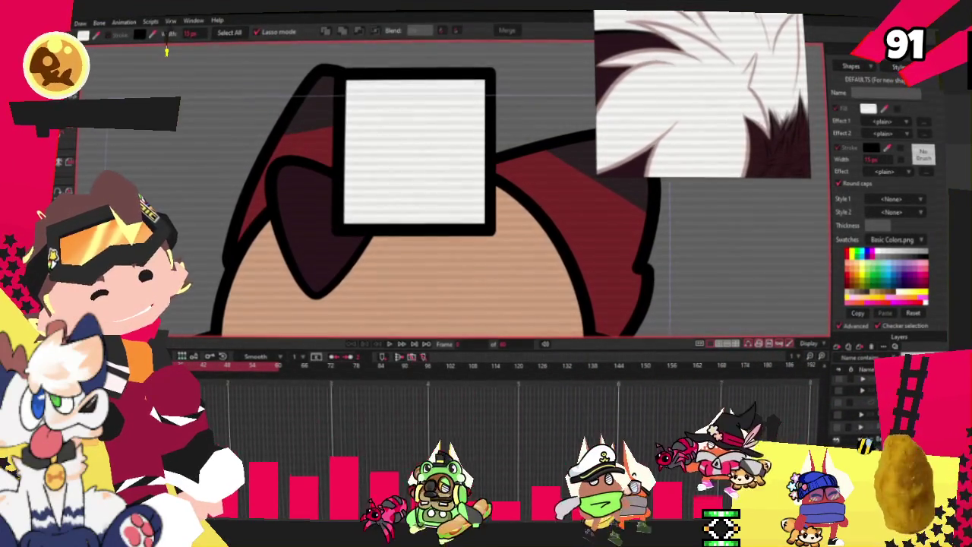
{"action": "scroll", "coordinate": [339, 136], "scroll_direction": "up", "scroll_amount": 1}
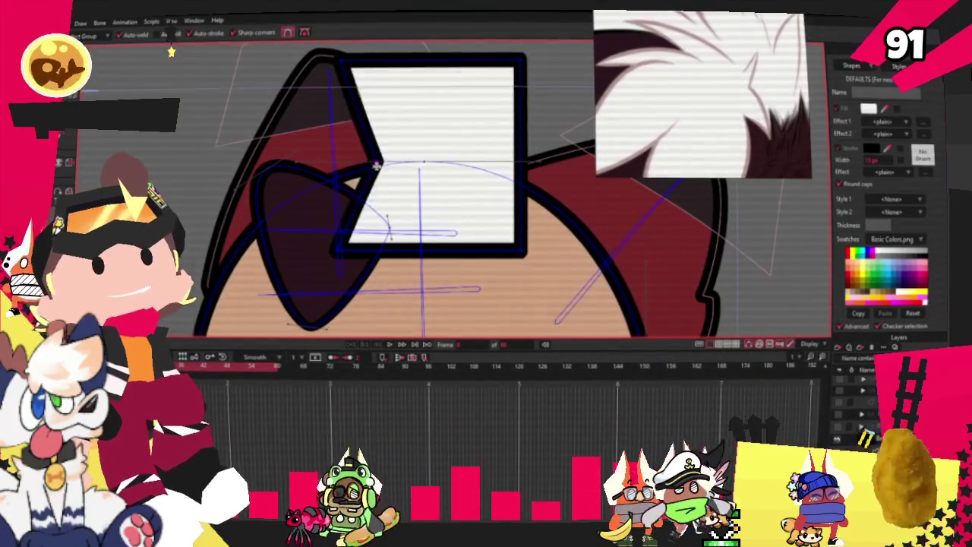
{"action": "left_click_drag", "start_coordinate": [423, 57], "coordinate": [423, 115]}
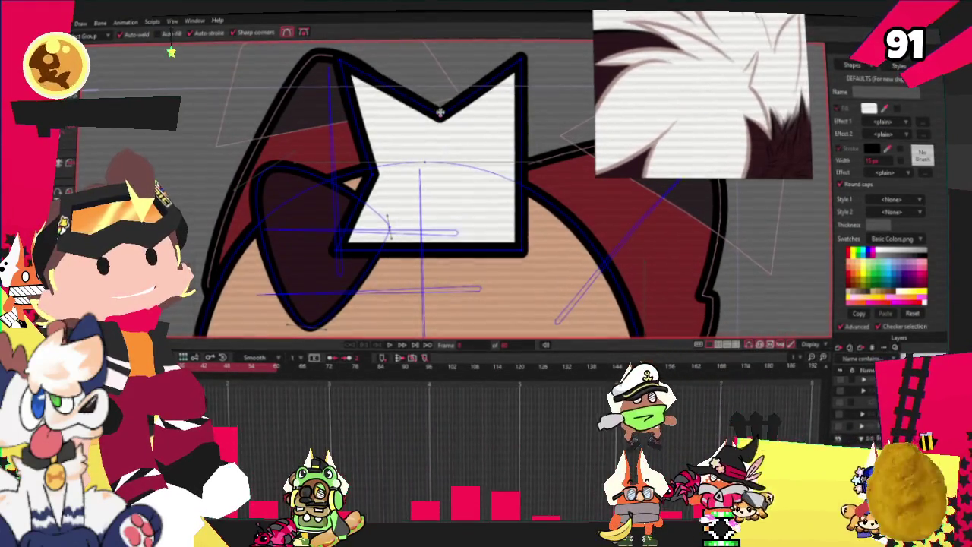
{"action": "scroll", "coordinate": [440, 112], "scroll_direction": "down", "scroll_amount": 2}
{"action": "scroll", "coordinate": [433, 98], "scroll_direction": "up", "scroll_amount": 2}
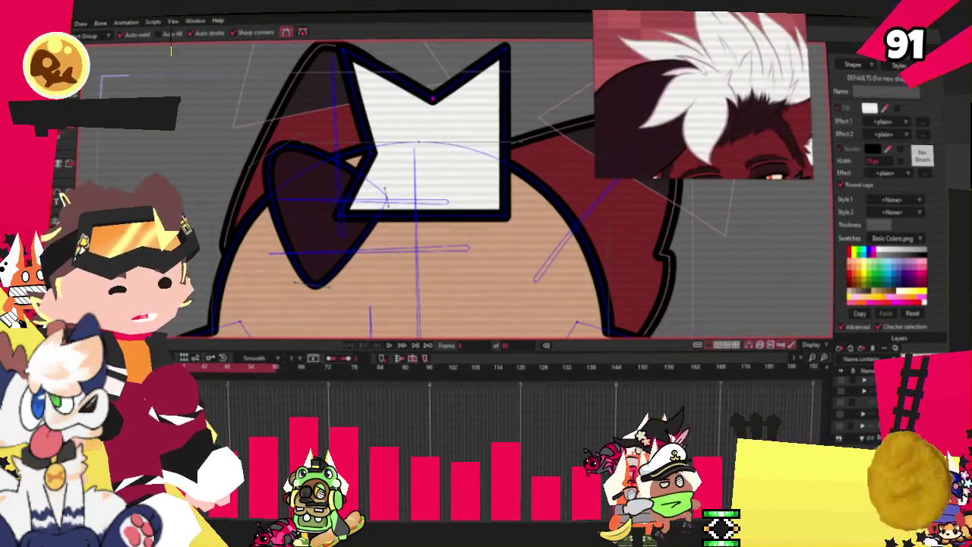
{"action": "scroll", "coordinate": [543, 112], "scroll_direction": "up", "scroll_amount": 3}
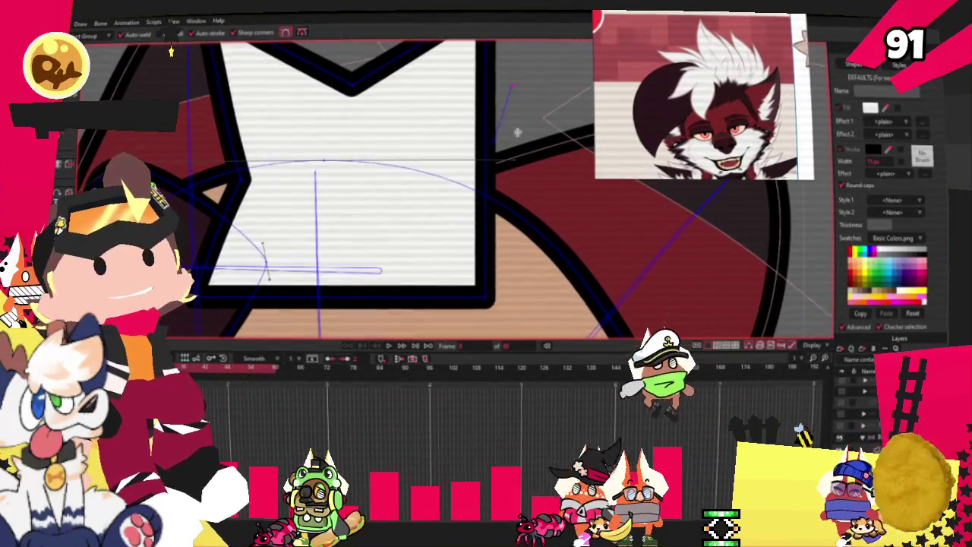
{"action": "scroll", "coordinate": [517, 132], "scroll_direction": "down", "scroll_amount": 1}
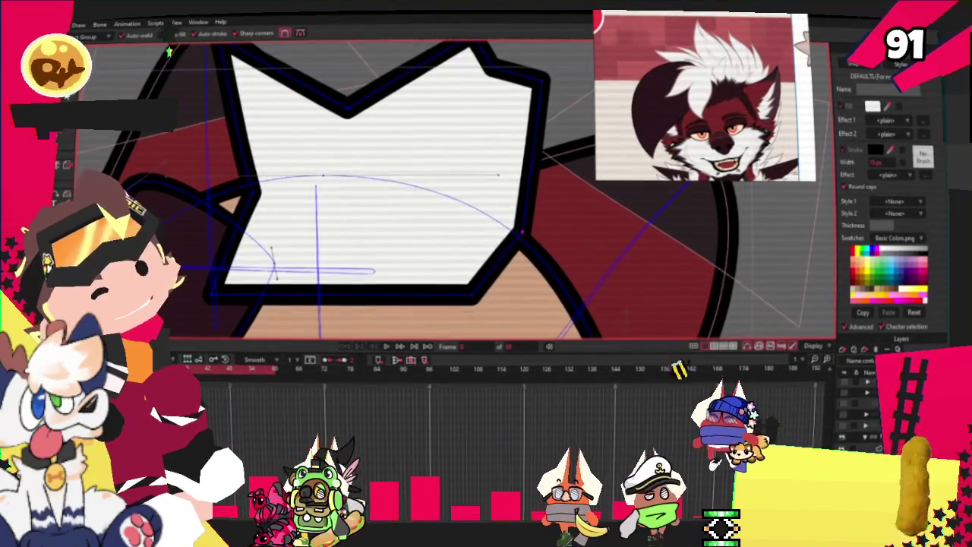
{"action": "key", "text": "c"}
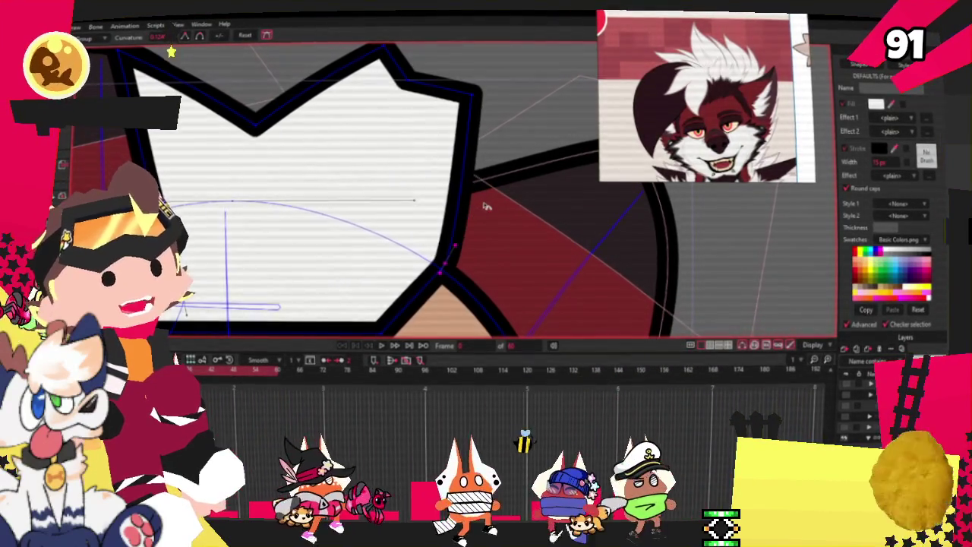
{"action": "scroll", "coordinate": [408, 180], "scroll_direction": "down", "scroll_amount": 2}
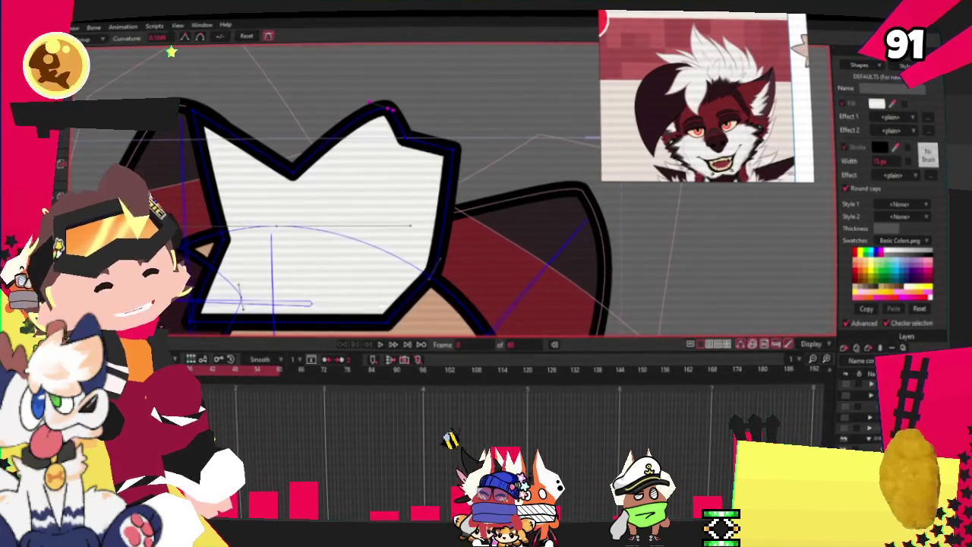
- Drag the tuft's top points into jagged peaks and straighten its right edge
{"action": "scroll", "coordinate": [394, 122], "scroll_direction": "up", "scroll_amount": 2}
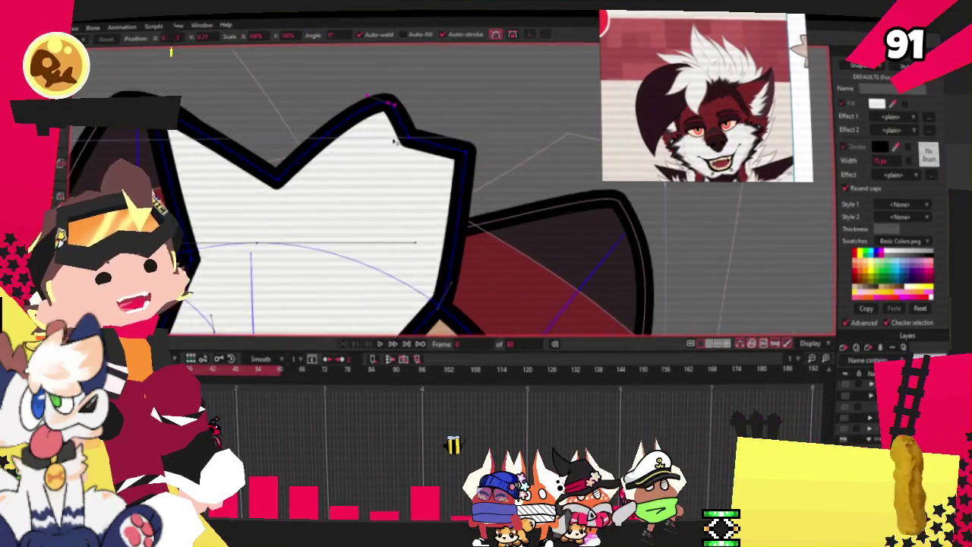
{"action": "left_click_drag", "start_coordinate": [382, 95], "coordinate": [238, 60]}
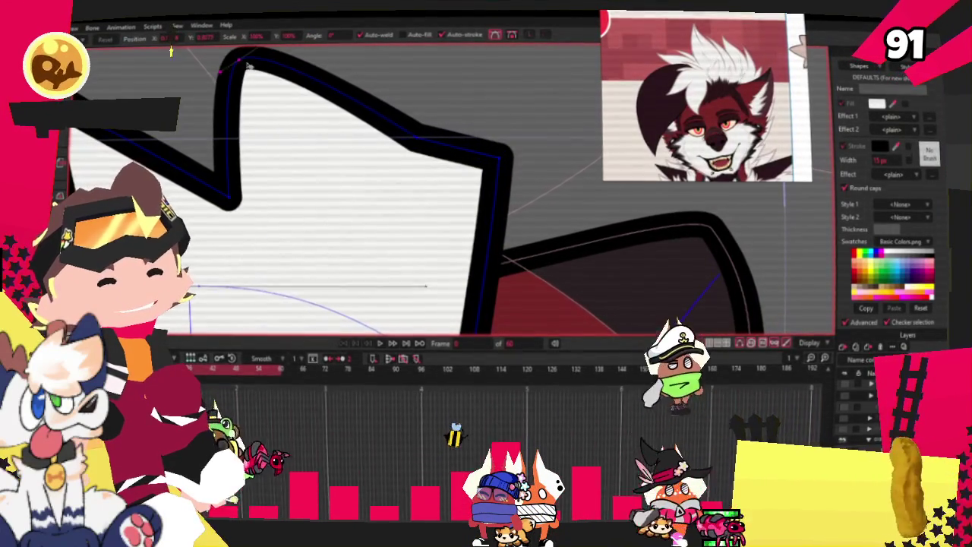
{"action": "left_click_drag", "start_coordinate": [425, 139], "coordinate": [401, 163]}
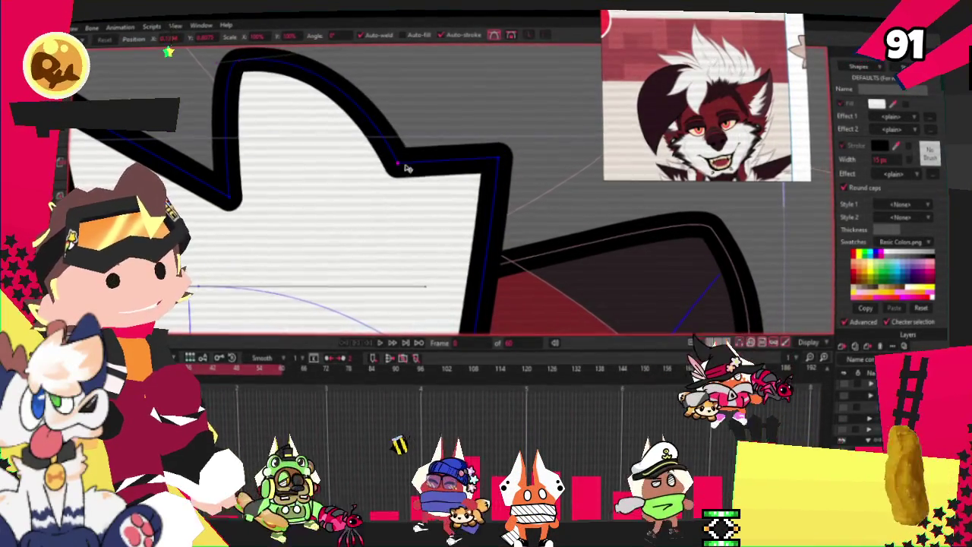
{"action": "scroll", "coordinate": [369, 170], "scroll_direction": "down", "scroll_amount": 2}
{"action": "scroll", "coordinate": [369, 170], "scroll_direction": "up", "scroll_amount": 2}
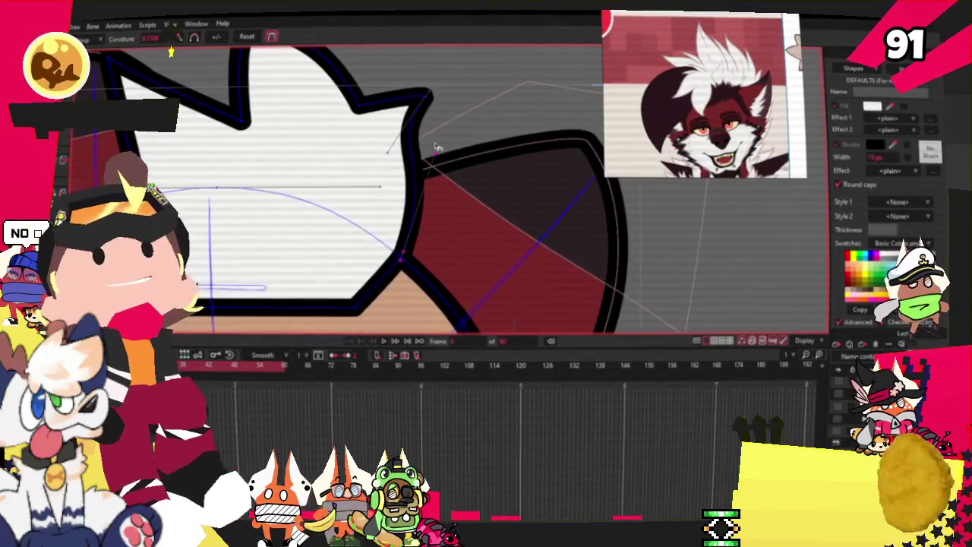
{"action": "left_click_drag", "start_coordinate": [395, 152], "coordinate": [422, 141]}
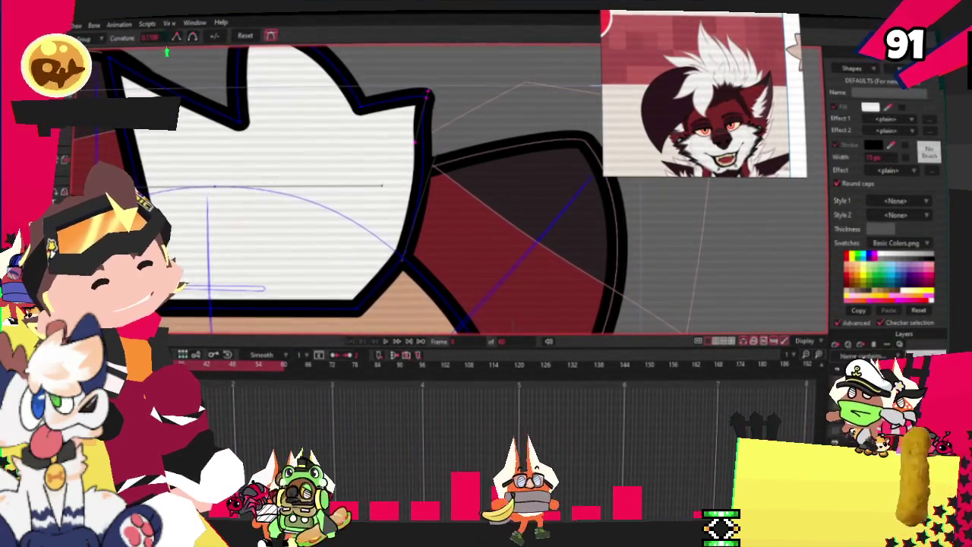
{"action": "scroll", "coordinate": [427, 140], "scroll_direction": "up", "scroll_amount": 2}
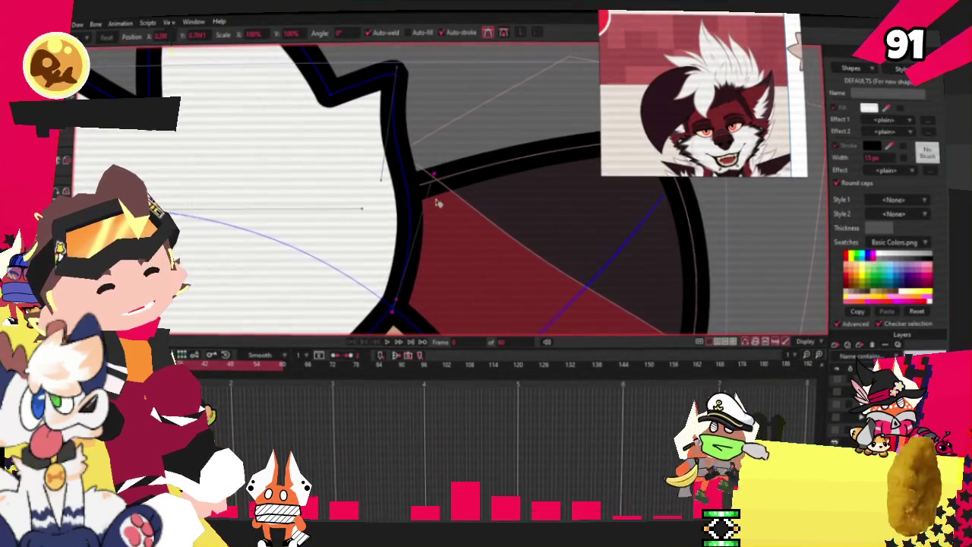
{"action": "scroll", "coordinate": [434, 195], "scroll_direction": "down", "scroll_amount": 3}
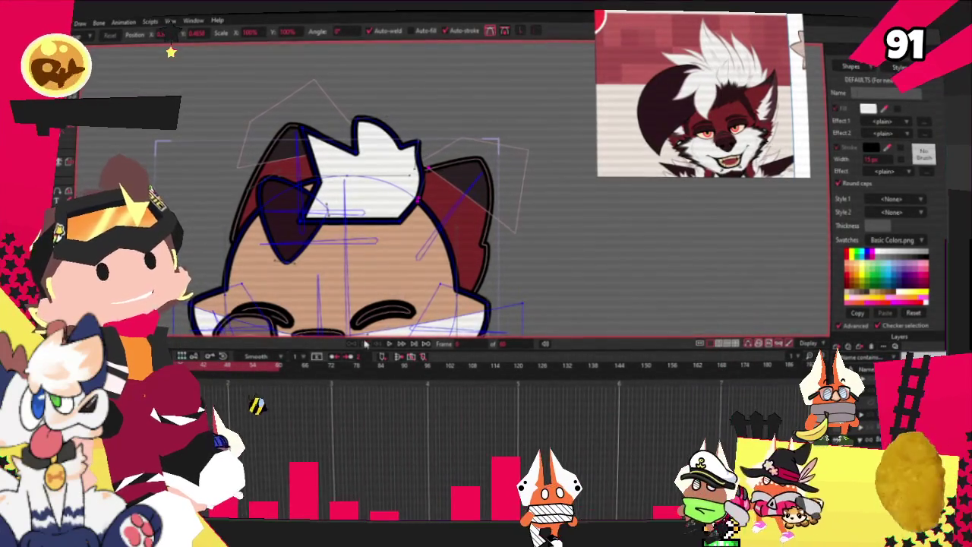
{"action": "scroll", "coordinate": [342, 149], "scroll_direction": "up", "scroll_amount": 2}
{"action": "scroll", "coordinate": [341, 149], "scroll_direction": "up", "scroll_amount": 2}
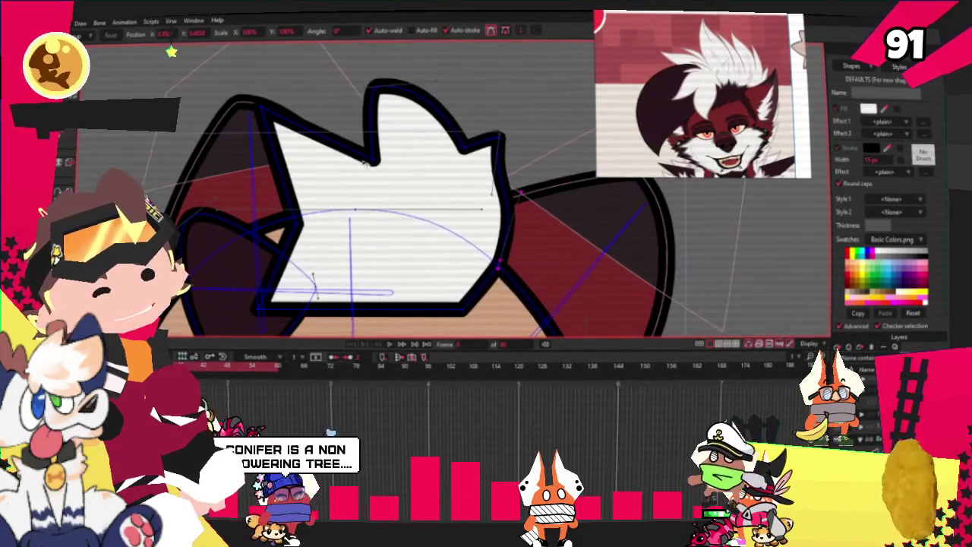
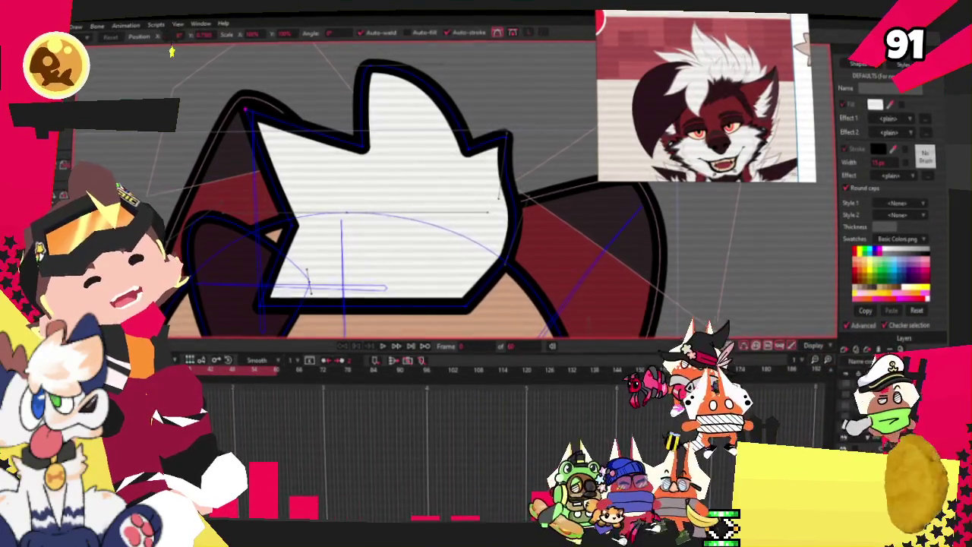
- Move the tuft's upper-left point down-left and raise its lower-right outline point
{"action": "key", "text": "c"}
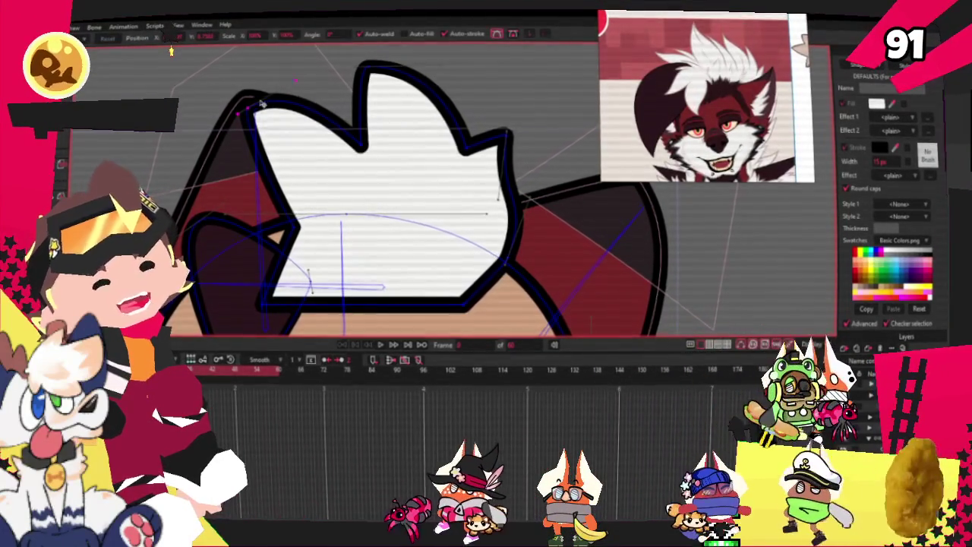
{"action": "key", "text": "t"}
{"action": "left_click_drag", "start_coordinate": [251, 114], "coordinate": [232, 175]}
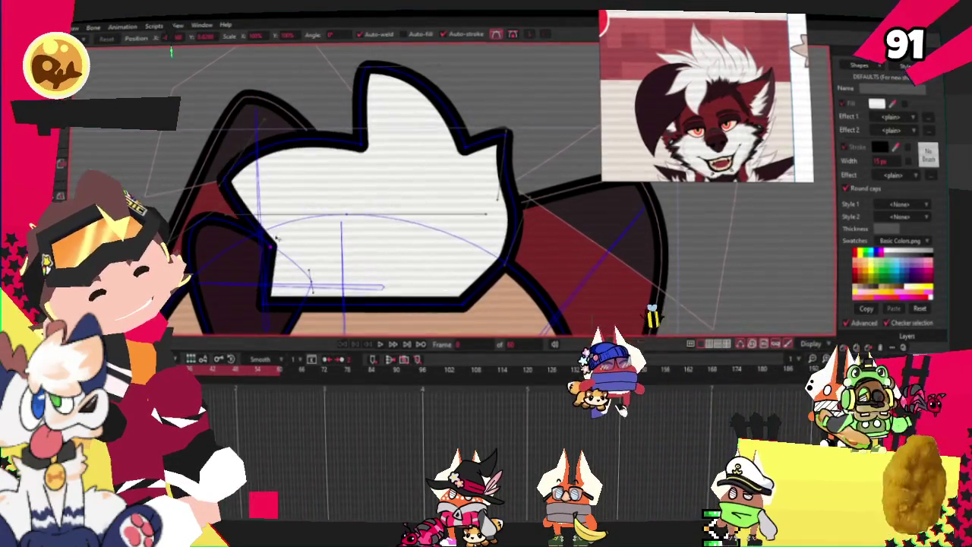
{"action": "scroll", "coordinate": [295, 272], "scroll_direction": "down", "scroll_amount": 2}
{"action": "scroll", "coordinate": [295, 272], "scroll_direction": "up", "scroll_amount": 2}
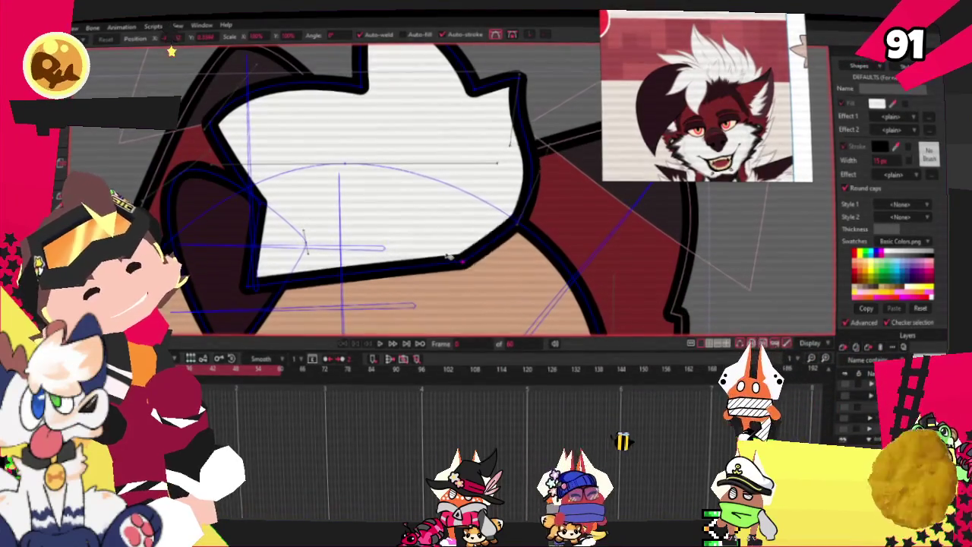
{"action": "left_click_drag", "start_coordinate": [449, 259], "coordinate": [452, 249]}
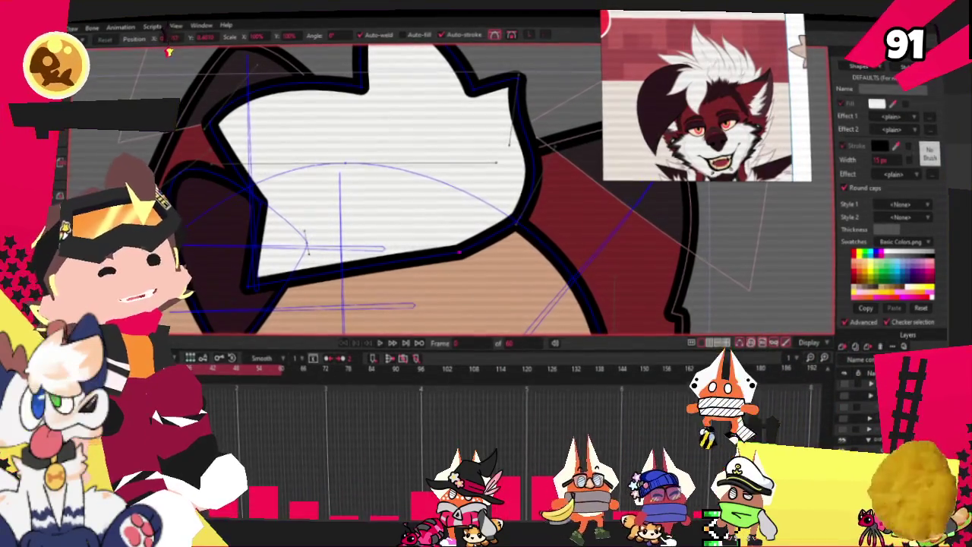
- Add new outline points along the tuft's bottom edge, forming a spike rising from the forehead
{"action": "scroll", "coordinate": [388, 216], "scroll_direction": "up", "scroll_amount": 1}
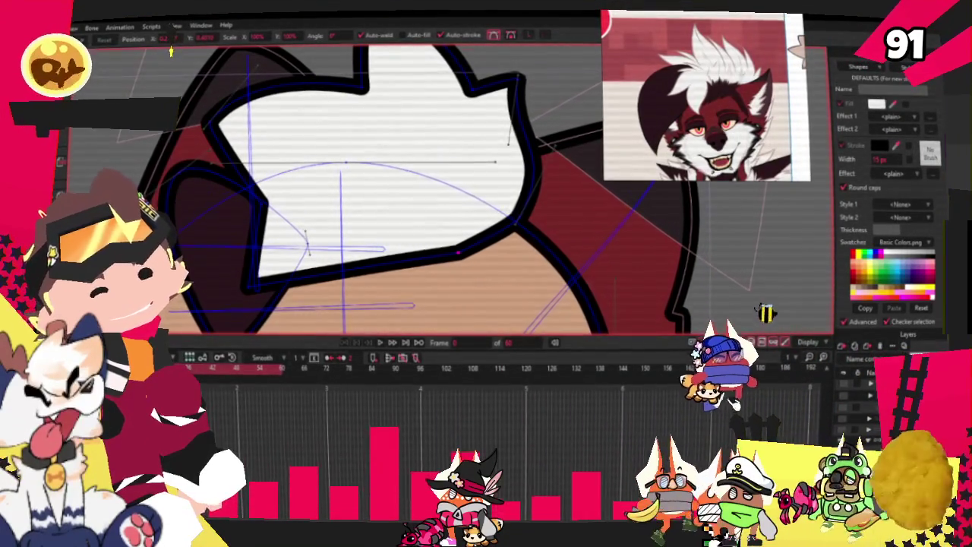
{"action": "key", "text": "a"}
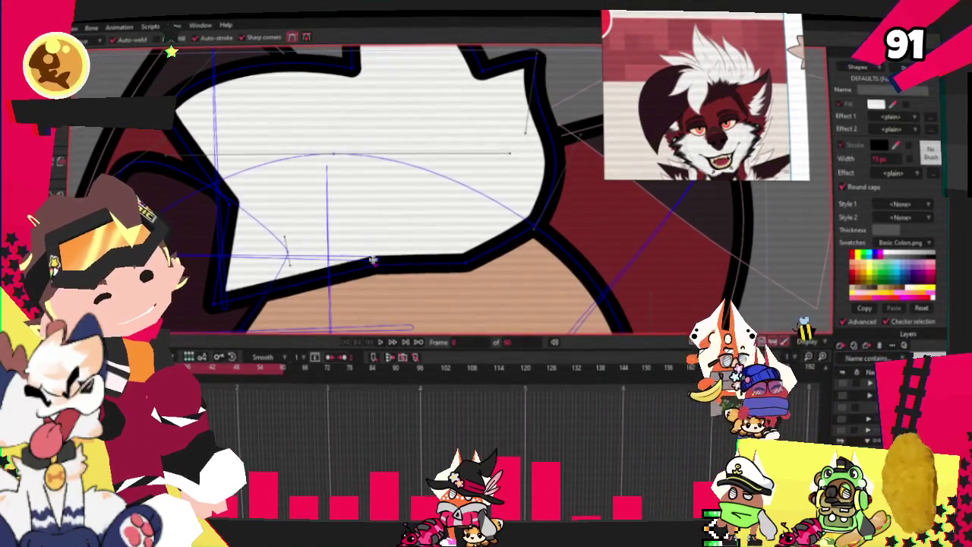
{"action": "mouse_move", "coordinate": [336, 222]}
{"action": "left_mouse_down"}
{"action": "mouse_move", "coordinate": [397, 225]}
{"action": "mouse_move", "coordinate": [414, 217]}
{"action": "mouse_move", "coordinate": [410, 190]}
{"action": "left_mouse_up"}
{"action": "mouse_move", "coordinate": [410, 190]}
{"action": "left_mouse_down"}
{"action": "mouse_move", "coordinate": [463, 256]}
{"action": "mouse_move", "coordinate": [473, 220]}
{"action": "mouse_move", "coordinate": [511, 226]}
{"action": "mouse_move", "coordinate": [471, 227]}
{"action": "left_mouse_up"}
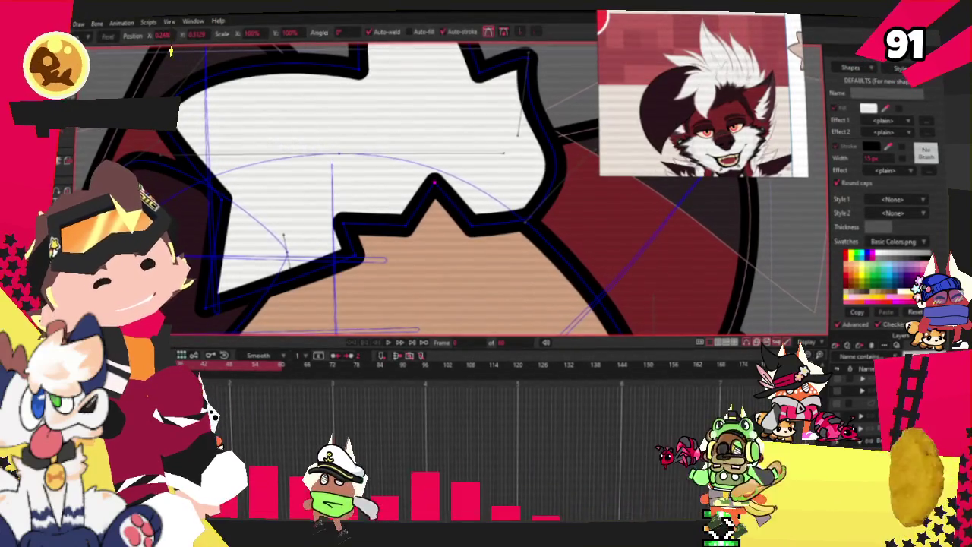
- Lift the forehead notch point and nudge the bump's left outline up-left into a rounded peak
{"action": "scroll", "coordinate": [393, 198], "scroll_direction": "up", "scroll_amount": 2}
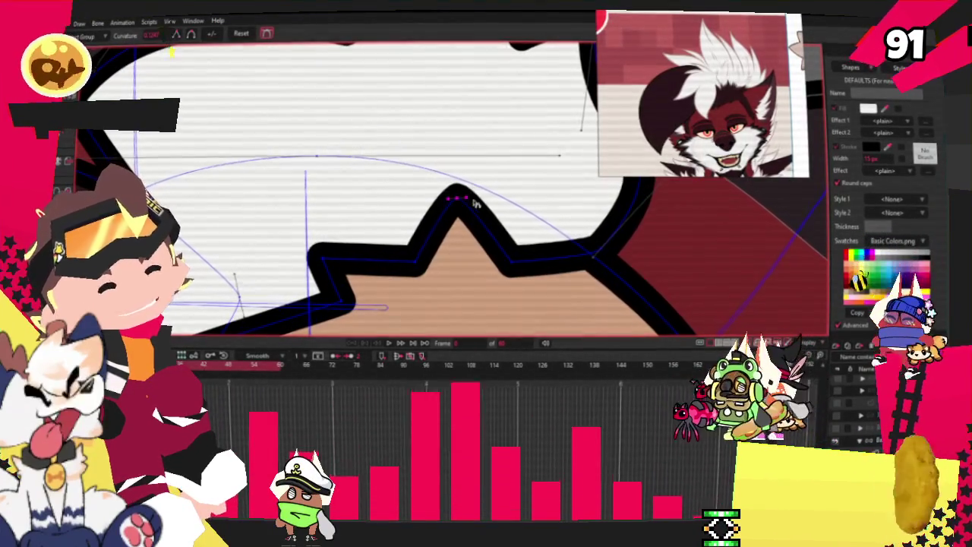
{"action": "left_click", "coordinate": [355, 251]}
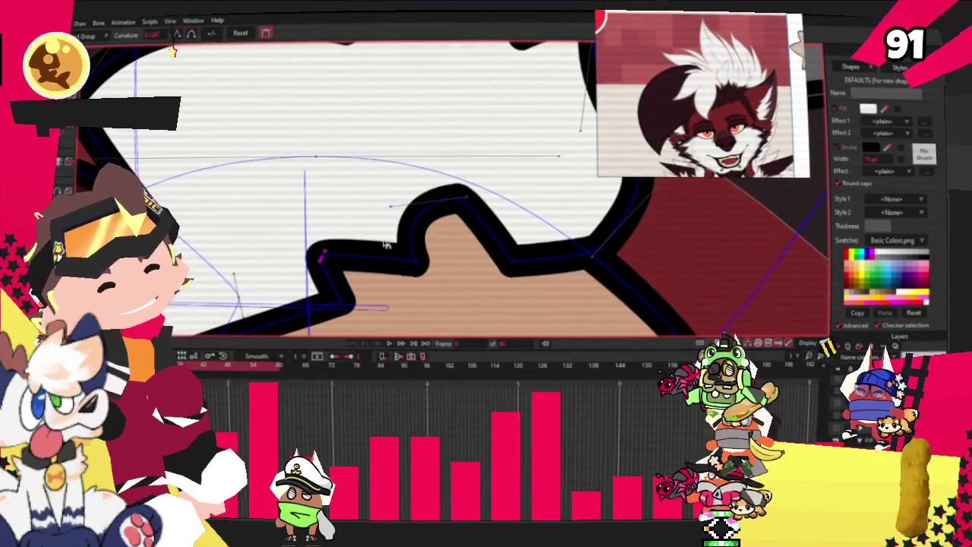
{"action": "scroll", "coordinate": [381, 145], "scroll_direction": "down", "scroll_amount": 2}
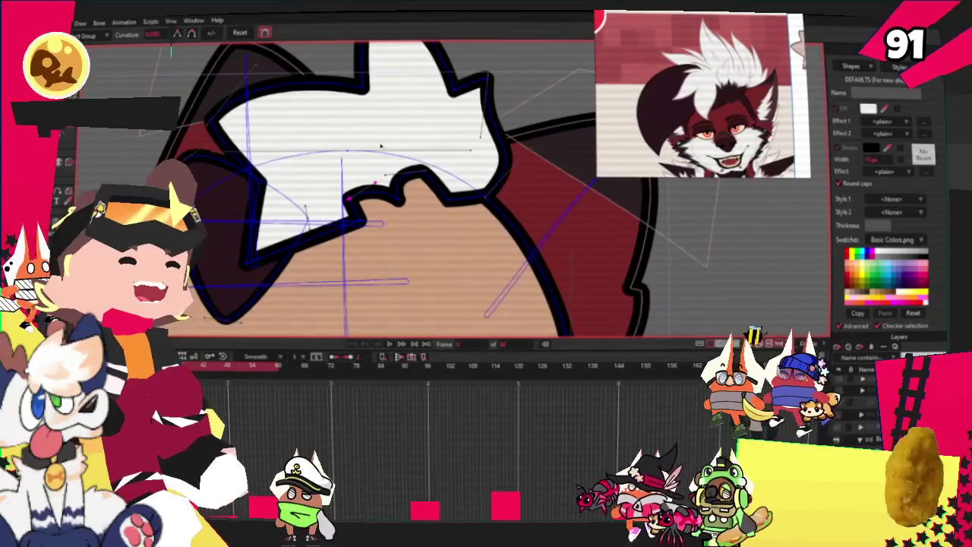
{"action": "scroll", "coordinate": [382, 146], "scroll_direction": "up", "scroll_amount": 1}
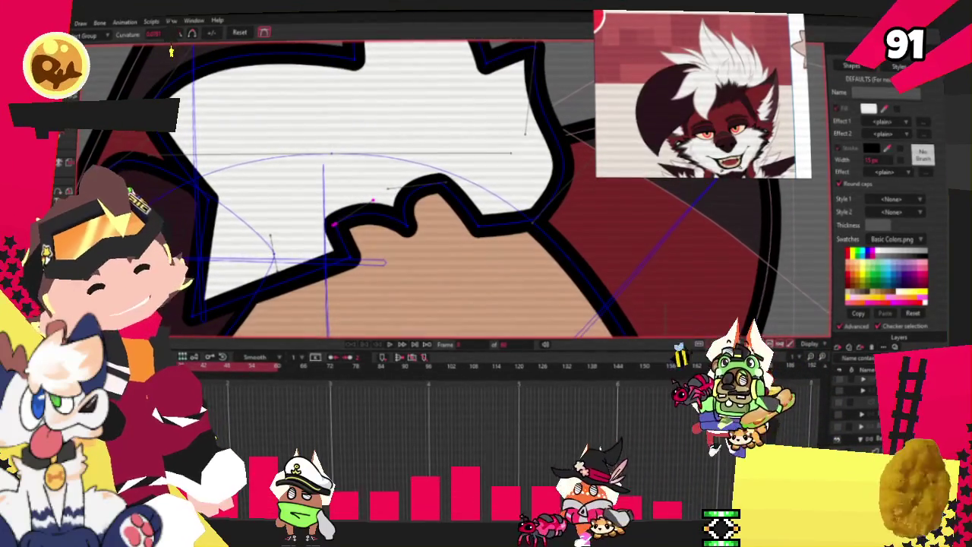
{"action": "key", "text": "t"}
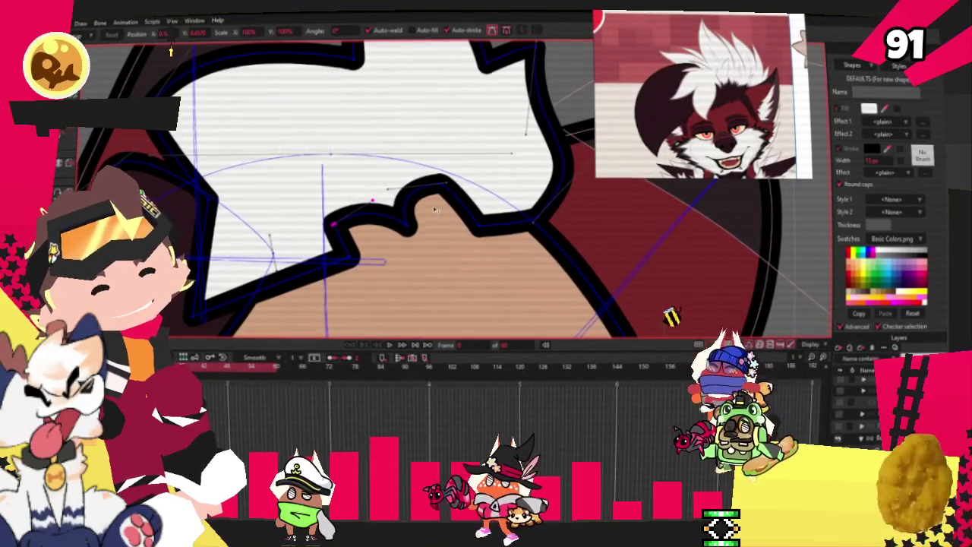
{"action": "left_click_drag", "start_coordinate": [435, 211], "coordinate": [434, 185]}
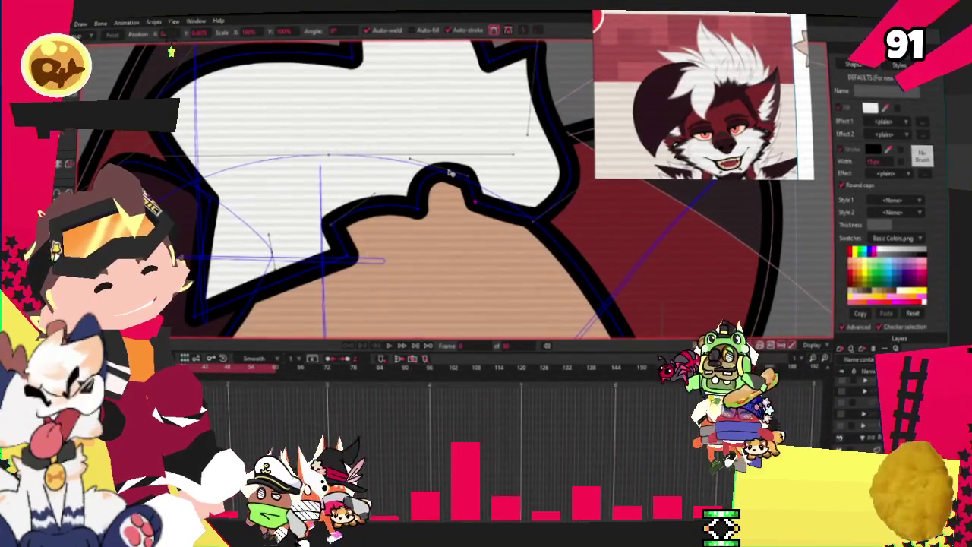
{"action": "scroll", "coordinate": [459, 182], "scroll_direction": "up", "scroll_amount": 2}
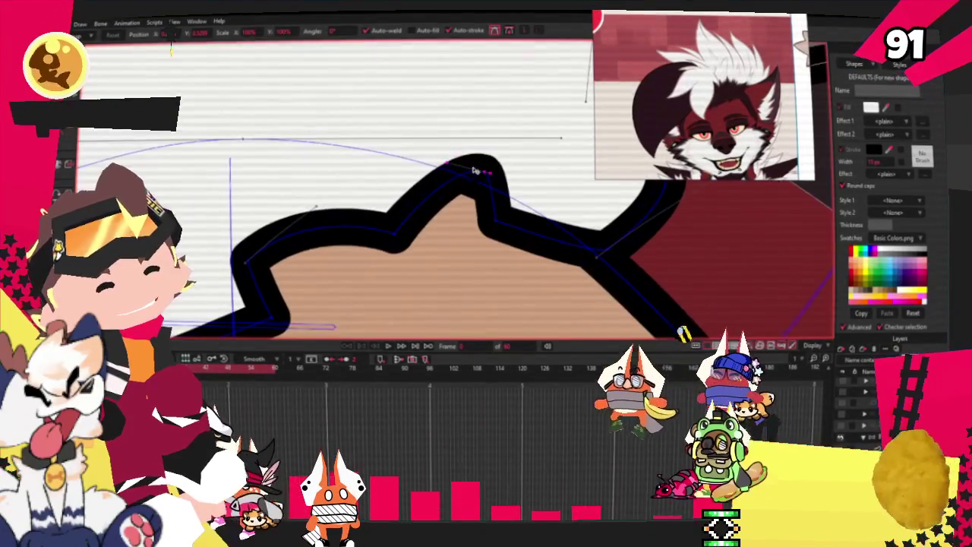
{"action": "scroll", "coordinate": [400, 165], "scroll_direction": "down", "scroll_amount": 2}
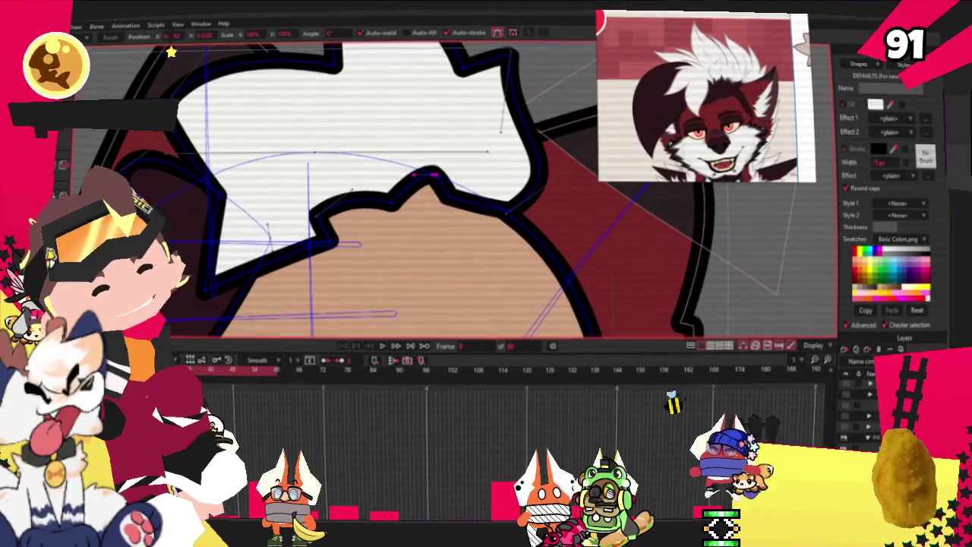
{"action": "key", "text": "period"}
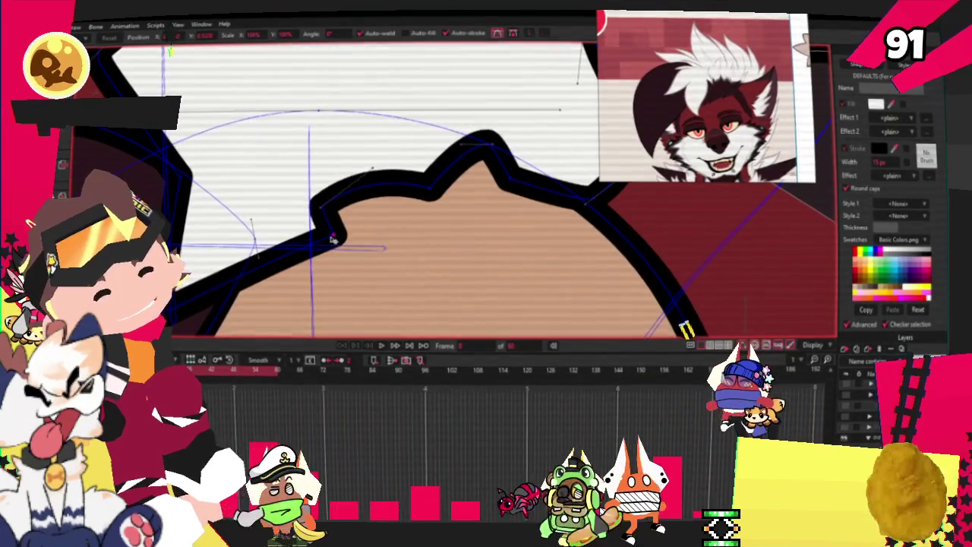
{"action": "left_click_drag", "start_coordinate": [331, 212], "coordinate": [327, 200]}
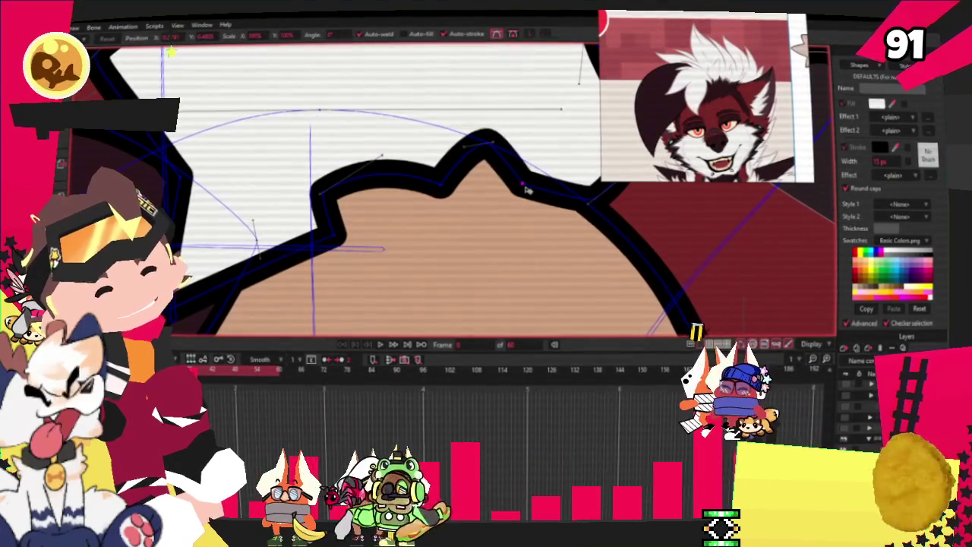
{"action": "scroll", "coordinate": [522, 192], "scroll_direction": "down", "scroll_amount": 2}
{"action": "scroll", "coordinate": [522, 192], "scroll_direction": "down", "scroll_amount": 2}
{"action": "scroll", "coordinate": [238, 180], "scroll_direction": "up", "scroll_amount": 3}
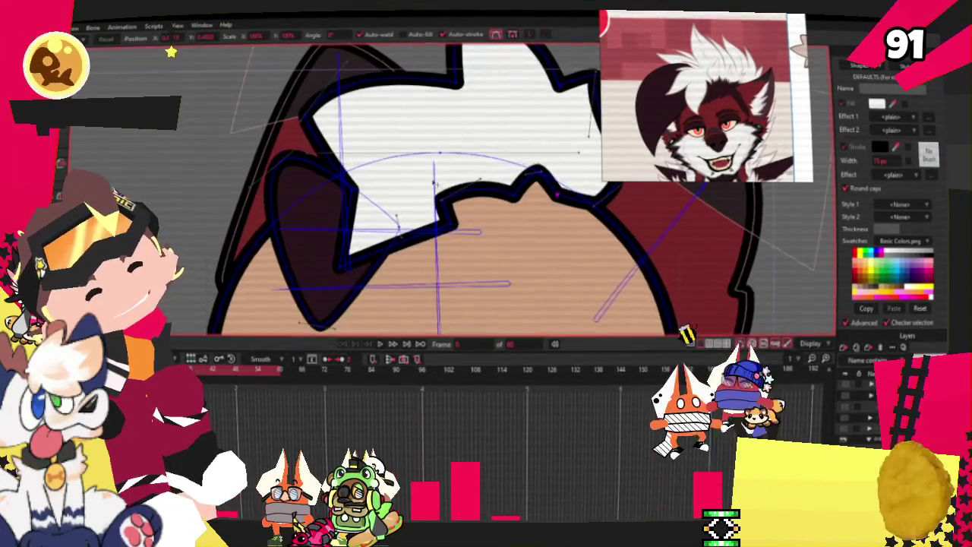
{"action": "scroll", "coordinate": [398, 226], "scroll_direction": "down", "scroll_amount": 1}
{"action": "scroll", "coordinate": [315, 231], "scroll_direction": "up", "scroll_amount": 2}
{"action": "key", "text": "c"}
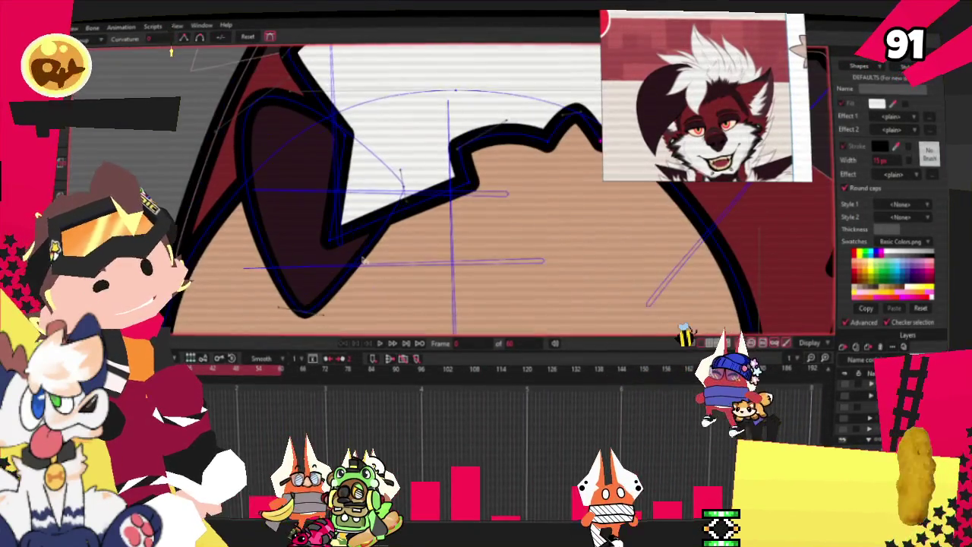
{"action": "key", "text": "t"}
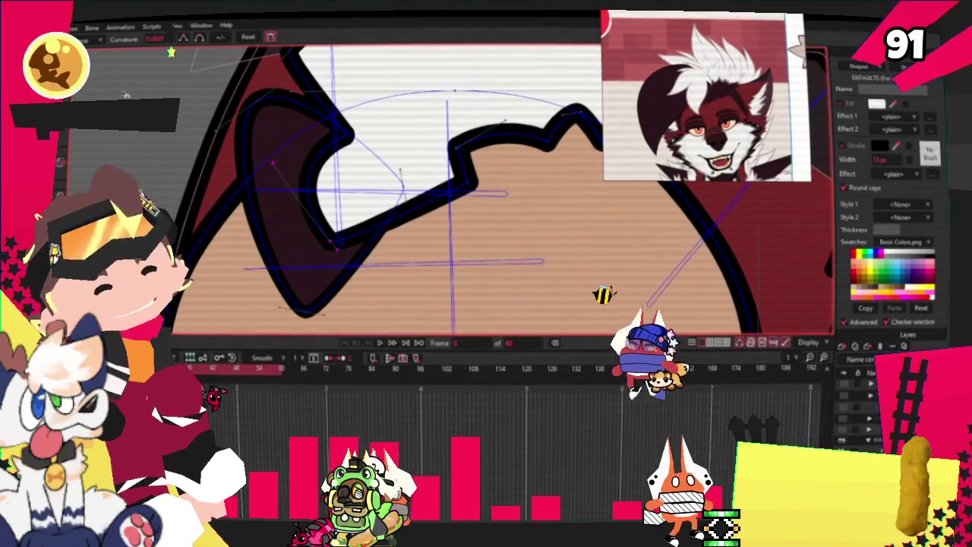
{"action": "scroll", "coordinate": [315, 233], "scroll_direction": "up", "scroll_amount": 2}
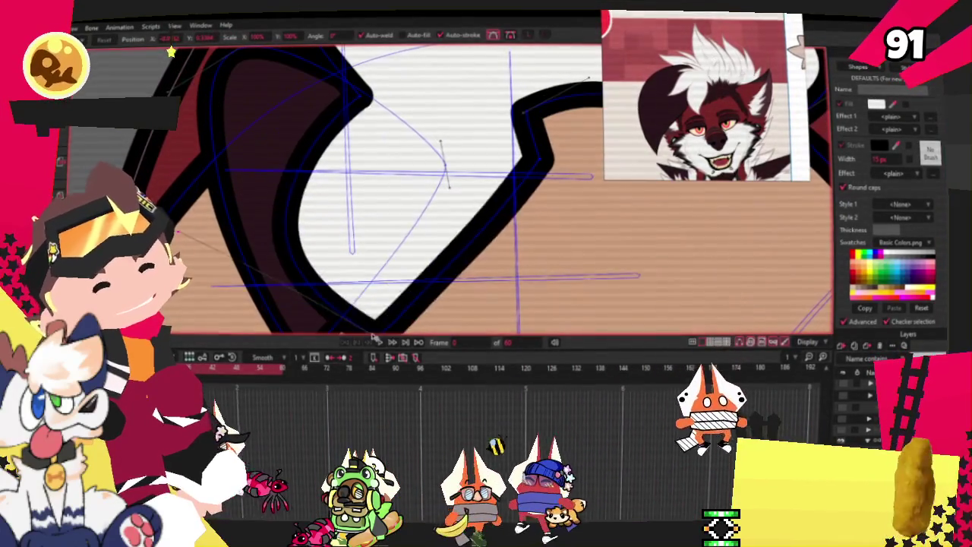
{"action": "scroll", "coordinate": [304, 159], "scroll_direction": "down", "scroll_amount": 2}
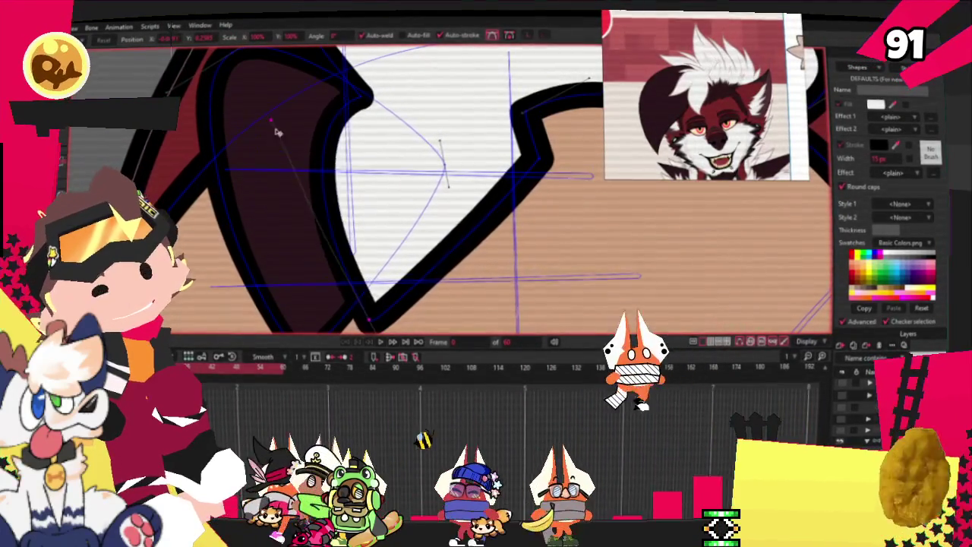
{"action": "scroll", "coordinate": [299, 156], "scroll_direction": "down", "scroll_amount": 2}
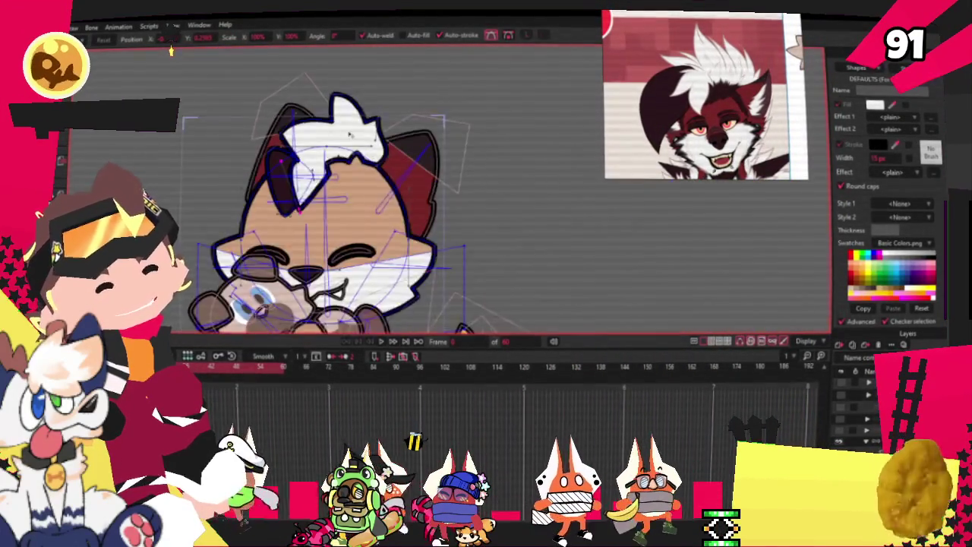
{"action": "scroll", "coordinate": [349, 133], "scroll_direction": "up", "scroll_amount": 2}
{"action": "scroll", "coordinate": [243, 167], "scroll_direction": "up", "scroll_amount": 1}
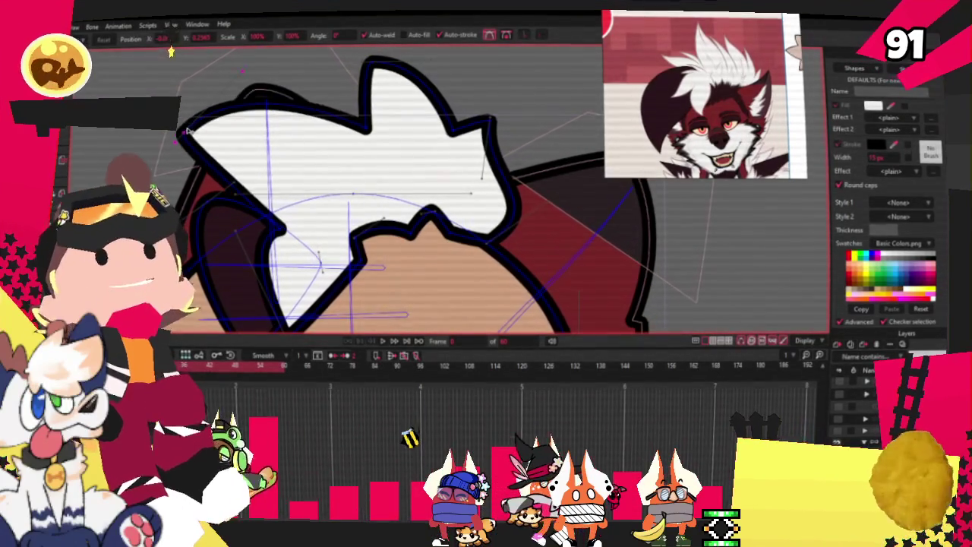
{"action": "scroll", "coordinate": [298, 133], "scroll_direction": "up", "scroll_amount": 1}
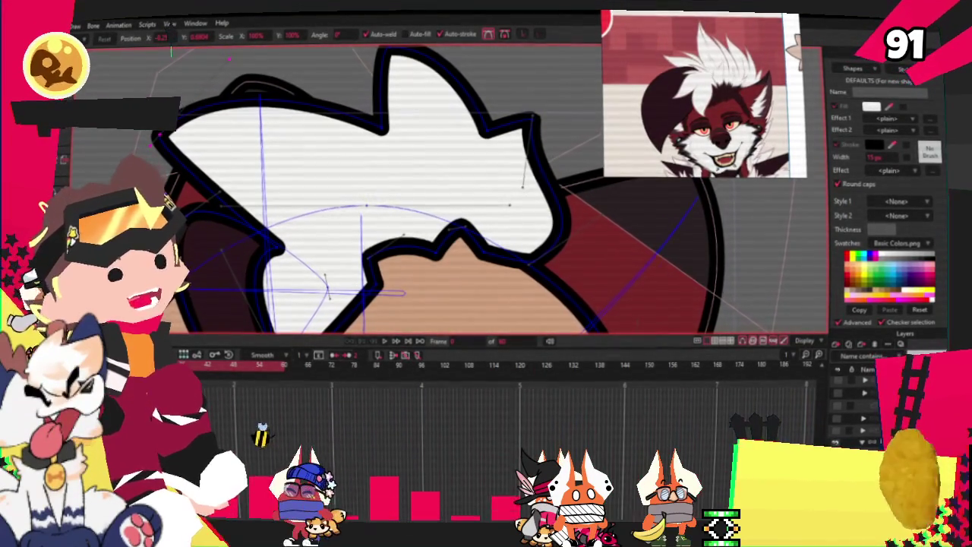
{"action": "scroll", "coordinate": [186, 204], "scroll_direction": "up", "scroll_amount": 1}
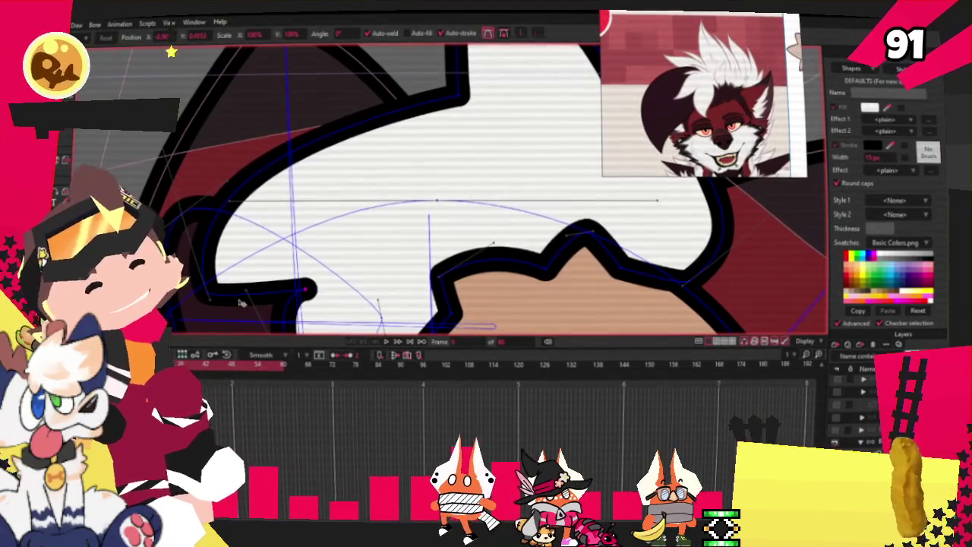
{"action": "left_click_drag", "start_coordinate": [213, 291], "coordinate": [215, 262]}
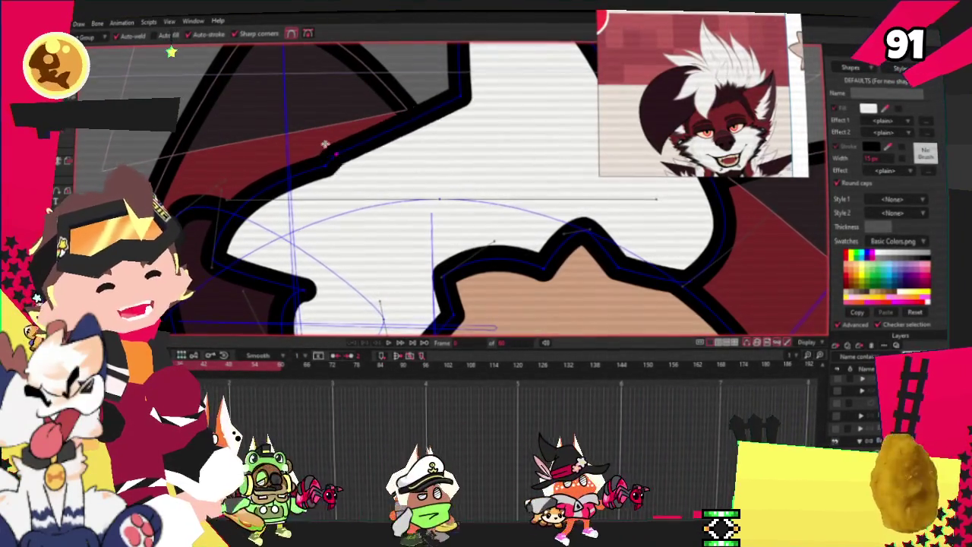
- Pull the tuft's upper-left outline into a spike, move the top spike up-left, and move the corner up-right
{"action": "left_click_drag", "start_coordinate": [317, 153], "coordinate": [222, 48]}
{"action": "key", "text": "c"}
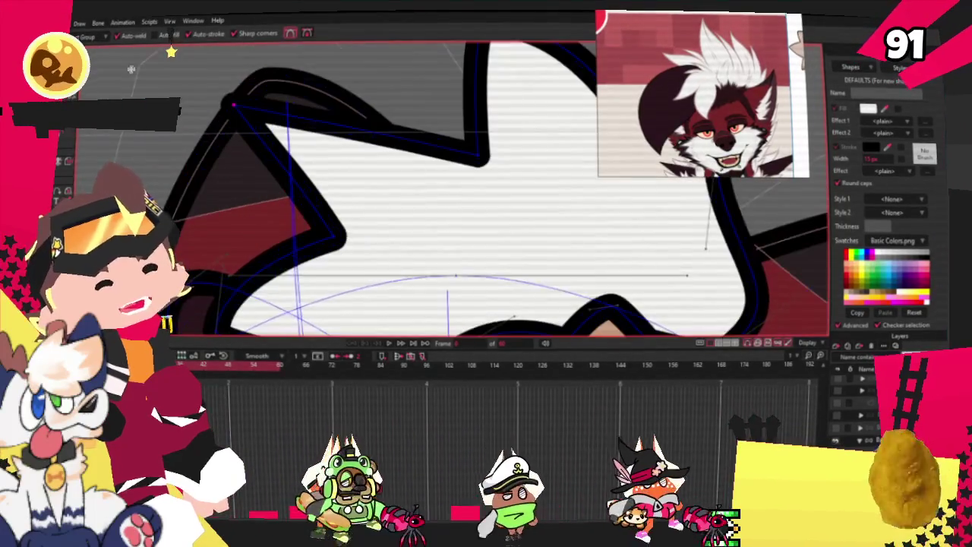
{"action": "left_click_drag", "start_coordinate": [233, 104], "coordinate": [346, 79]}
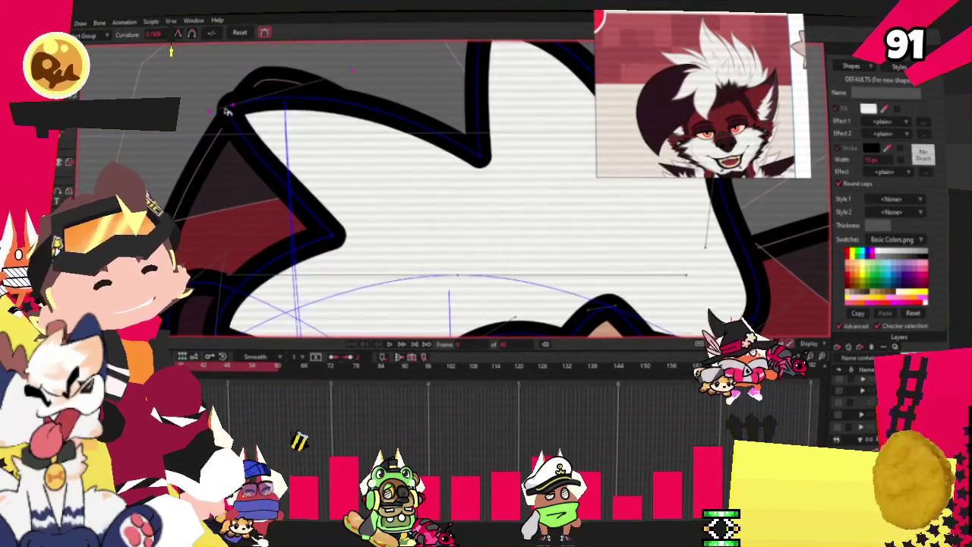
{"action": "key", "text": "t"}
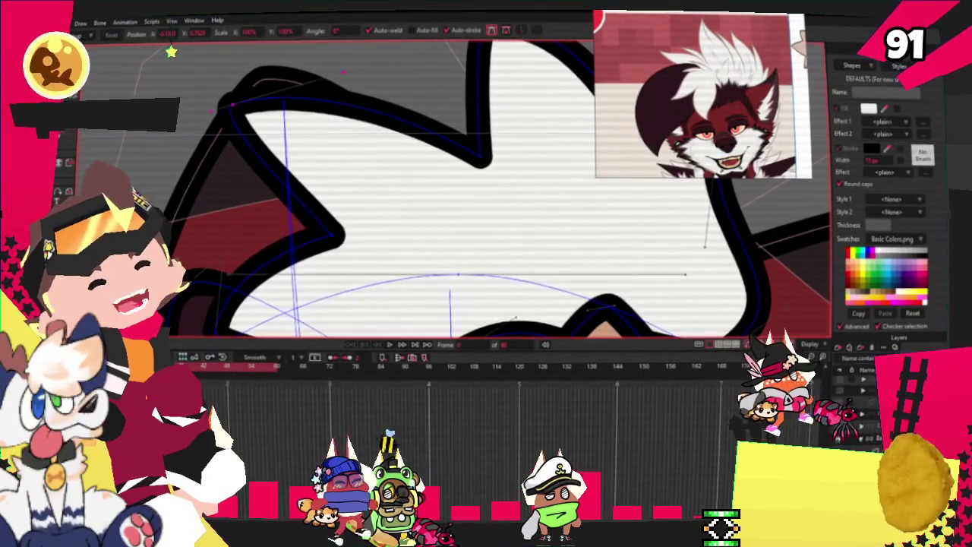
{"action": "left_click_drag", "start_coordinate": [480, 161], "coordinate": [439, 139]}
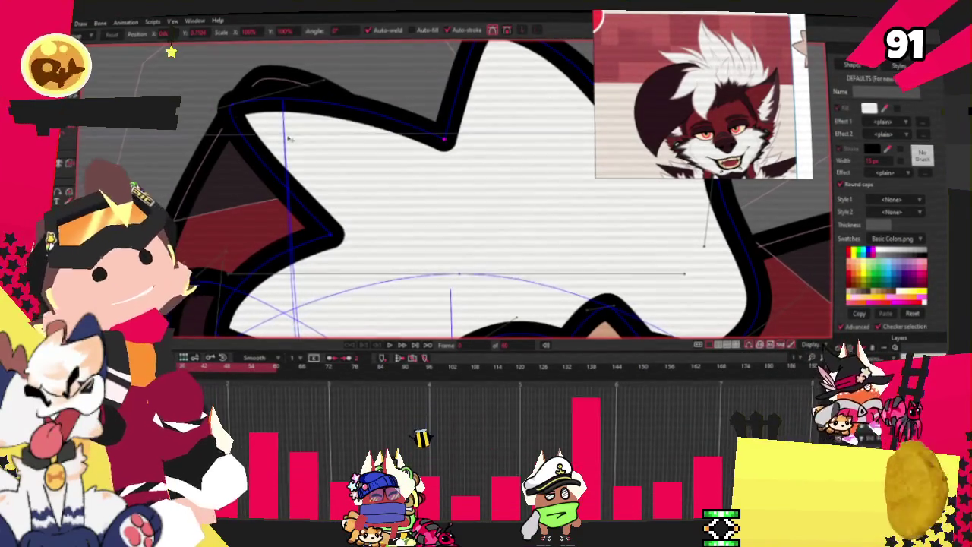
{"action": "left_click_drag", "start_coordinate": [289, 138], "coordinate": [333, 82]}
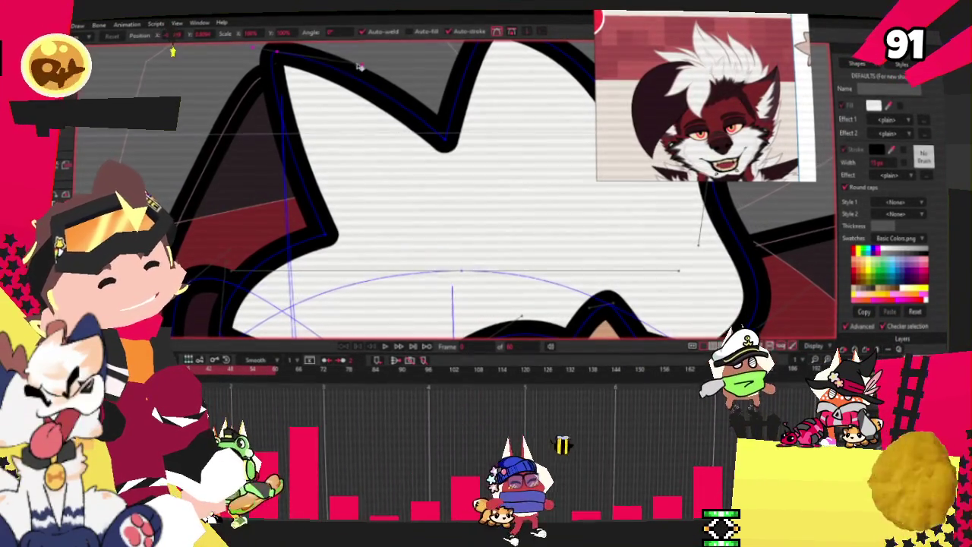
- Round off the tuft's top-left corner with the Curvature tool
{"action": "key", "text": "g"}
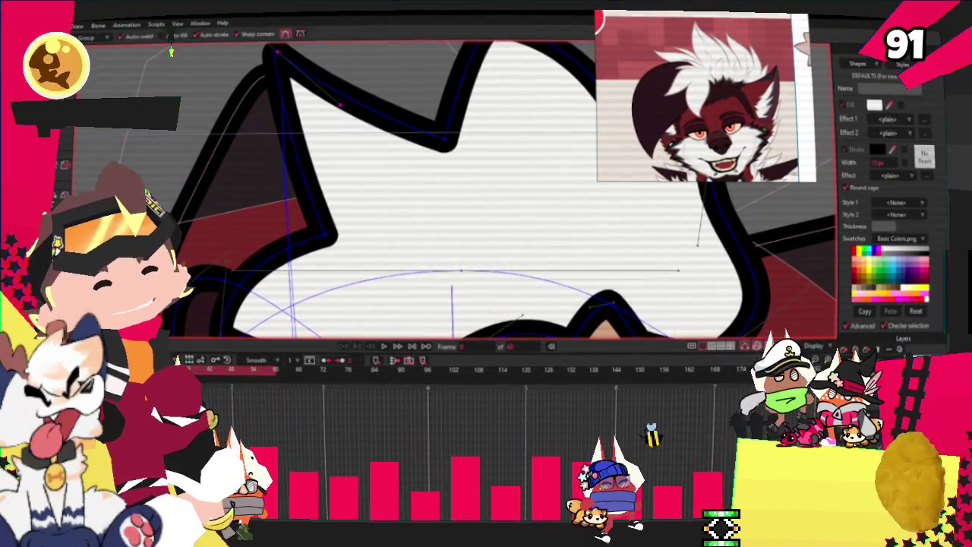
{"action": "key", "text": "c"}
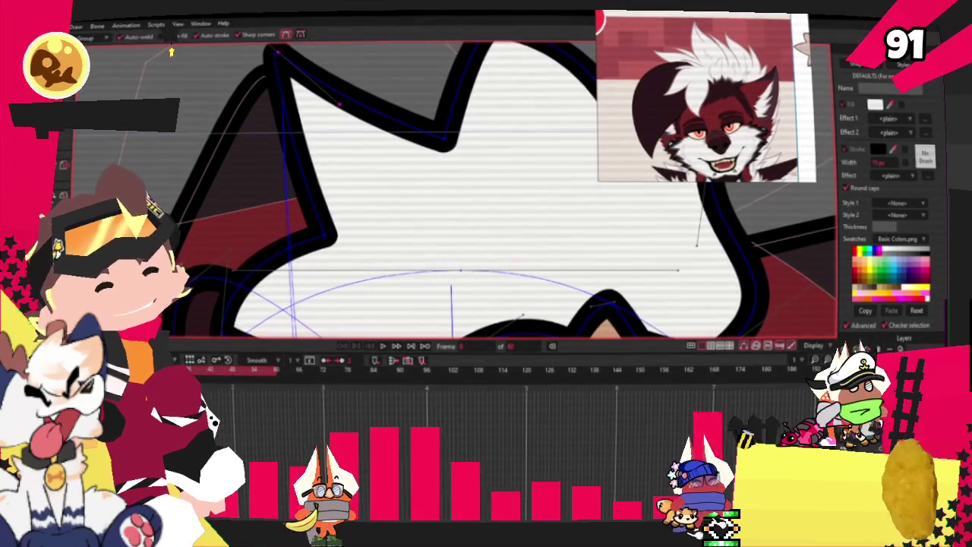
{"action": "left_click_drag", "start_coordinate": [291, 190], "coordinate": [191, 209]}
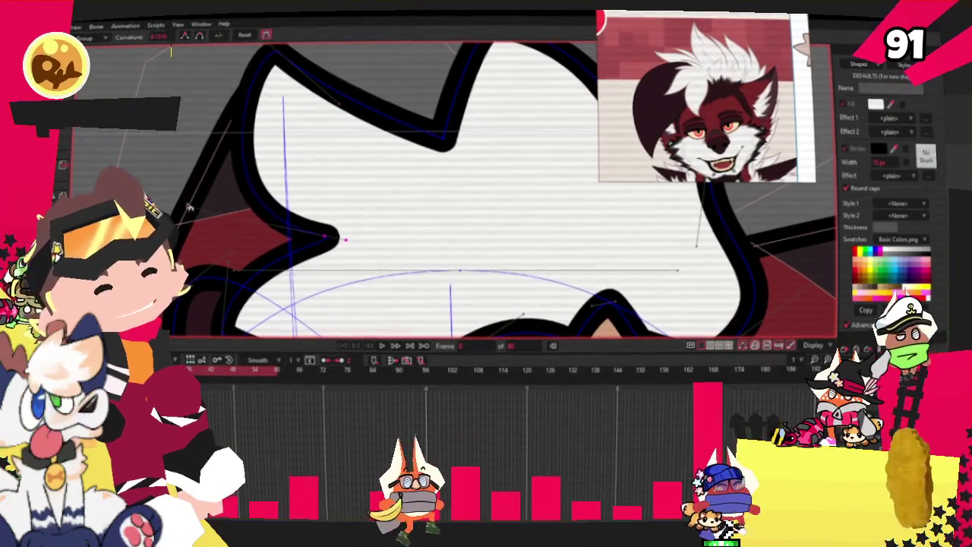
{"action": "scroll", "coordinate": [192, 209], "scroll_direction": "down", "scroll_amount": 3}
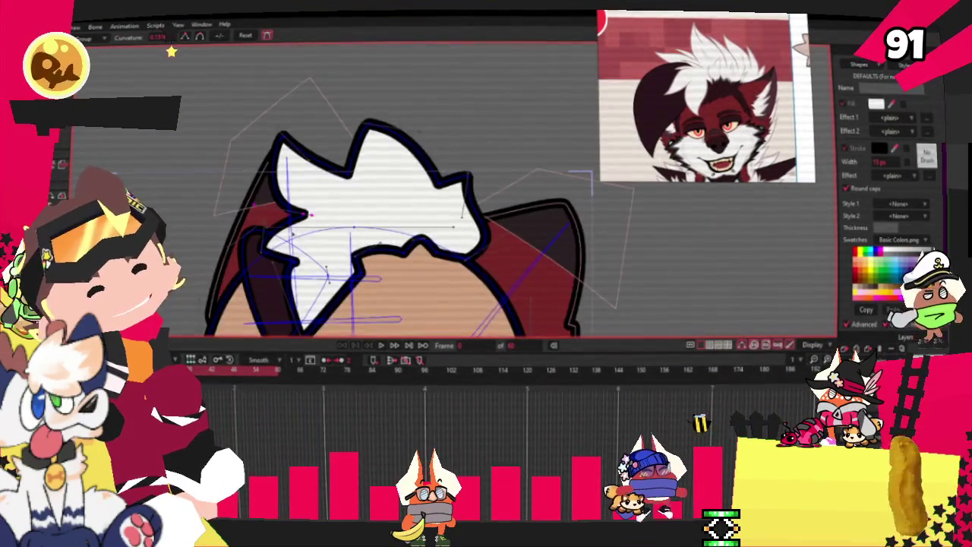
- Pull a spike of the tuft outline up-left and shift the selected upper-left points further up-left
{"action": "scroll", "coordinate": [287, 201], "scroll_direction": "down", "scroll_amount": 2}
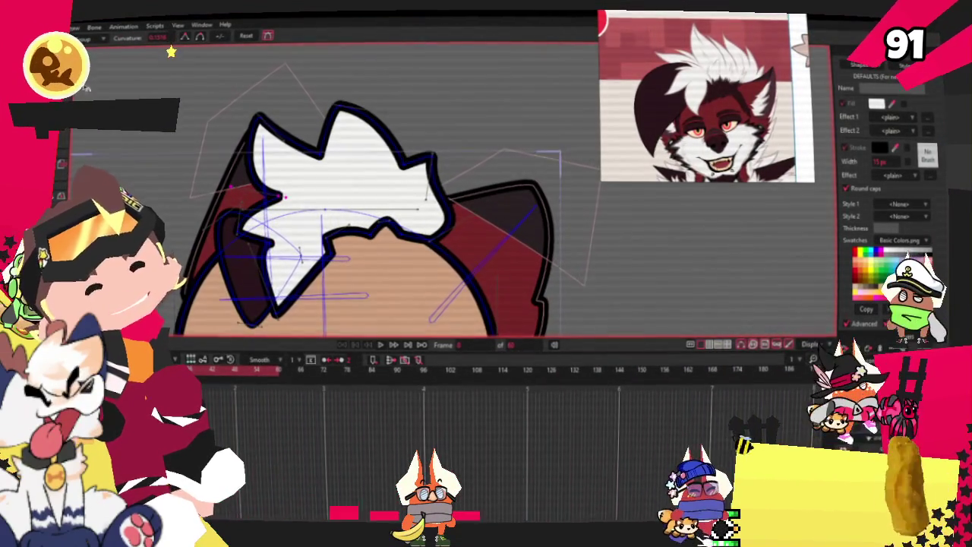
{"action": "scroll", "coordinate": [269, 149], "scroll_direction": "up", "scroll_amount": 2}
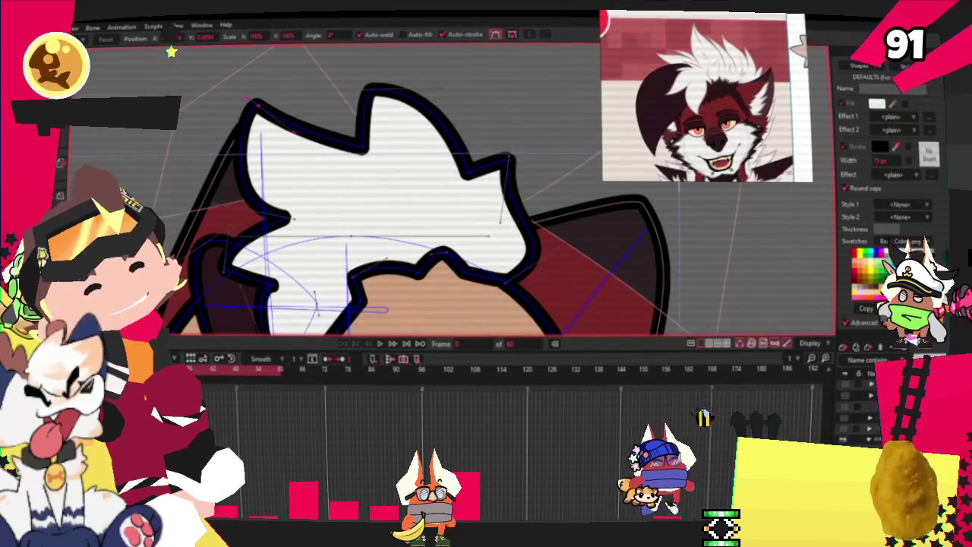
{"action": "scroll", "coordinate": [372, 121], "scroll_direction": "up", "scroll_amount": 2}
{"action": "key", "text": "c"}
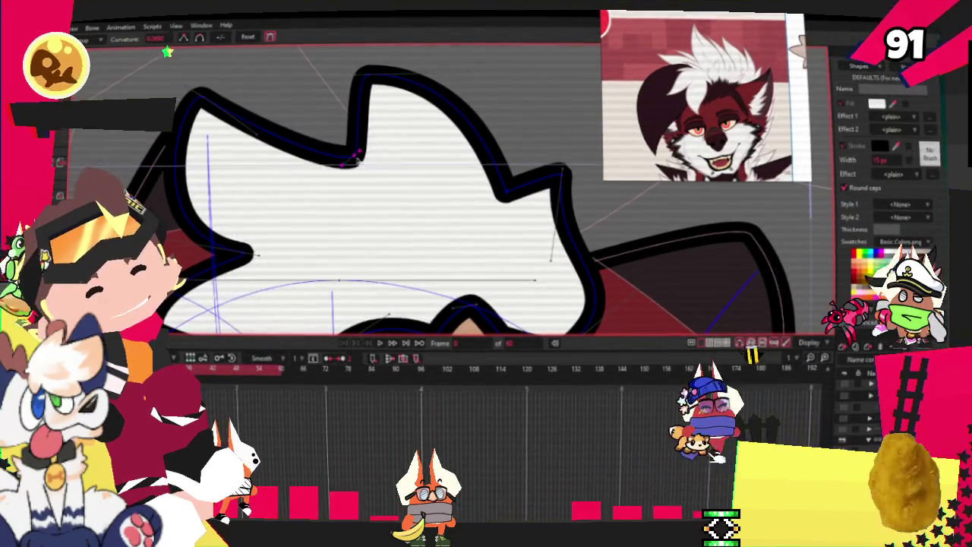
{"action": "scroll", "coordinate": [294, 107], "scroll_direction": "up", "scroll_amount": 3}
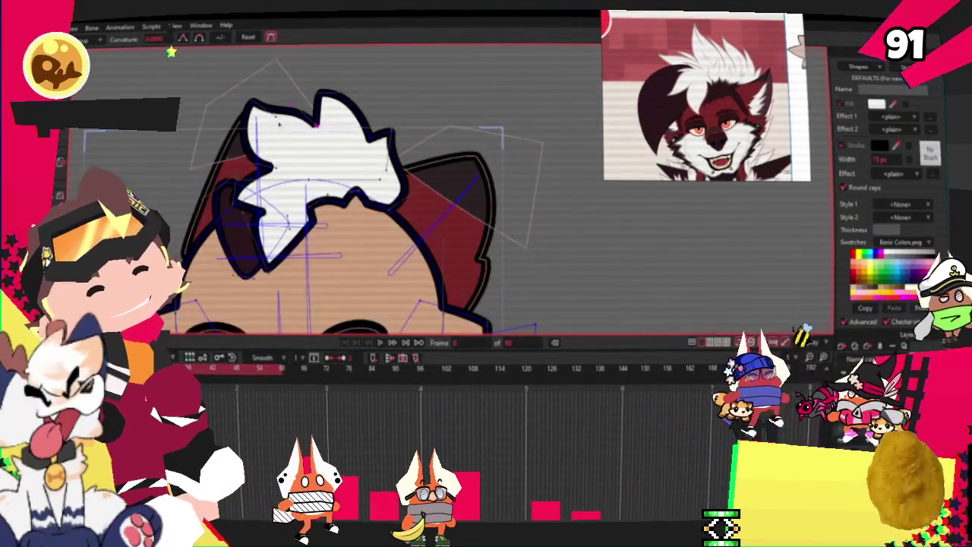
{"action": "scroll", "coordinate": [256, 138], "scroll_direction": "down", "scroll_amount": 3}
{"action": "key", "text": "t"}
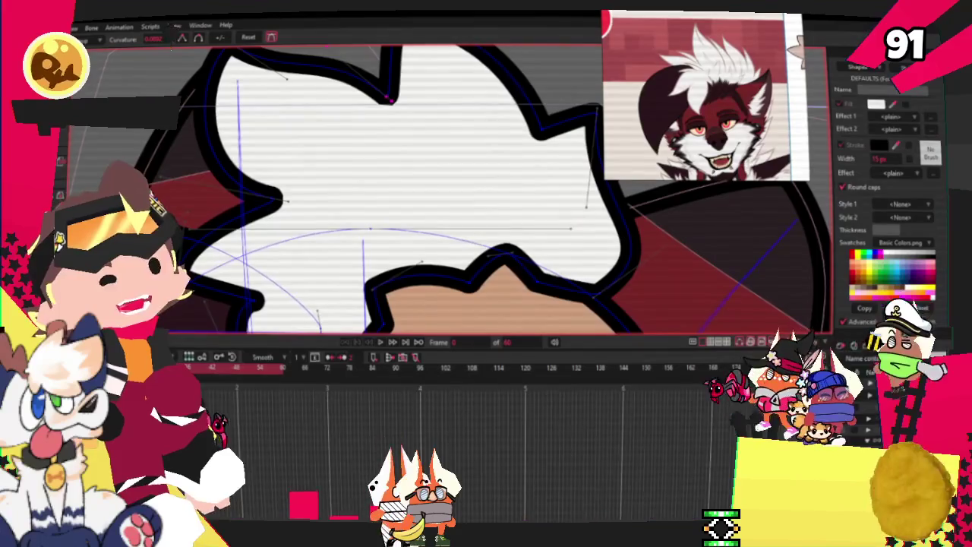
{"action": "left_click_drag", "start_coordinate": [288, 204], "coordinate": [262, 181]}
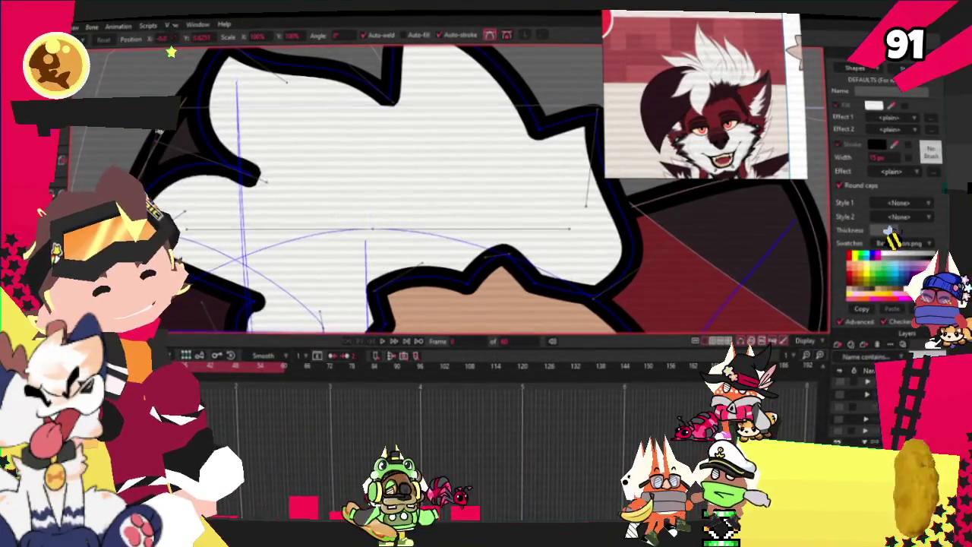
{"action": "left_click_drag", "start_coordinate": [265, 181], "coordinate": [202, 119]}
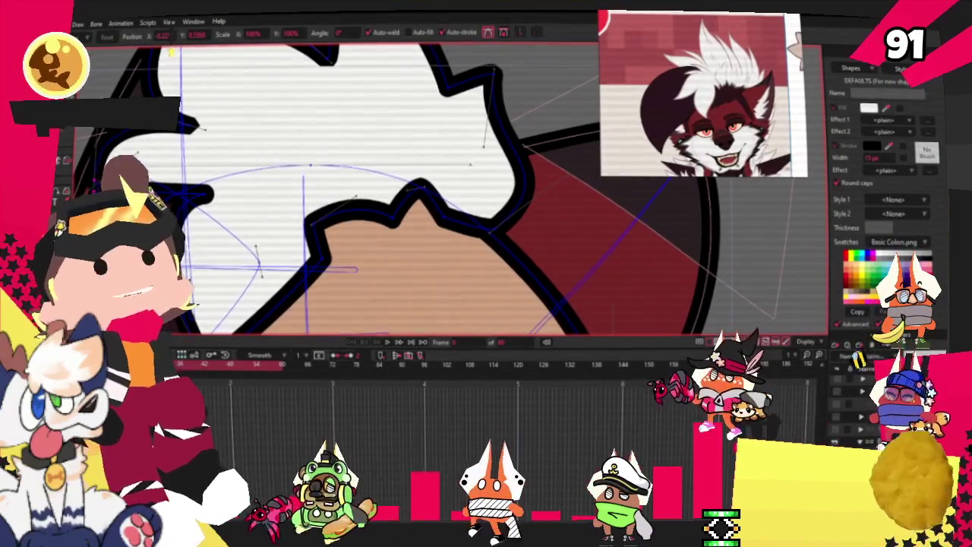
{"action": "scroll", "coordinate": [342, 190], "scroll_direction": "down", "scroll_amount": 3}
{"action": "scroll", "coordinate": [407, 168], "scroll_direction": "up", "scroll_amount": 2}
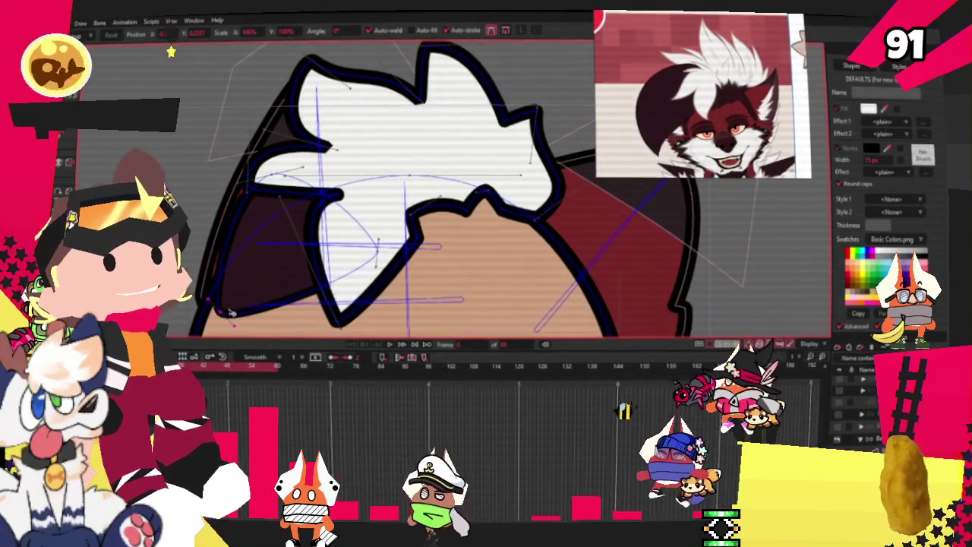
{"action": "left_click", "coordinate": [348, 241]}
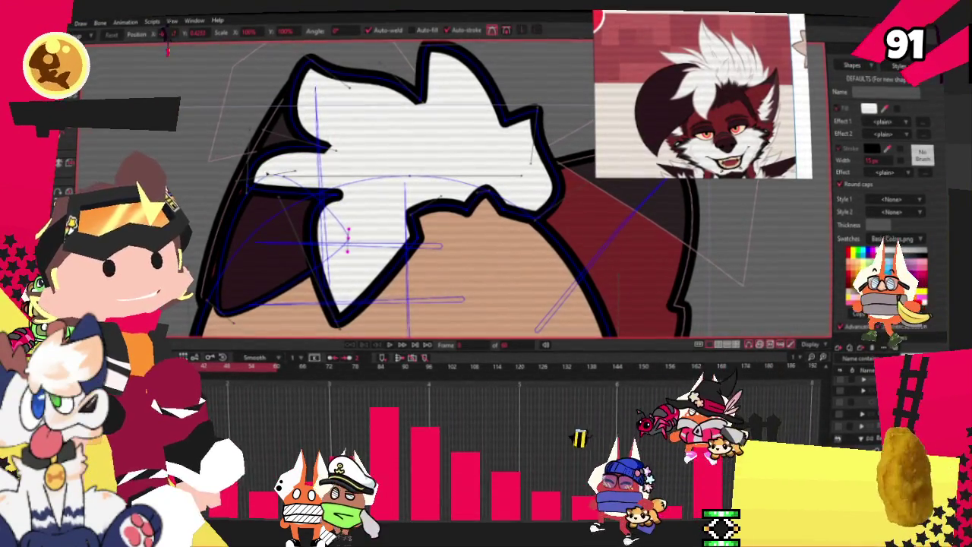
{"action": "key", "text": "ctrl+z"}
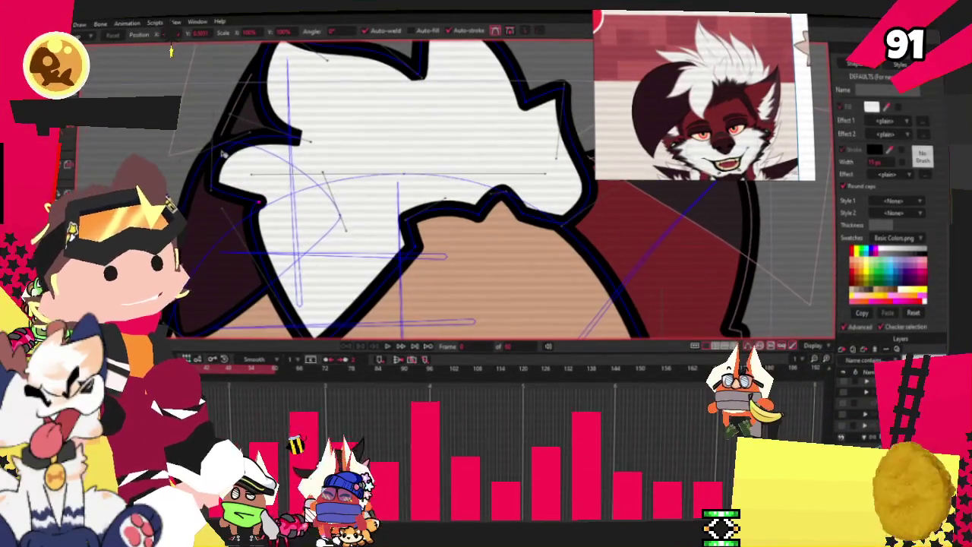
{"action": "left_click_drag", "start_coordinate": [245, 170], "coordinate": [239, 162]}
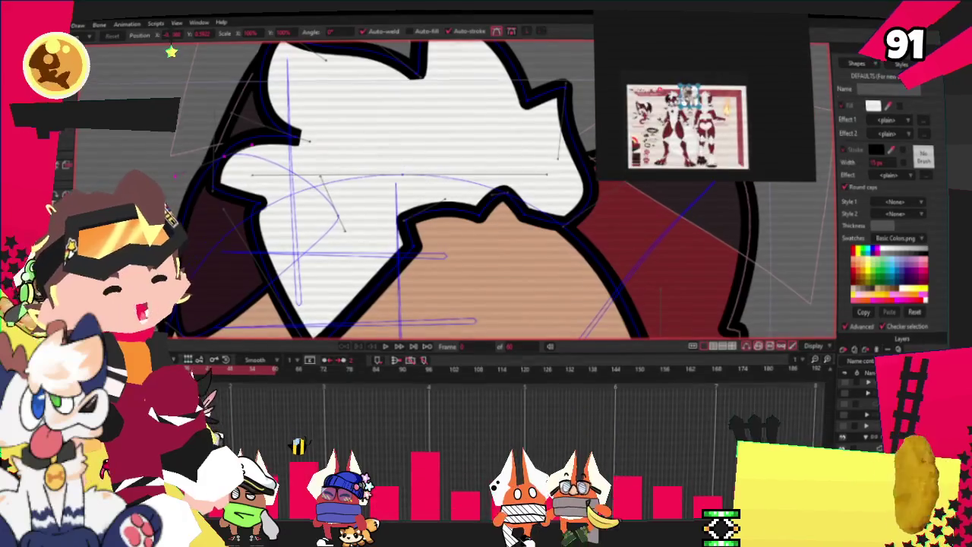
- Extend the tuft's left outline up-left and reshape its lower-left corner
{"action": "scroll", "coordinate": [645, 93], "scroll_direction": "up", "scroll_amount": 2}
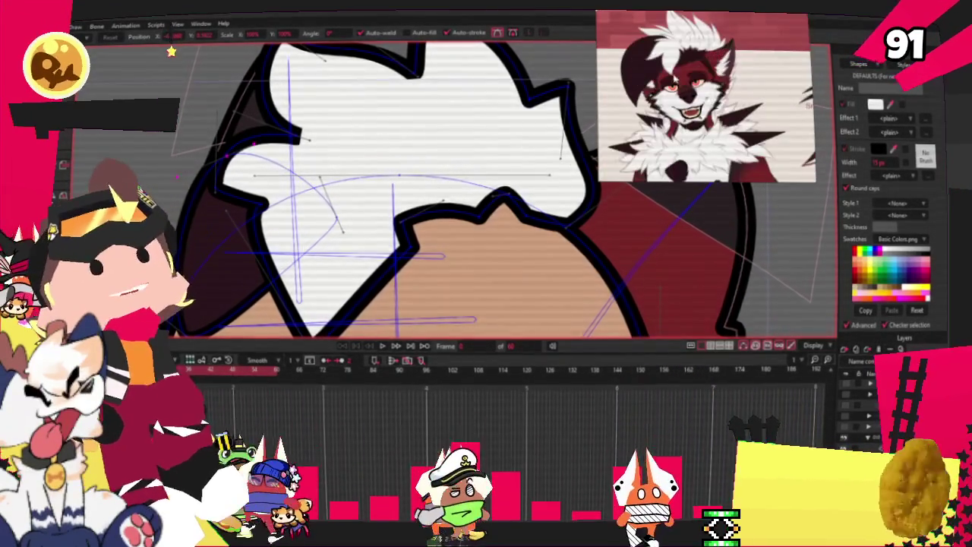
{"action": "scroll", "coordinate": [327, 190], "scroll_direction": "down", "scroll_amount": 3}
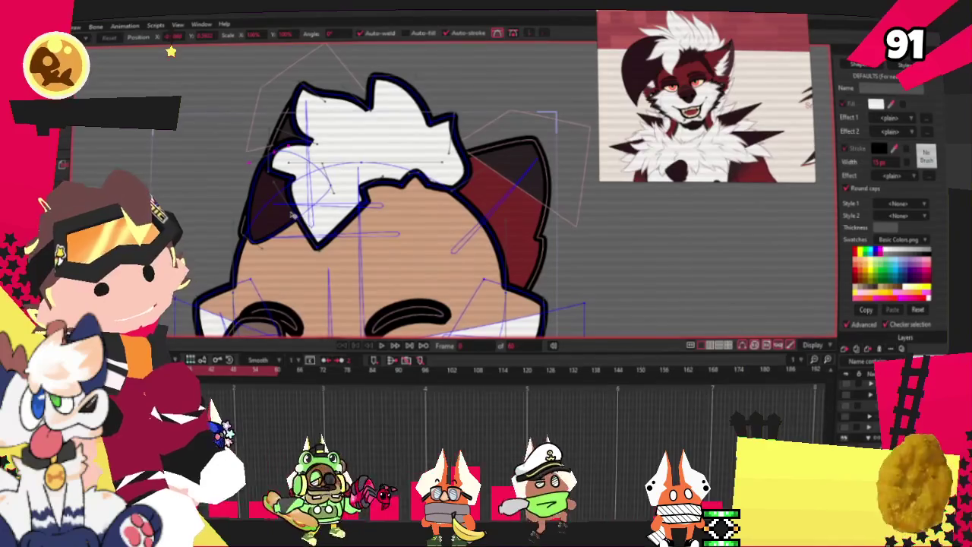
{"action": "scroll", "coordinate": [323, 247], "scroll_direction": "up", "scroll_amount": 3}
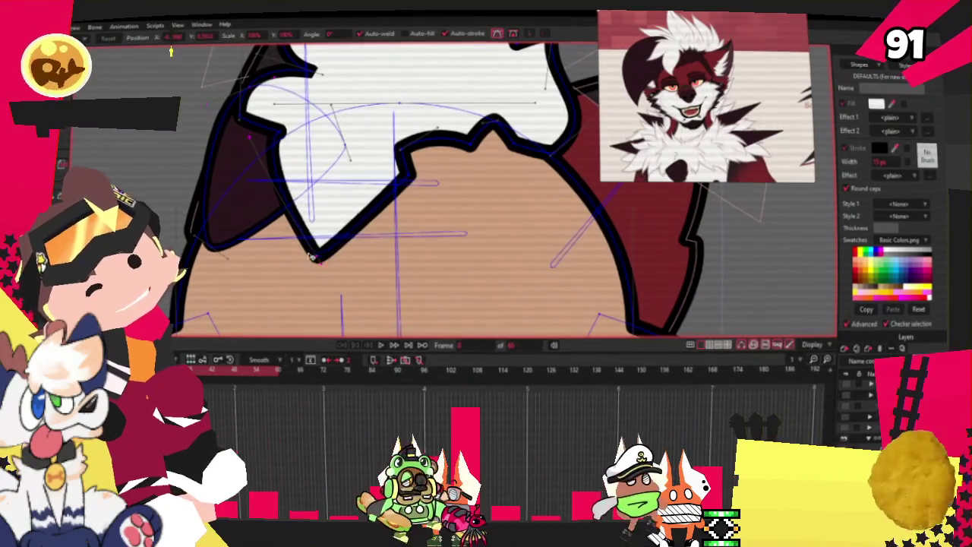
{"action": "scroll", "coordinate": [321, 247], "scroll_direction": "up", "scroll_amount": 2}
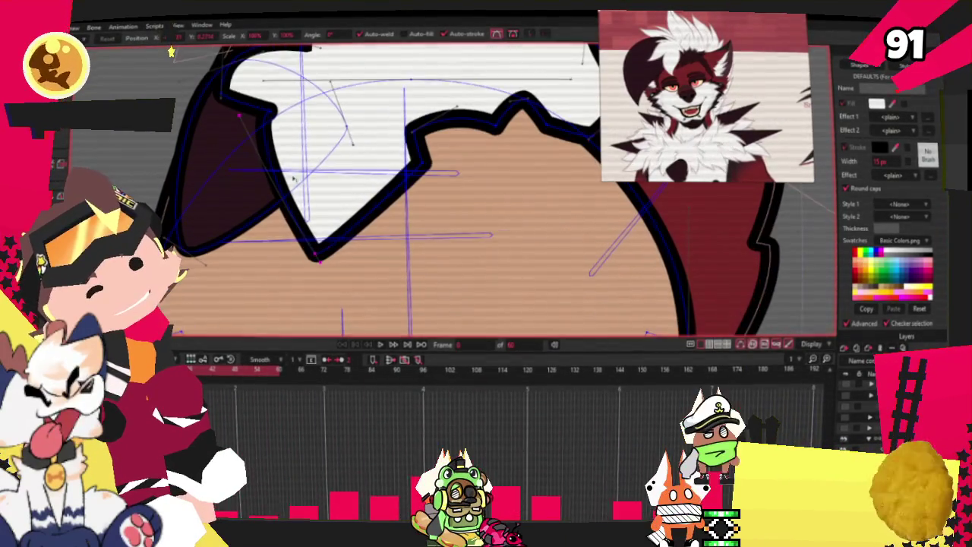
{"action": "scroll", "coordinate": [213, 182], "scroll_direction": "down", "scroll_amount": 2}
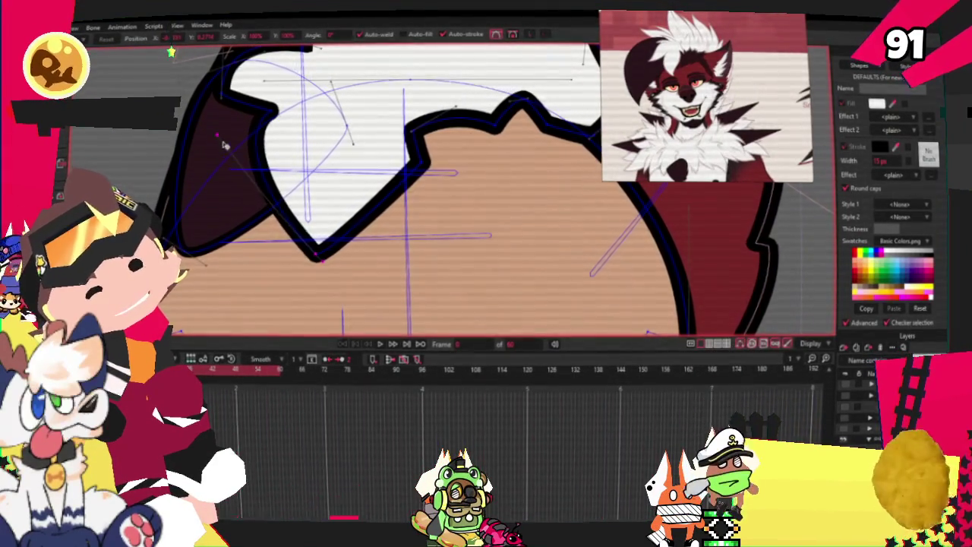
{"action": "scroll", "coordinate": [228, 152], "scroll_direction": "down", "scroll_amount": 2}
{"action": "scroll", "coordinate": [294, 100], "scroll_direction": "up", "scroll_amount": 4}
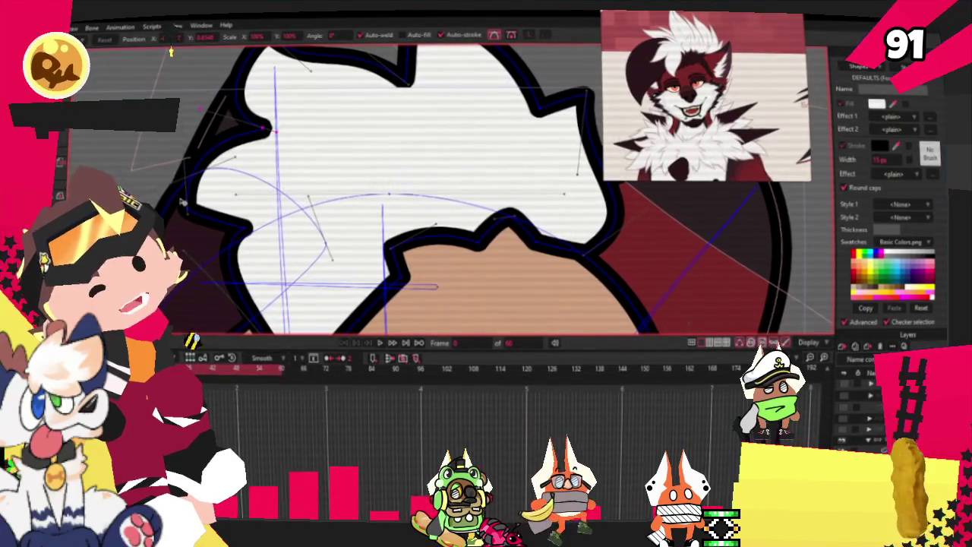
{"action": "left_click_drag", "start_coordinate": [182, 204], "coordinate": [143, 154]}
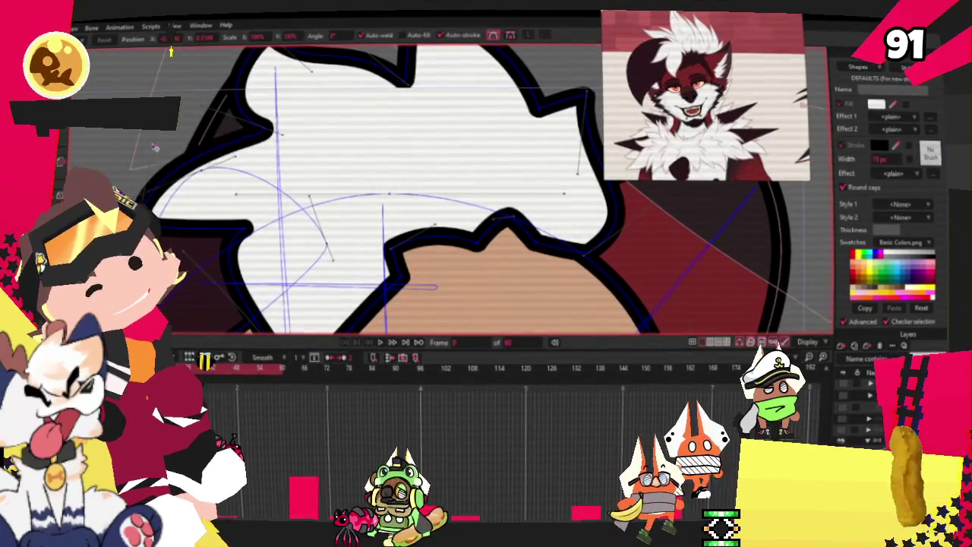
{"action": "left_click", "coordinate": [164, 200]}
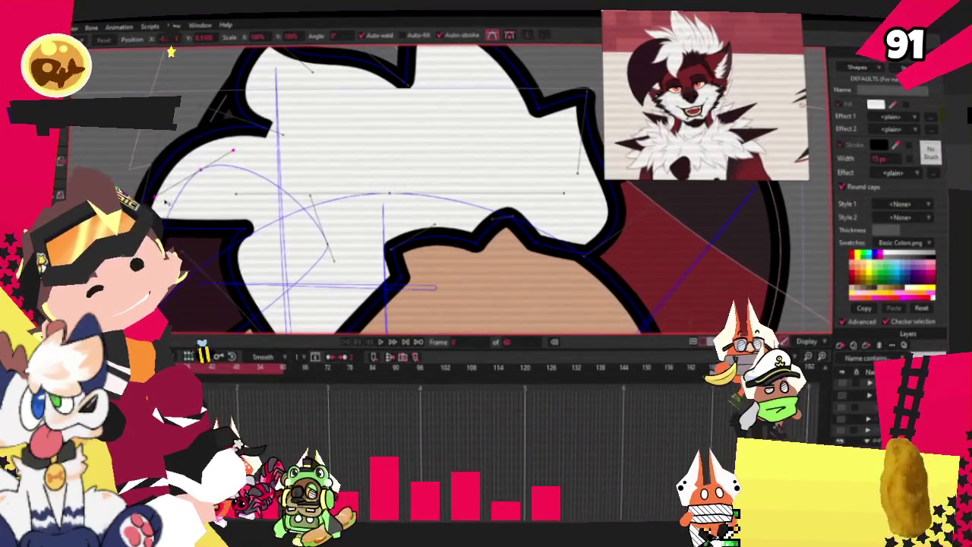
{"action": "scroll", "coordinate": [165, 202], "scroll_direction": "down", "scroll_amount": 2}
{"action": "scroll", "coordinate": [165, 202], "scroll_direction": "up", "scroll_amount": 2}
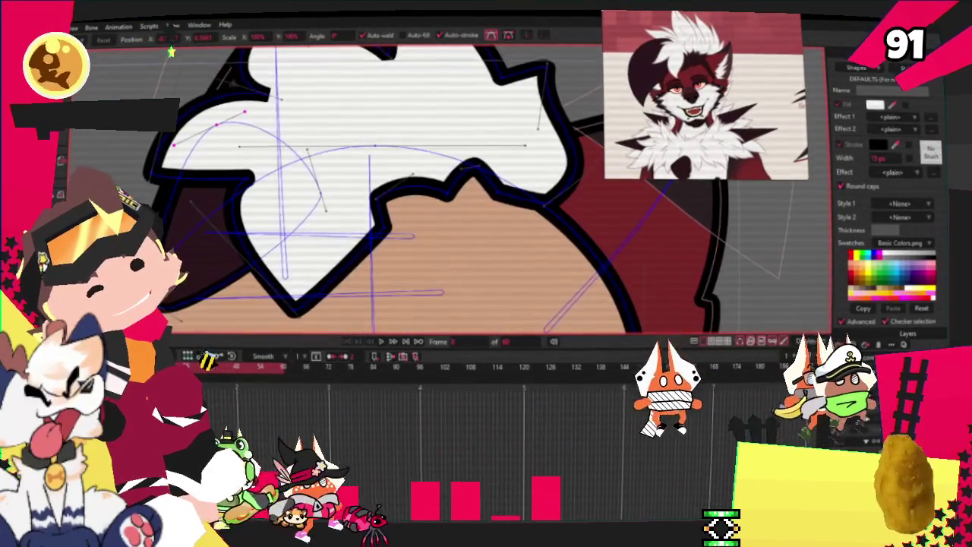
{"action": "left_click", "coordinate": [194, 296]}
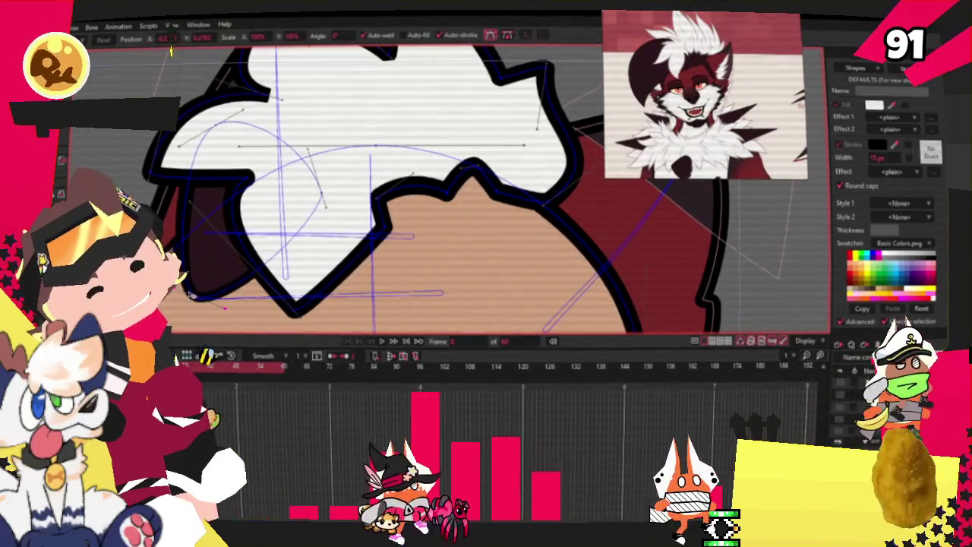
{"action": "left_click", "coordinate": [170, 139]}
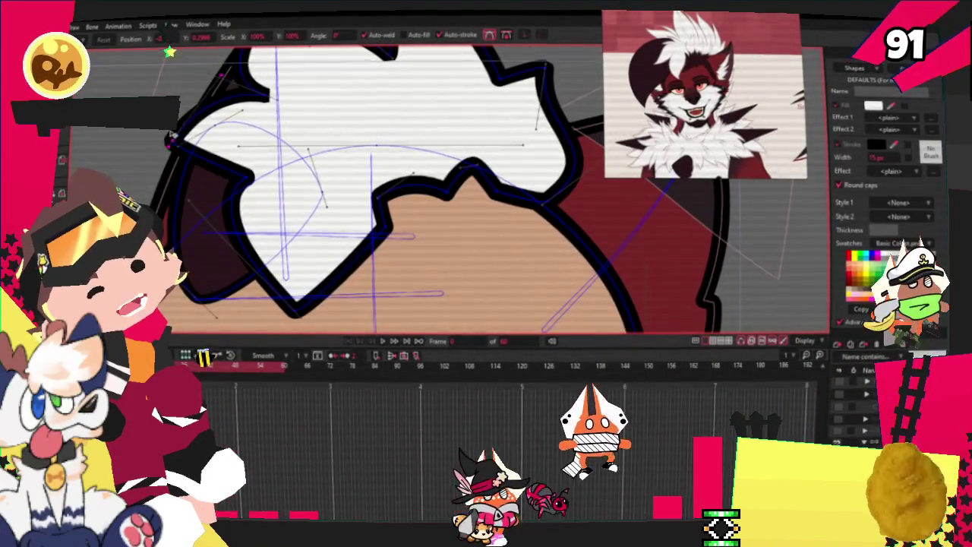
{"action": "left_click_drag", "start_coordinate": [297, 311], "coordinate": [309, 296]}
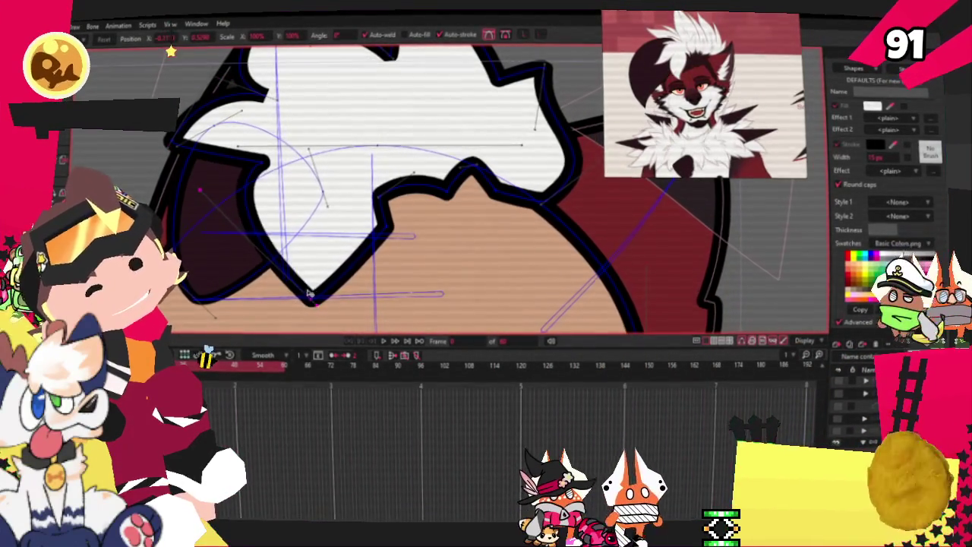
- Pull the hair tuft's spike point downward and inspect the result
{"action": "scroll", "coordinate": [309, 297], "scroll_direction": "down", "scroll_amount": 3}
{"action": "scroll", "coordinate": [230, 138], "scroll_direction": "up", "scroll_amount": 2}
{"action": "scroll", "coordinate": [230, 137], "scroll_direction": "up", "scroll_amount": 2}
{"action": "scroll", "coordinate": [230, 138], "scroll_direction": "up", "scroll_amount": 1}
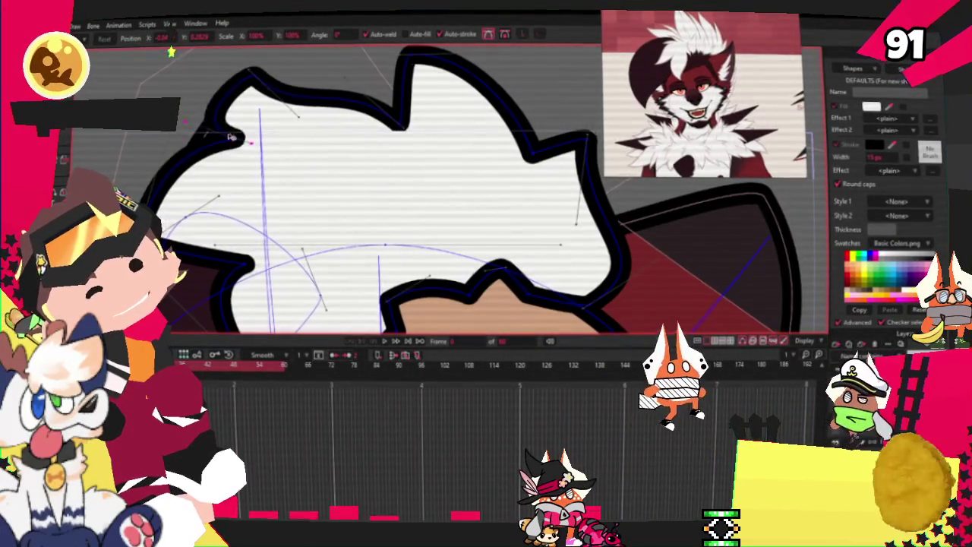
{"action": "scroll", "coordinate": [230, 137], "scroll_direction": "down", "scroll_amount": 4}
{"action": "scroll", "coordinate": [228, 152], "scroll_direction": "up", "scroll_amount": 3}
{"action": "scroll", "coordinate": [228, 152], "scroll_direction": "up", "scroll_amount": 3}
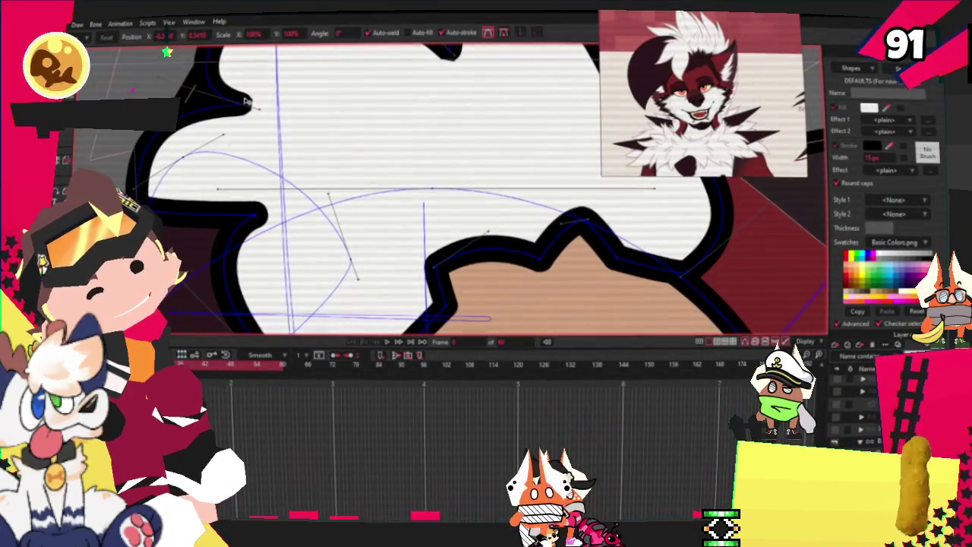
{"action": "left_click_drag", "start_coordinate": [245, 101], "coordinate": [241, 124]}
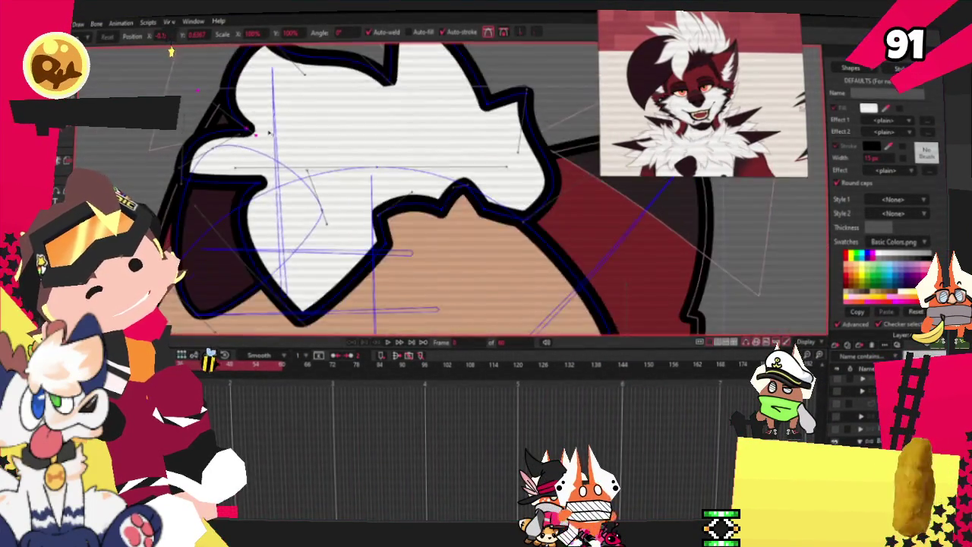
{"action": "scroll", "coordinate": [240, 129], "scroll_direction": "down", "scroll_amount": 1}
{"action": "scroll", "coordinate": [262, 220], "scroll_direction": "up", "scroll_amount": 1}
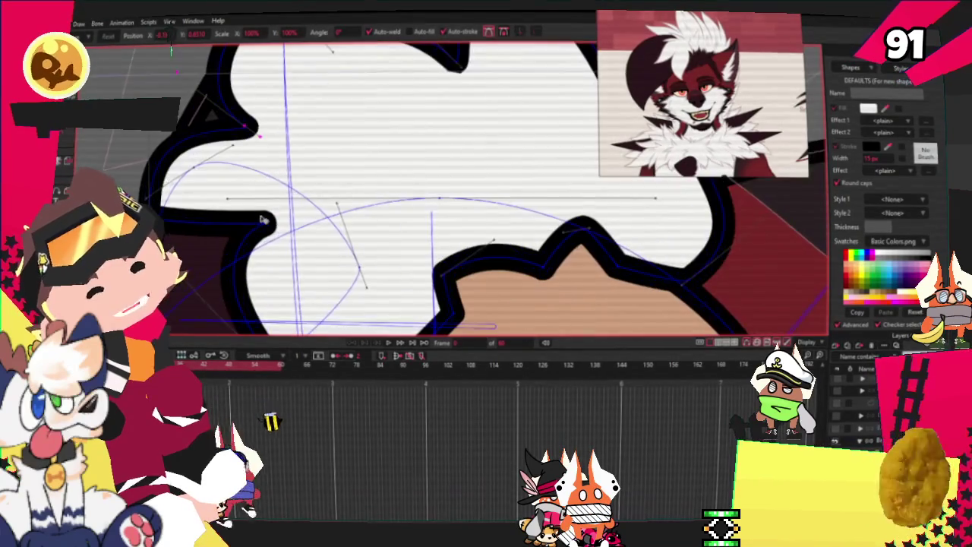
{"action": "scroll", "coordinate": [261, 213], "scroll_direction": "down", "scroll_amount": 1}
{"action": "scroll", "coordinate": [261, 213], "scroll_direction": "down", "scroll_amount": 1}
{"action": "scroll", "coordinate": [281, 217], "scroll_direction": "down", "scroll_amount": 1}
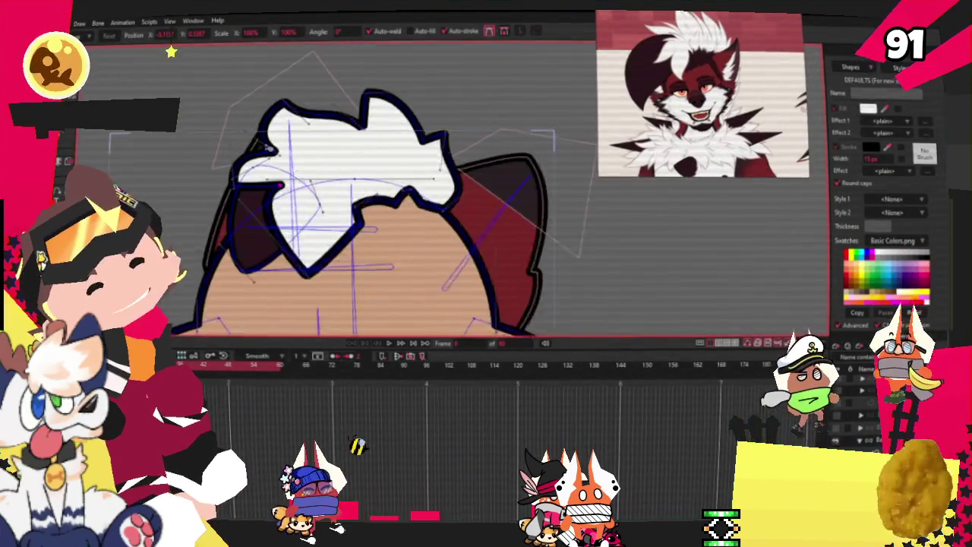
{"action": "scroll", "coordinate": [302, 219], "scroll_direction": "up", "scroll_amount": 2}
{"action": "scroll", "coordinate": [303, 218], "scroll_direction": "down", "scroll_amount": 1}
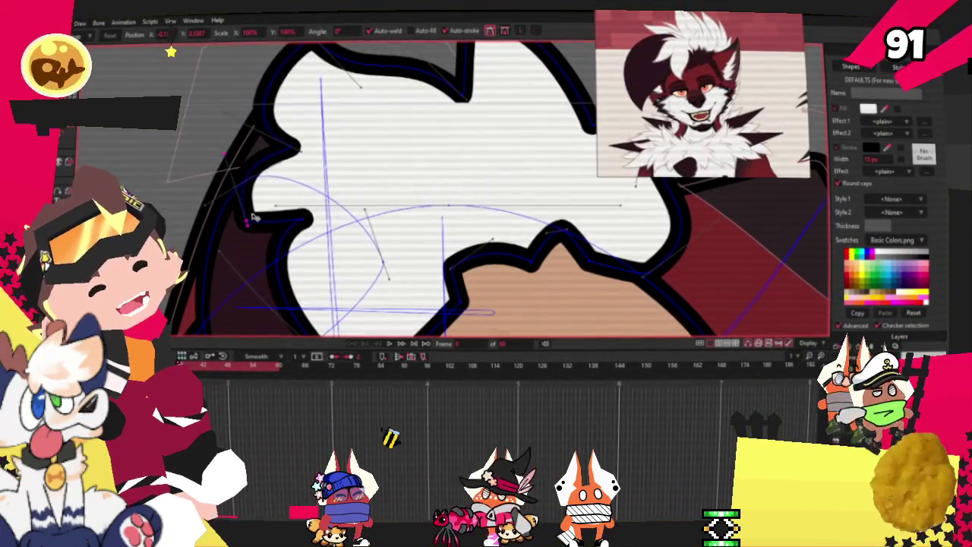
{"action": "scroll", "coordinate": [216, 205], "scroll_direction": "up", "scroll_amount": 1}
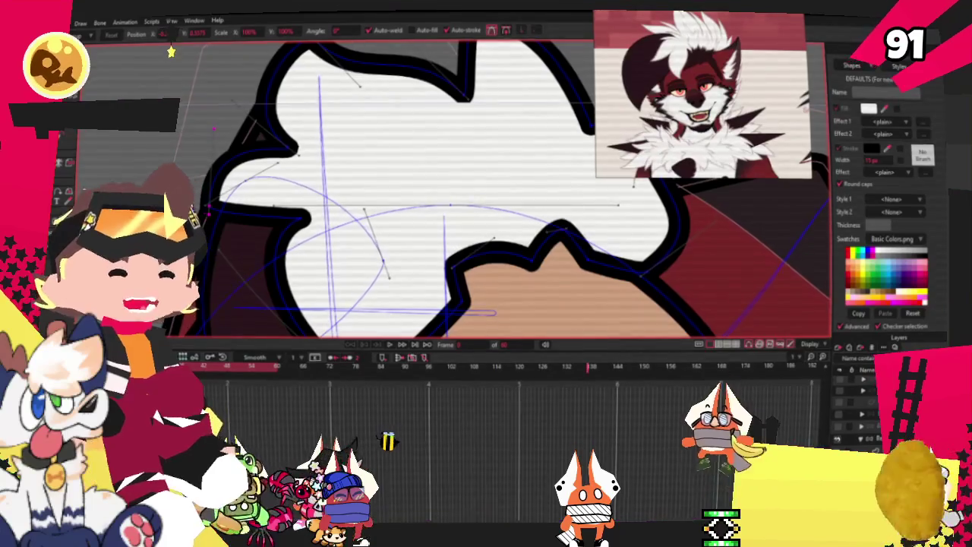
{"action": "scroll", "coordinate": [372, 190], "scroll_direction": "down", "scroll_amount": 1}
{"action": "scroll", "coordinate": [327, 228], "scroll_direction": "up", "scroll_amount": 2}
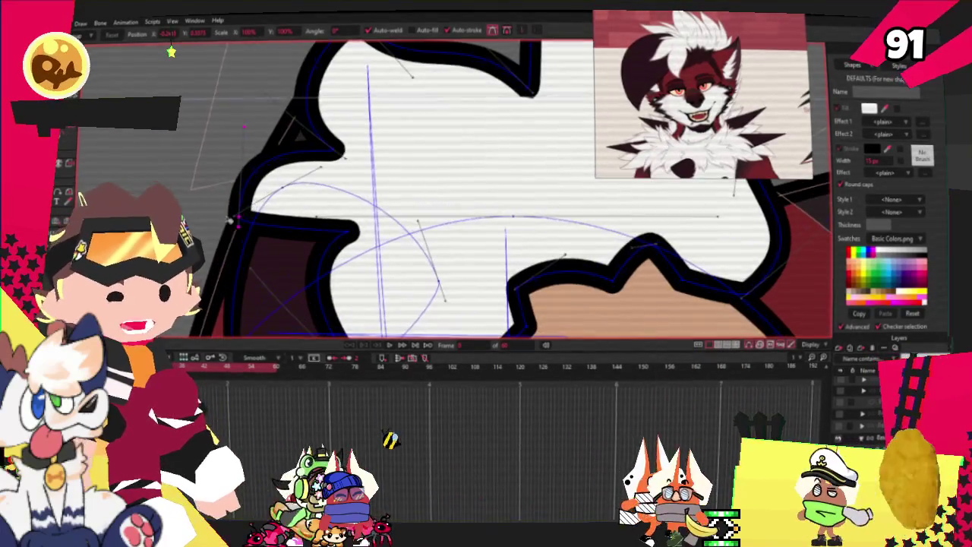
{"action": "scroll", "coordinate": [263, 148], "scroll_direction": "down", "scroll_amount": 2}
{"action": "scroll", "coordinate": [263, 148], "scroll_direction": "up", "scroll_amount": 1}
{"action": "scroll", "coordinate": [263, 148], "scroll_direction": "up", "scroll_amount": 1}
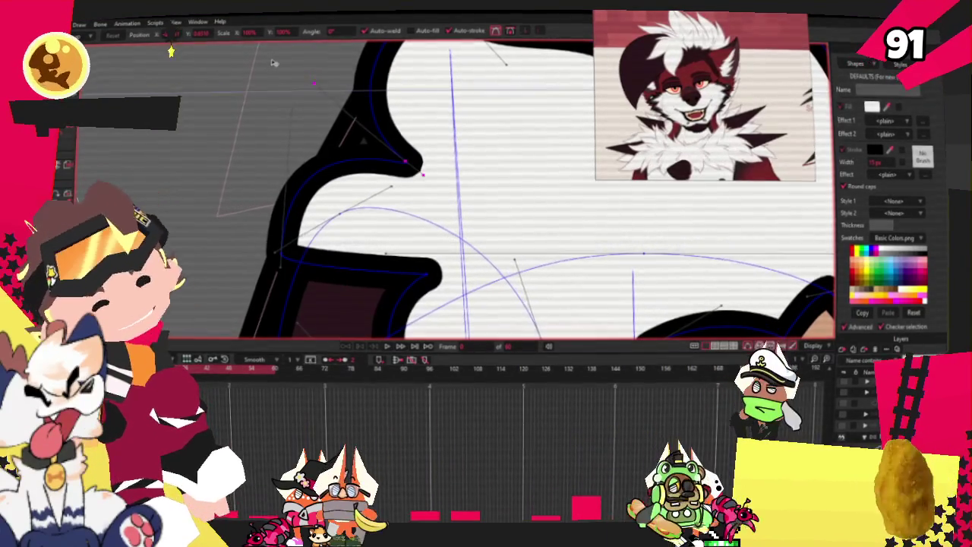
{"action": "scroll", "coordinate": [370, 155], "scroll_direction": "down", "scroll_amount": 2}
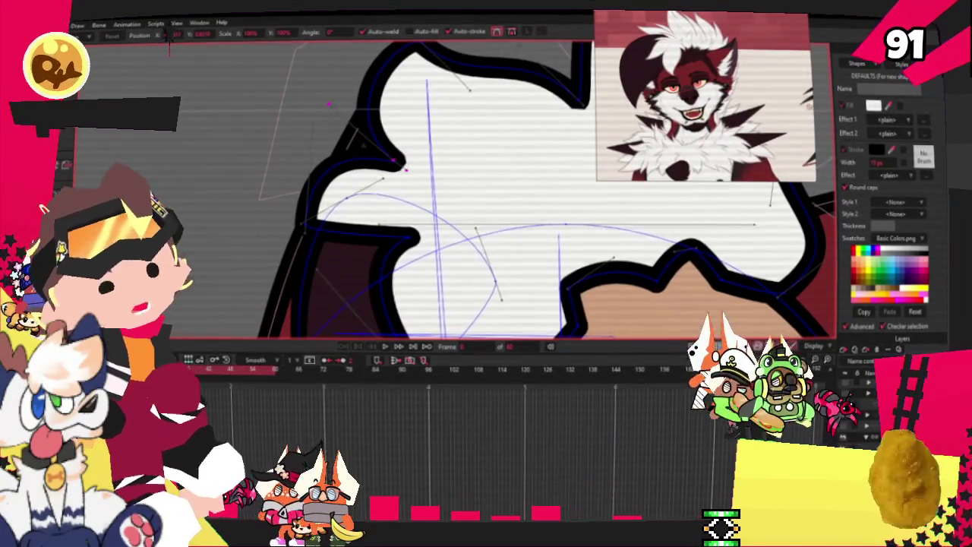
{"action": "key", "text": "x"}
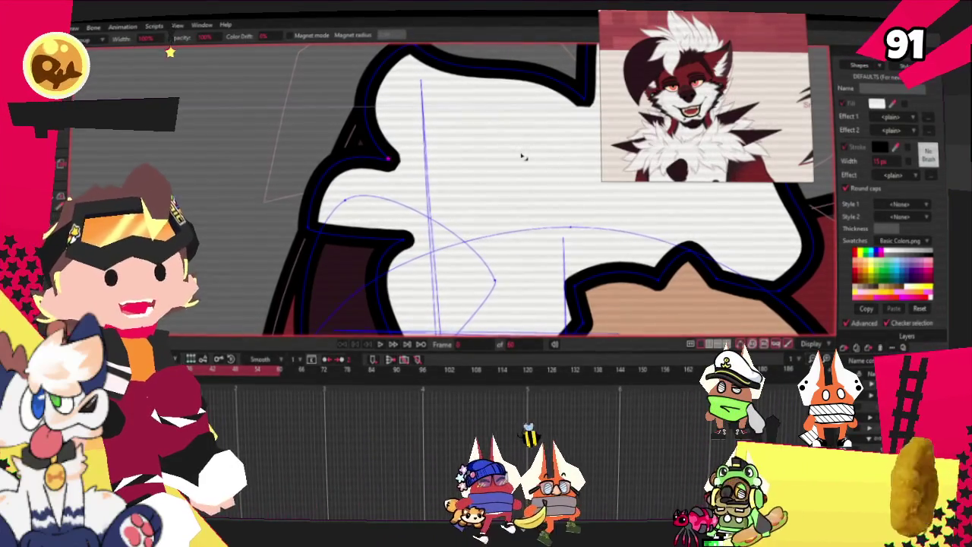
{"action": "scroll", "coordinate": [522, 157], "scroll_direction": "down", "scroll_amount": 2}
{"action": "scroll", "coordinate": [522, 157], "scroll_direction": "up", "scroll_amount": 2}
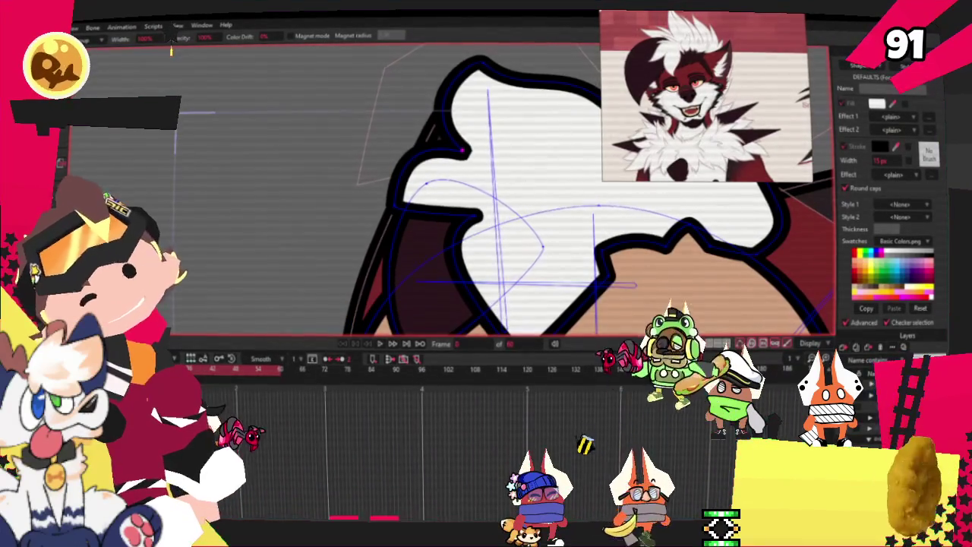
{"action": "scroll", "coordinate": [504, 227], "scroll_direction": "up", "scroll_amount": 2}
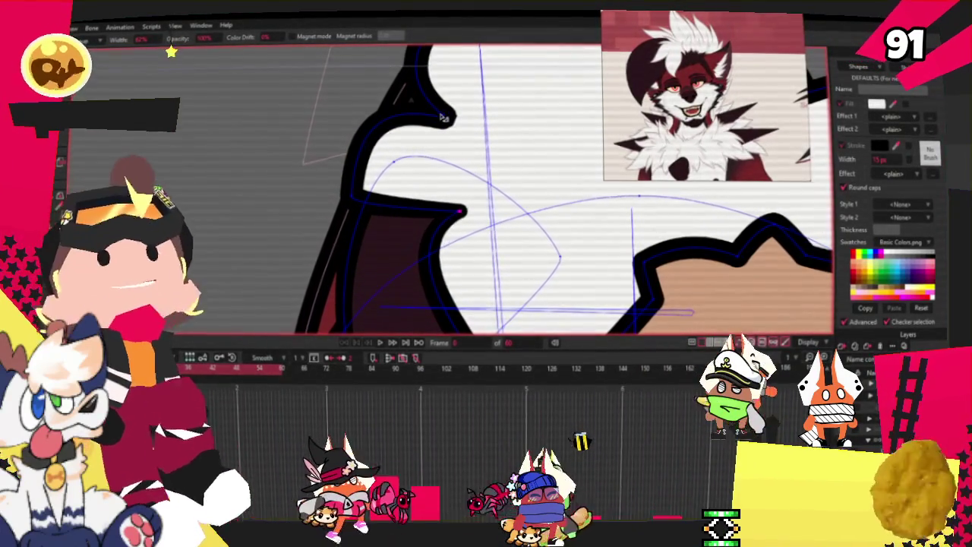
{"action": "key", "text": "t"}
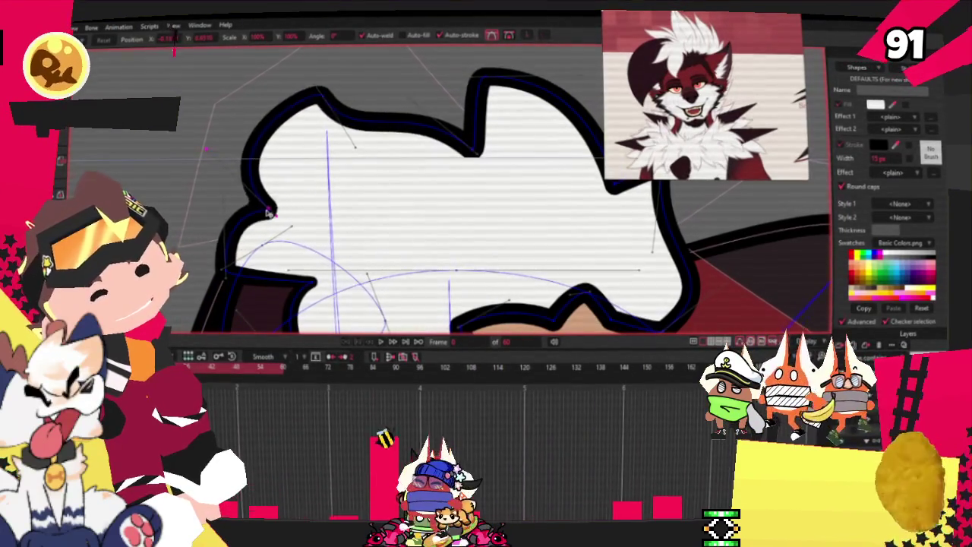
{"action": "scroll", "coordinate": [262, 221], "scroll_direction": "down", "scroll_amount": 3}
{"action": "scroll", "coordinate": [263, 221], "scroll_direction": "up", "scroll_amount": 3}
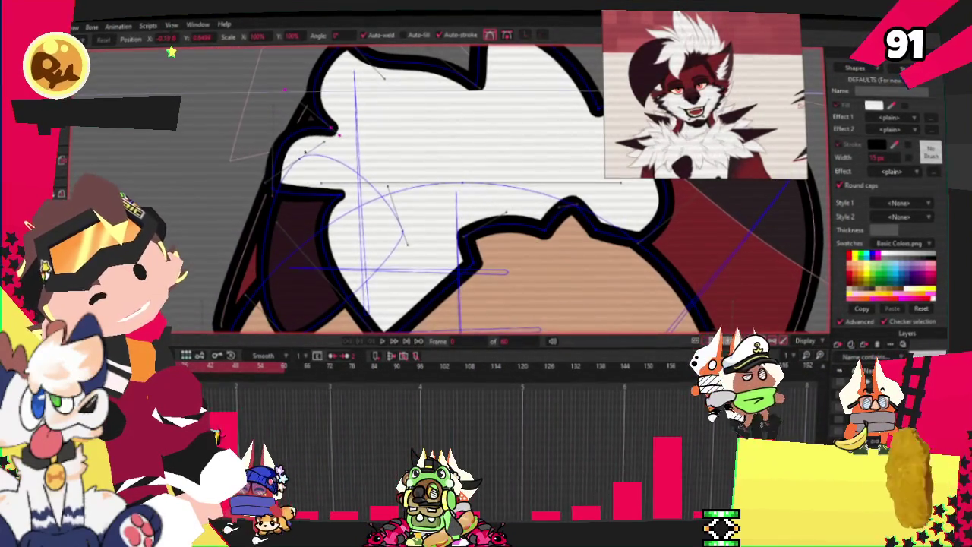
- Adjust the tuft's upper-left curve, pull its left edge outward, and drag its lower tip down
{"action": "left_click_drag", "start_coordinate": [284, 90], "coordinate": [289, 122]}
{"action": "left_click_drag", "start_coordinate": [295, 179], "coordinate": [228, 176]}
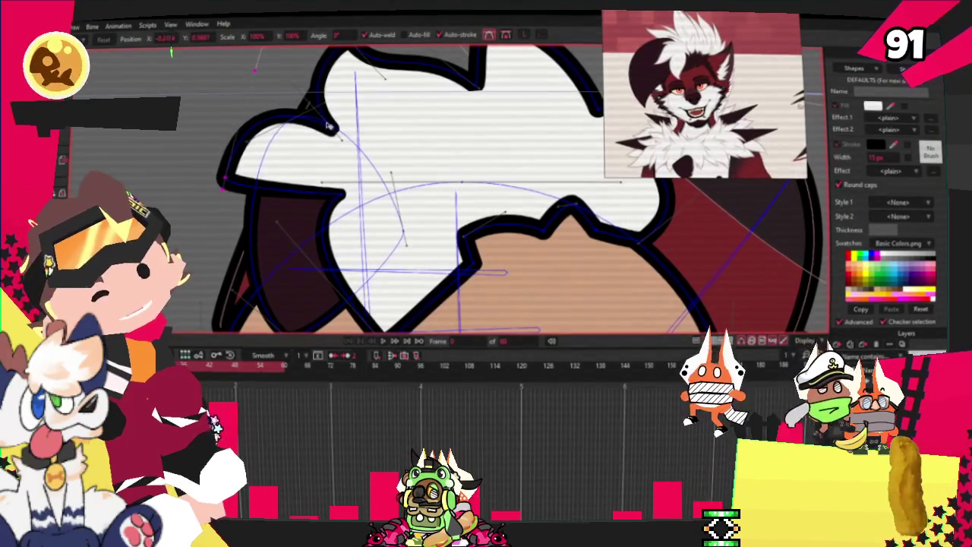
{"action": "scroll", "coordinate": [227, 176], "scroll_direction": "down", "scroll_amount": 5}
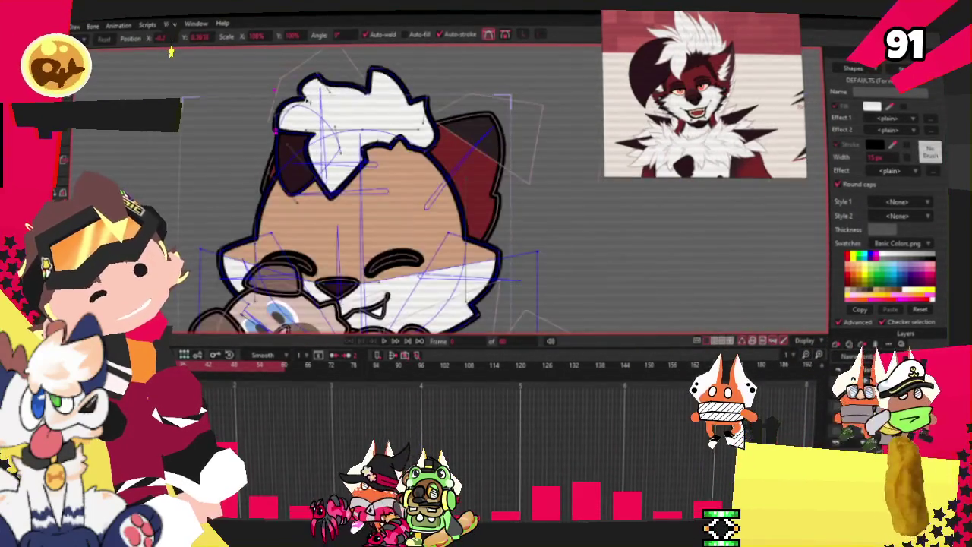
{"action": "scroll", "coordinate": [346, 237], "scroll_direction": "up", "scroll_amount": 5}
{"action": "left_click_drag", "start_coordinate": [345, 237], "coordinate": [342, 247]}
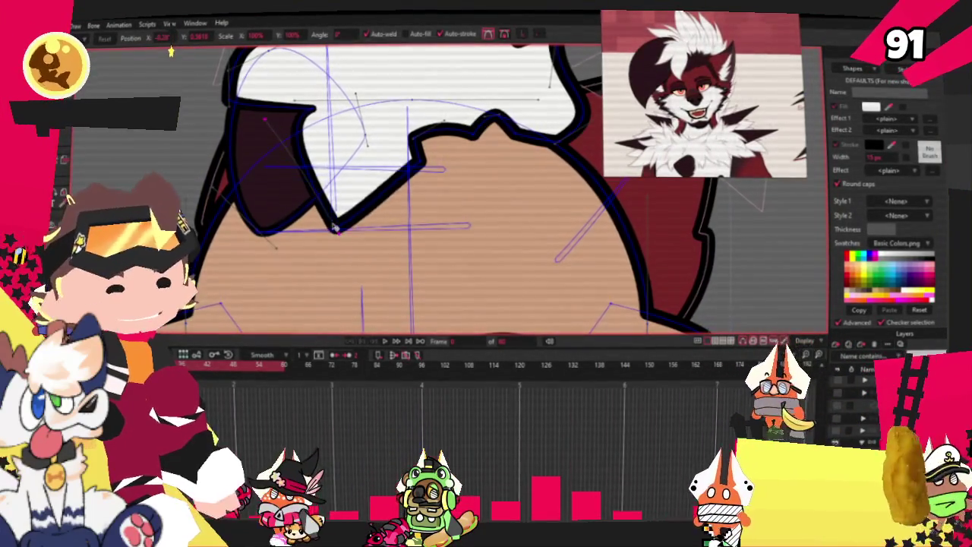
- Pull the tuft's left lobe inward, then add the dark left ear to the selection
{"action": "scroll", "coordinate": [342, 251], "scroll_direction": "up", "scroll_amount": 1}
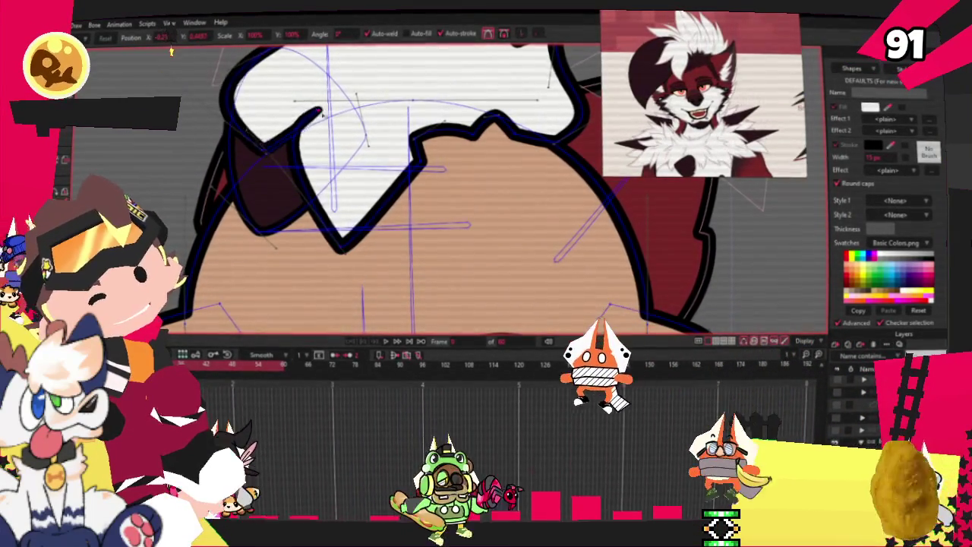
{"action": "scroll", "coordinate": [411, 330], "scroll_direction": "down", "scroll_amount": 3}
{"action": "scroll", "coordinate": [326, 114], "scroll_direction": "up", "scroll_amount": 3}
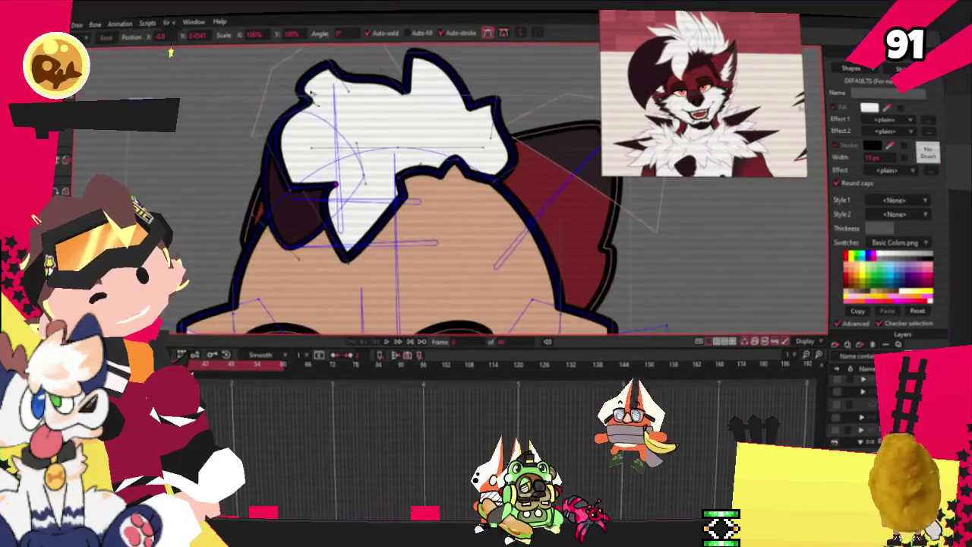
{"action": "scroll", "coordinate": [315, 101], "scroll_direction": "down", "scroll_amount": 1}
{"action": "scroll", "coordinate": [304, 96], "scroll_direction": "up", "scroll_amount": 2}
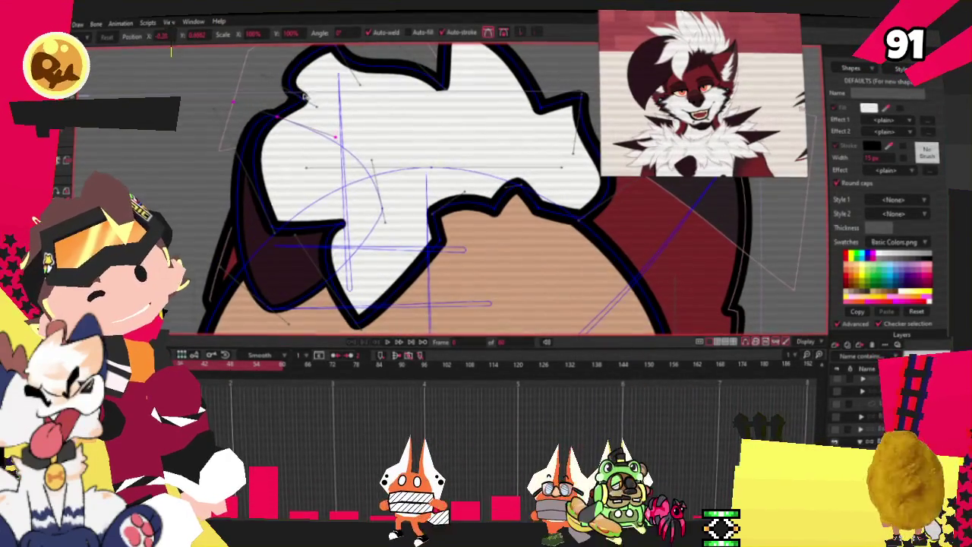
{"action": "mouse_move", "coordinate": [304, 99]}
{"action": "left_mouse_down"}
{"action": "mouse_move", "coordinate": [277, 226]}
{"action": "mouse_move", "coordinate": [300, 238]}
{"action": "left_mouse_up"}
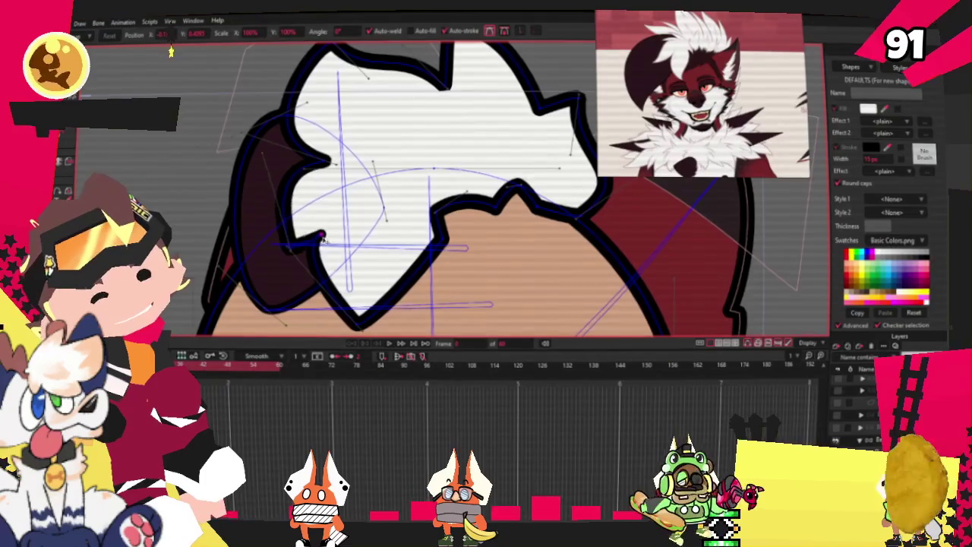
{"action": "scroll", "coordinate": [321, 240], "scroll_direction": "down", "scroll_amount": 4}
{"action": "scroll", "coordinate": [308, 260], "scroll_direction": "up", "scroll_amount": 4}
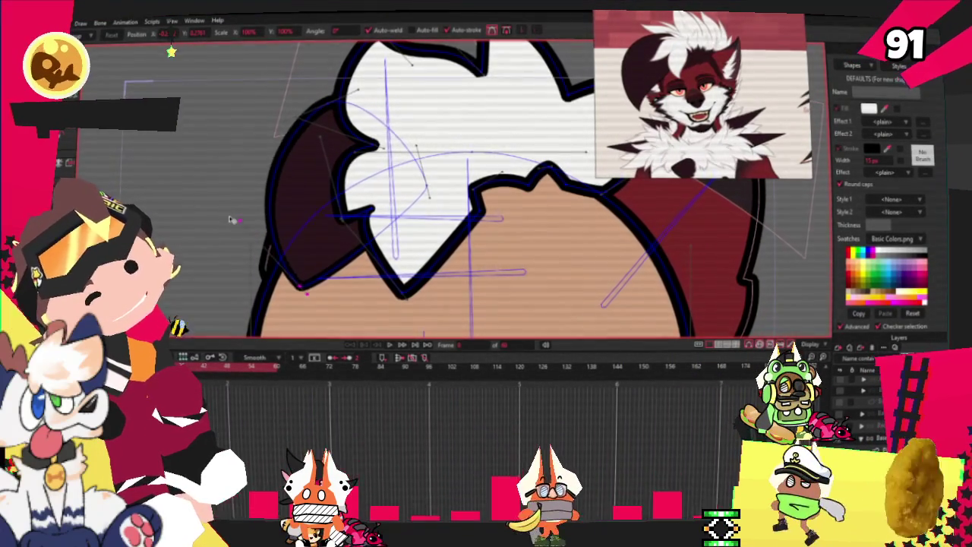
{"action": "scroll", "coordinate": [209, 169], "scroll_direction": "down", "scroll_amount": 3}
{"action": "scroll", "coordinate": [209, 169], "scroll_direction": "up", "scroll_amount": 3}
{"action": "scroll", "coordinate": [304, 160], "scroll_direction": "down", "scroll_amount": 3}
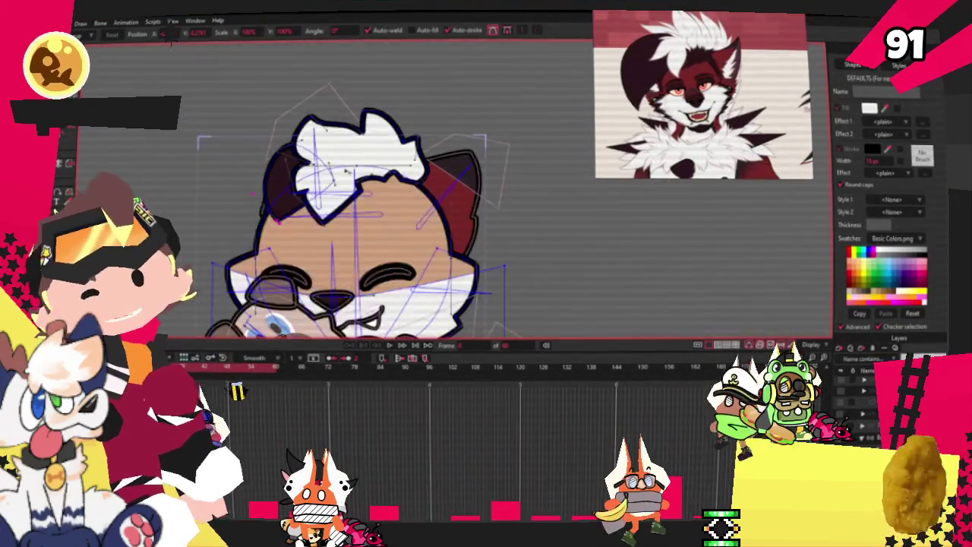
{"action": "scroll", "coordinate": [377, 151], "scroll_direction": "up", "scroll_amount": 3}
{"action": "left_click", "coordinate": [232, 162]}
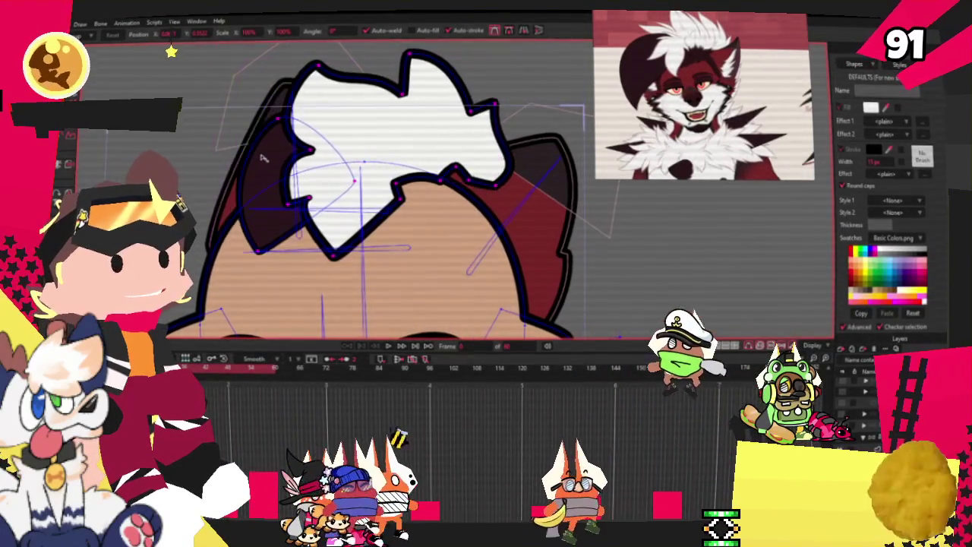
- Shift the hair and ear slightly right, pull the inner-ear point left, and select all its points
{"action": "mouse_move", "coordinate": [258, 162]}
{"action": "left_mouse_down"}
{"action": "mouse_move", "coordinate": [287, 164]}
{"action": "mouse_move", "coordinate": [267, 164]}
{"action": "left_mouse_up"}
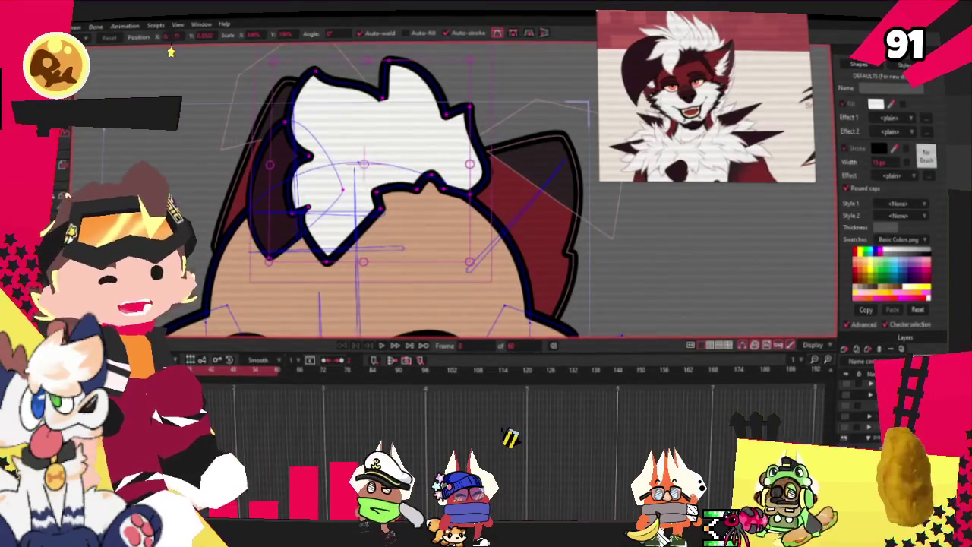
{"action": "scroll", "coordinate": [261, 146], "scroll_direction": "up", "scroll_amount": 2}
{"action": "scroll", "coordinate": [261, 147], "scroll_direction": "up", "scroll_amount": 2}
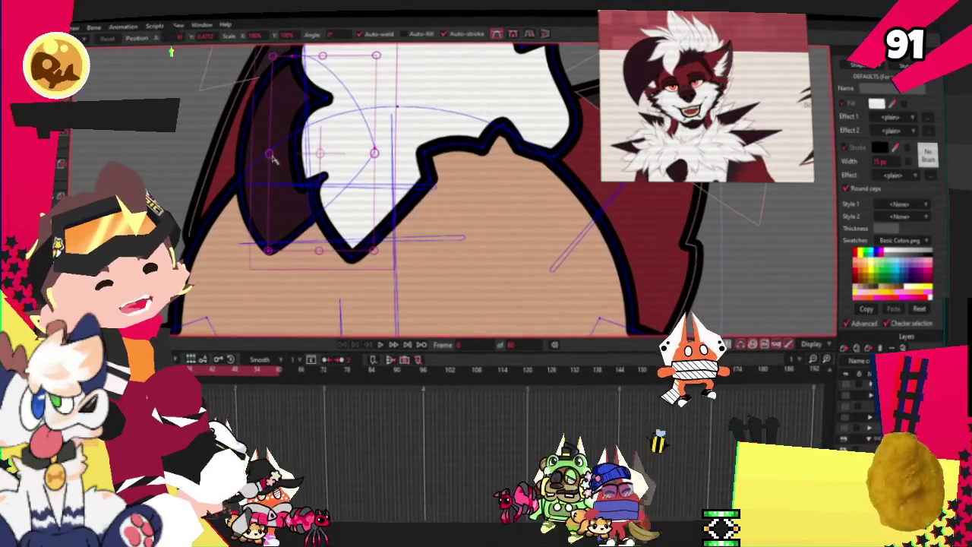
{"action": "left_click_drag", "start_coordinate": [271, 154], "coordinate": [234, 169]}
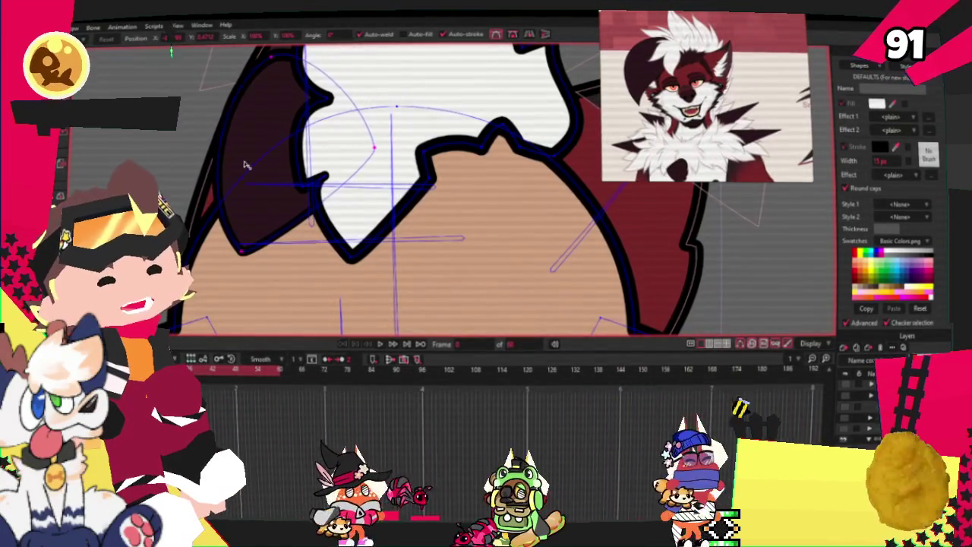
{"action": "key", "text": "ctrl+a"}
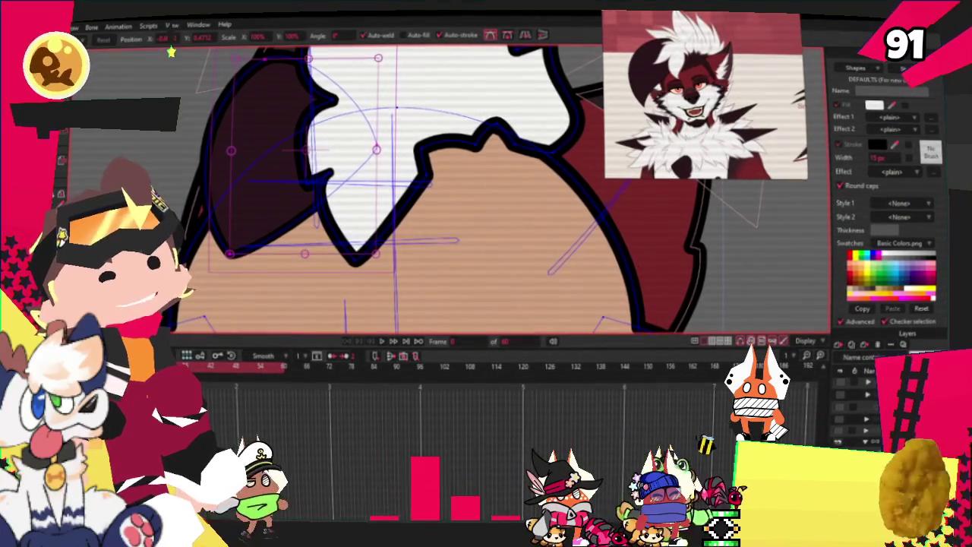
{"action": "scroll", "coordinate": [414, 299], "scroll_direction": "down", "scroll_amount": 2}
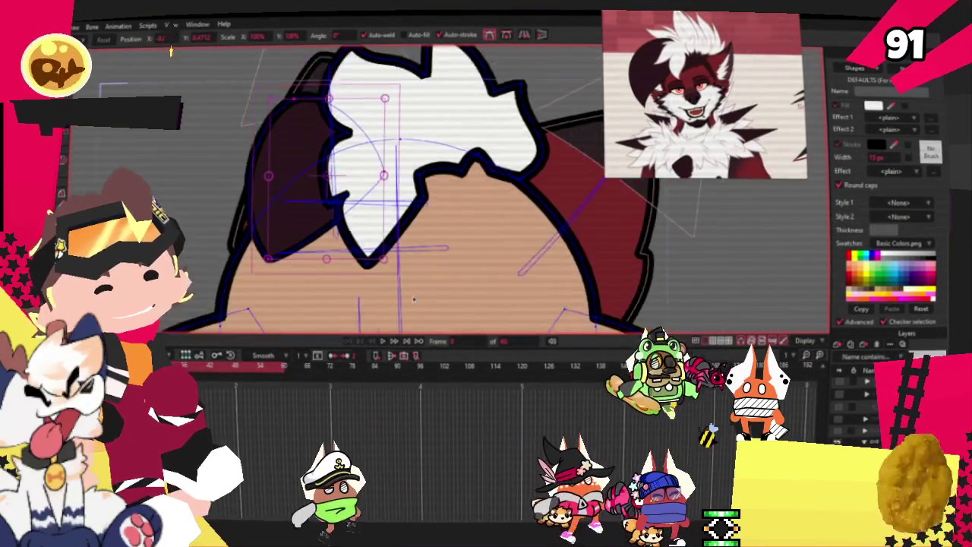
{"action": "scroll", "coordinate": [413, 299], "scroll_direction": "up", "scroll_amount": 2}
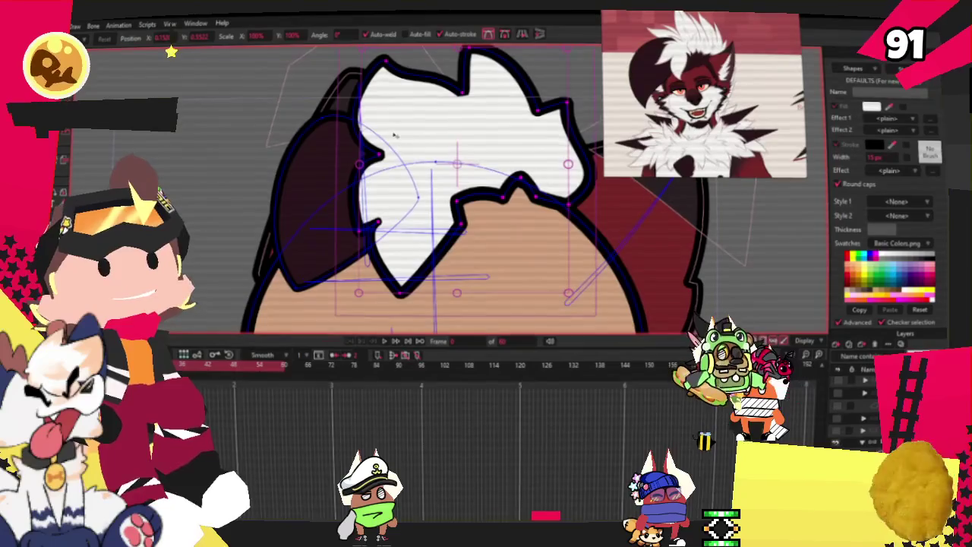
- Paste a copy of the white hair tuft and select the left tuft as a whole shape
{"action": "key", "text": "ctrl+z"}
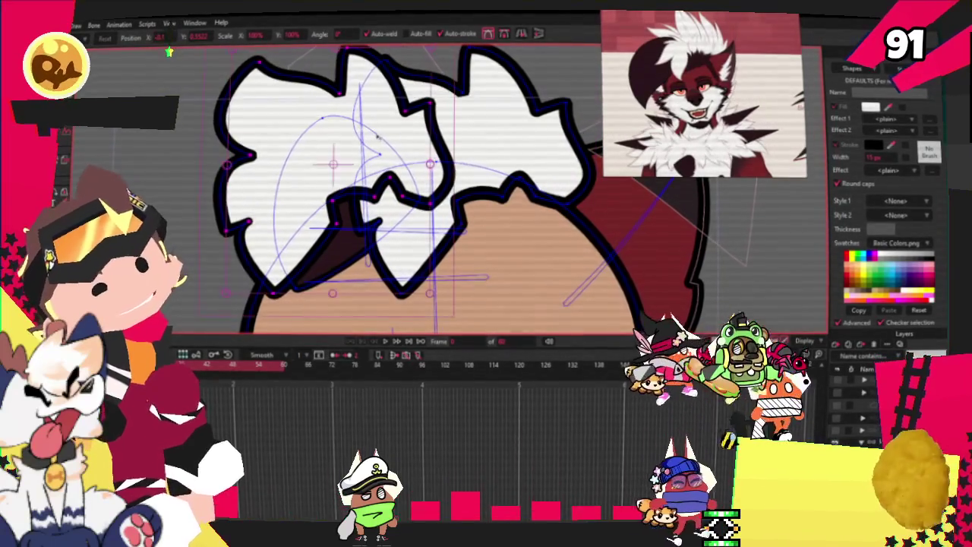
{"action": "key", "text": "ctrl+z"}
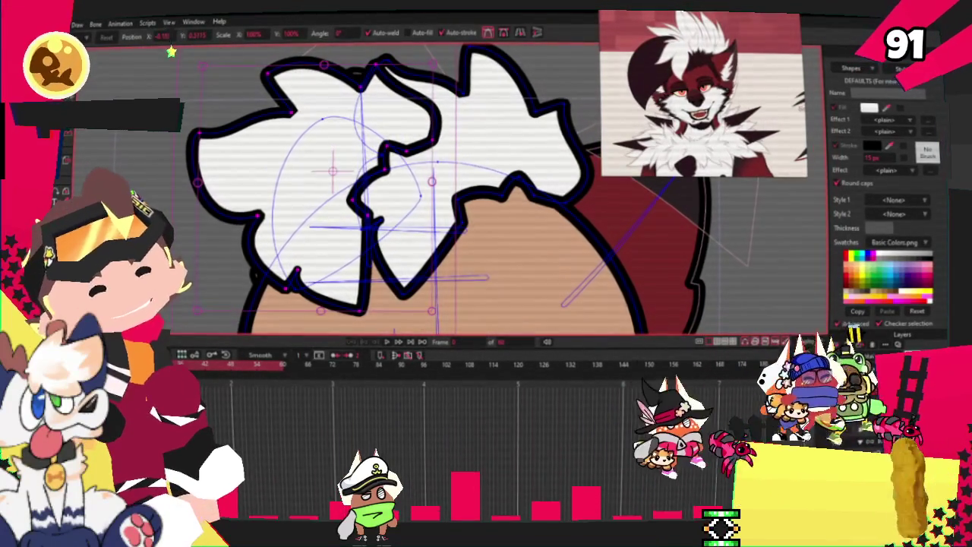
{"action": "key", "text": "q"}
{"action": "left_click_drag", "start_coordinate": [307, 142], "coordinate": [298, 162]}
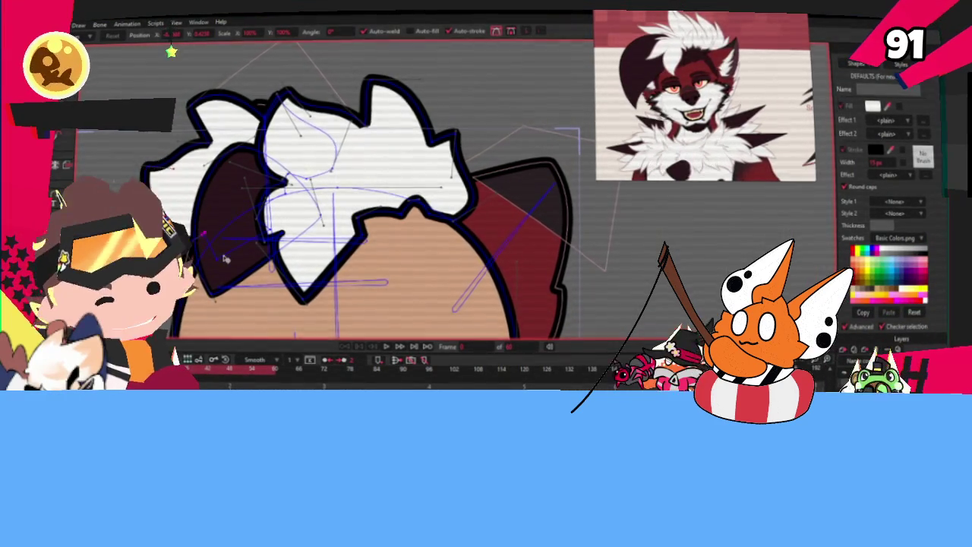
{"action": "scroll", "coordinate": [225, 258], "scroll_direction": "up", "scroll_amount": 2}
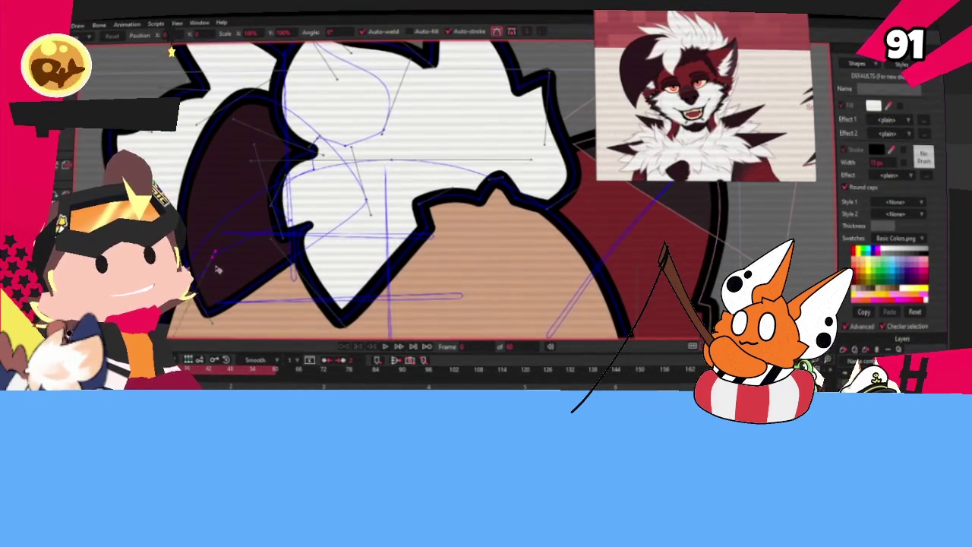
{"action": "scroll", "coordinate": [218, 268], "scroll_direction": "down", "scroll_amount": 2}
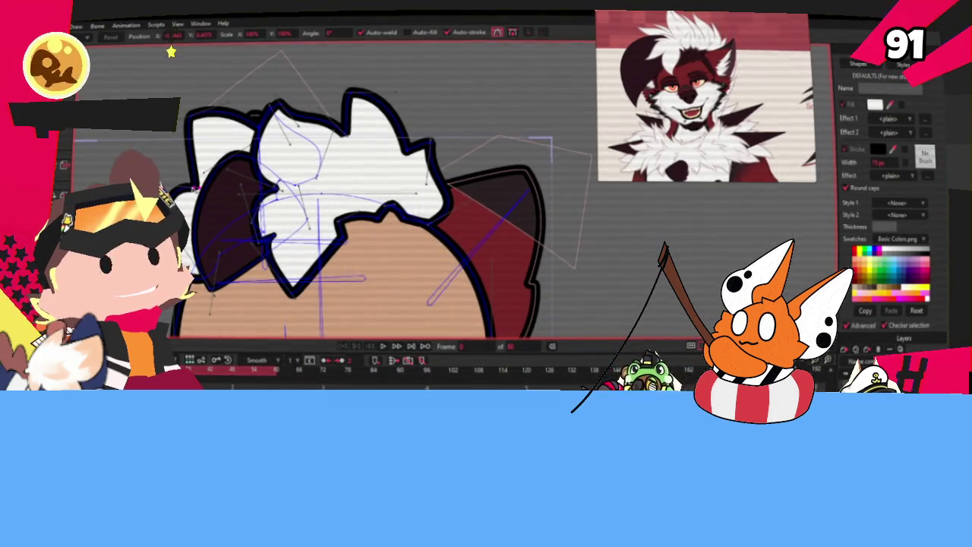
{"action": "scroll", "coordinate": [169, 150], "scroll_direction": "up", "scroll_amount": 2}
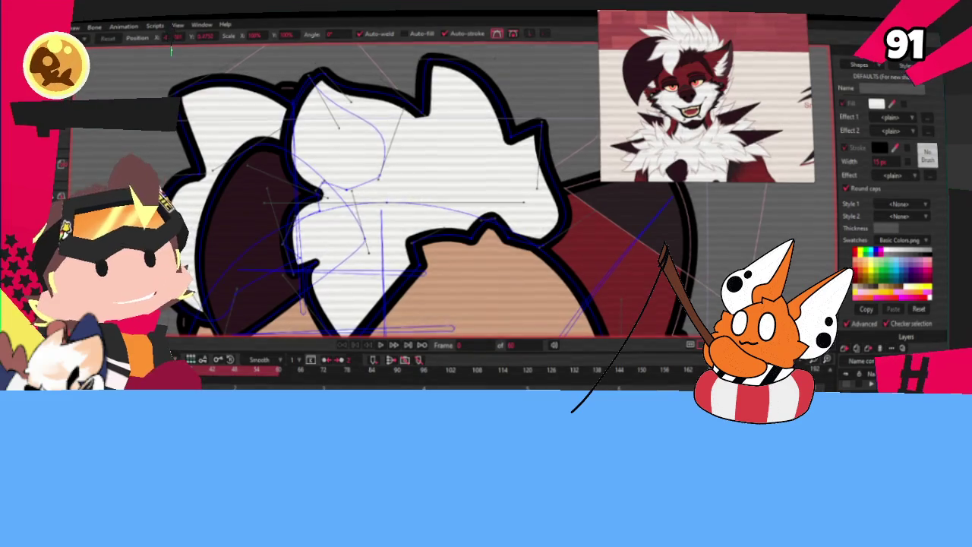
{"action": "scroll", "coordinate": [182, 76], "scroll_direction": "down", "scroll_amount": 2}
{"action": "scroll", "coordinate": [182, 76], "scroll_direction": "up", "scroll_amount": 2}
{"action": "scroll", "coordinate": [198, 99], "scroll_direction": "down", "scroll_amount": 2}
{"action": "scroll", "coordinate": [206, 113], "scroll_direction": "up", "scroll_amount": 2}
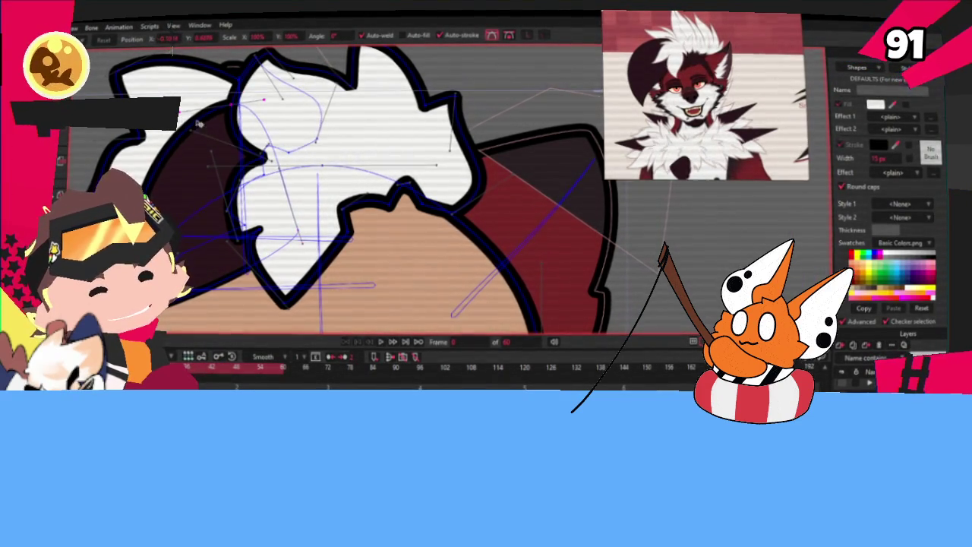
{"action": "scroll", "coordinate": [171, 52], "scroll_direction": "down", "scroll_amount": 3}
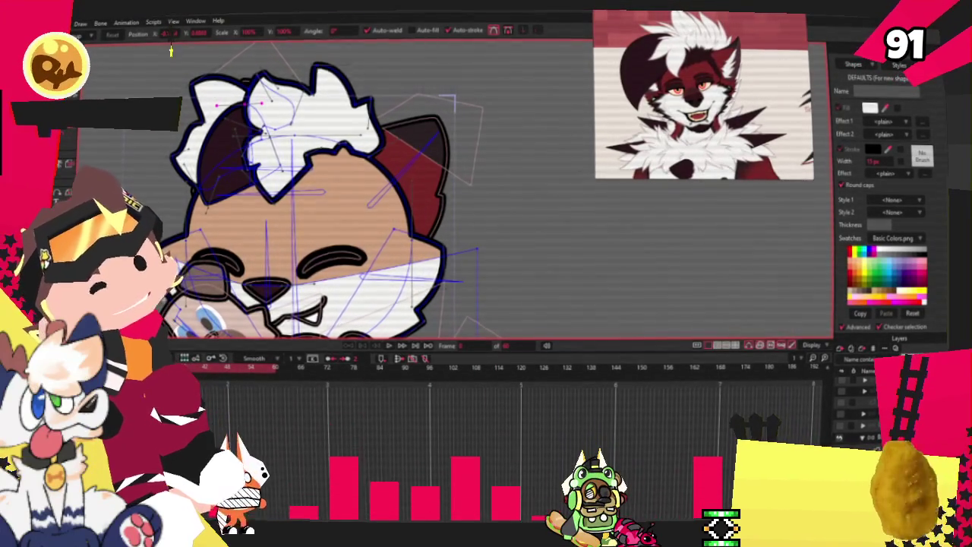
- Raise the central hair tuft's top point into a taller spike
{"action": "left_click", "coordinate": [339, 112]}
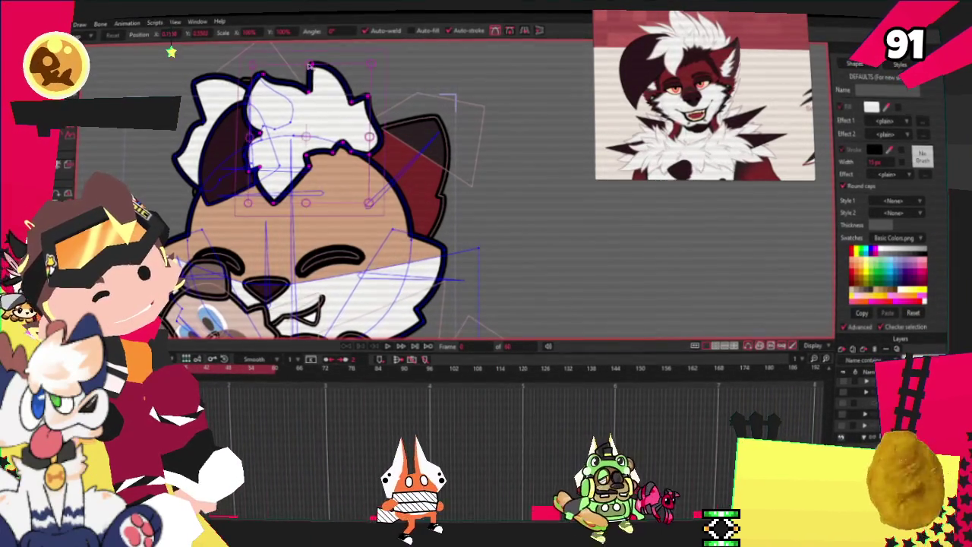
{"action": "left_click_drag", "start_coordinate": [310, 66], "coordinate": [319, 15]}
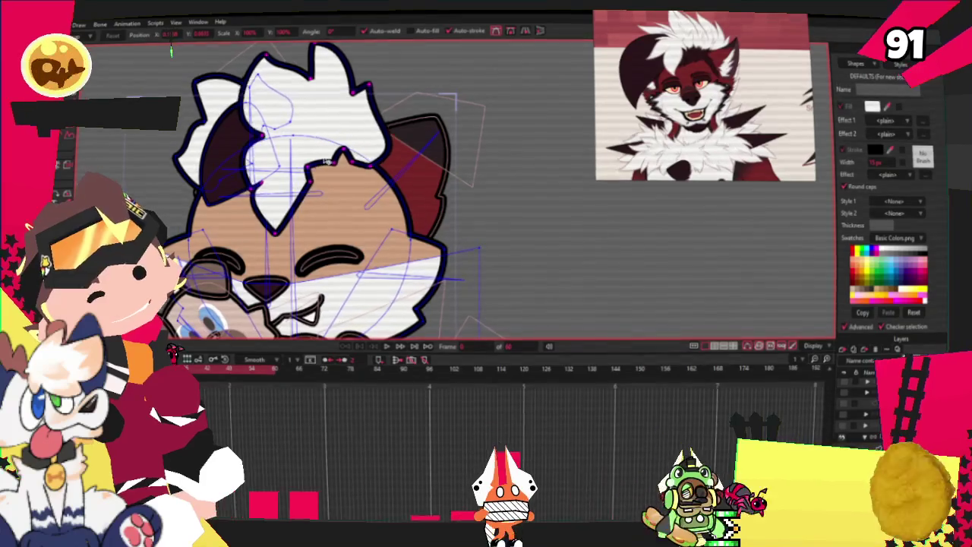
{"action": "key", "text": "ctrl+a"}
- Nudge the whole tuft down and left into its final spot, then pick the Draw Shape tool
{"action": "key", "text": "ctrl+z"}
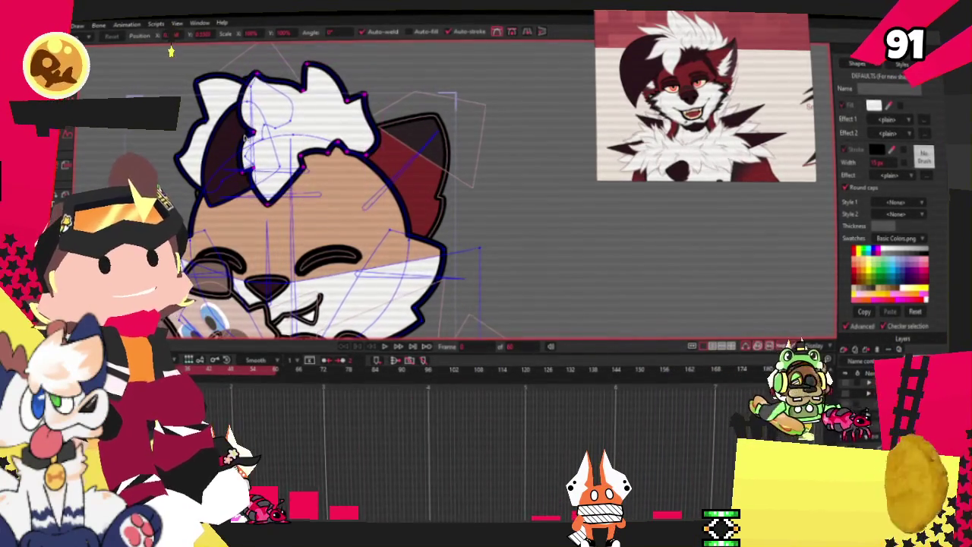
{"action": "key", "text": "ctrl+z"}
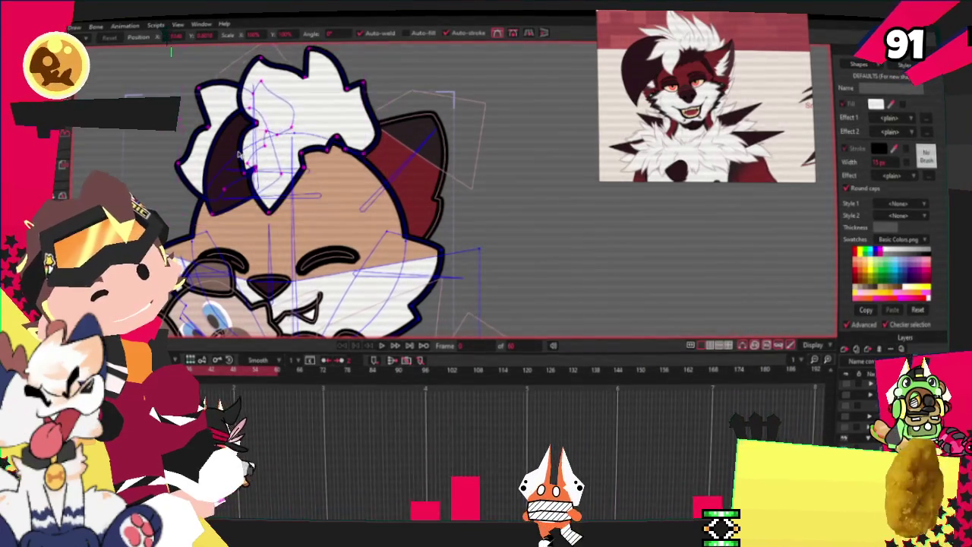
{"action": "key", "text": "ctrl+z"}
{"action": "scroll", "coordinate": [240, 161], "scroll_direction": "down", "scroll_amount": 3}
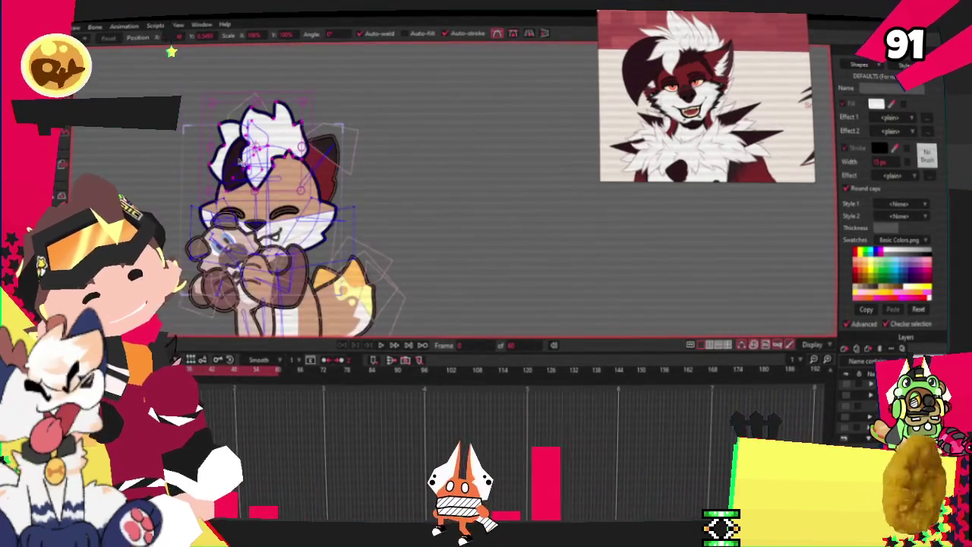
{"action": "scroll", "coordinate": [232, 160], "scroll_direction": "up", "scroll_amount": 5}
{"action": "scroll", "coordinate": [226, 159], "scroll_direction": "up", "scroll_amount": 2}
{"action": "scroll", "coordinate": [226, 160], "scroll_direction": "down", "scroll_amount": 5}
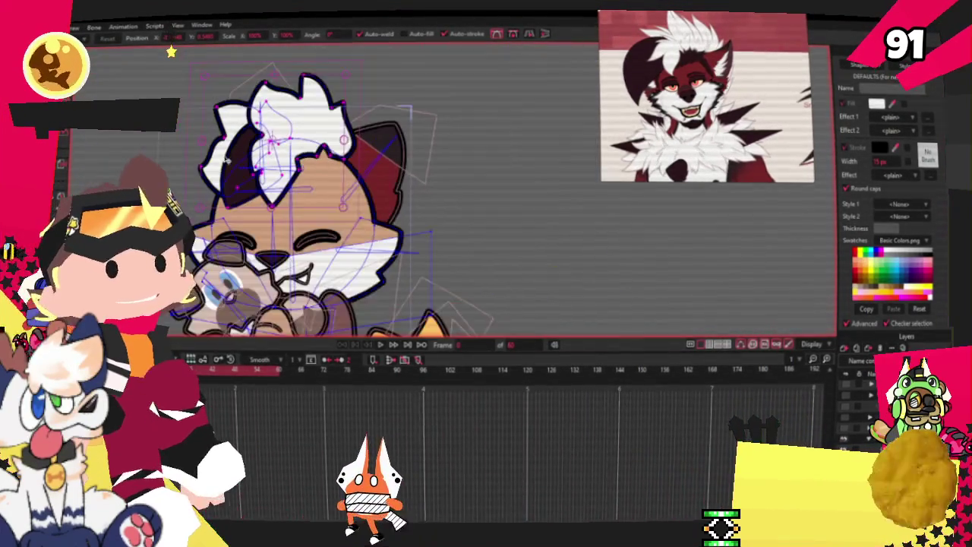
{"action": "scroll", "coordinate": [267, 145], "scroll_direction": "up", "scroll_amount": 4}
{"action": "scroll", "coordinate": [344, 114], "scroll_direction": "down", "scroll_amount": 3}
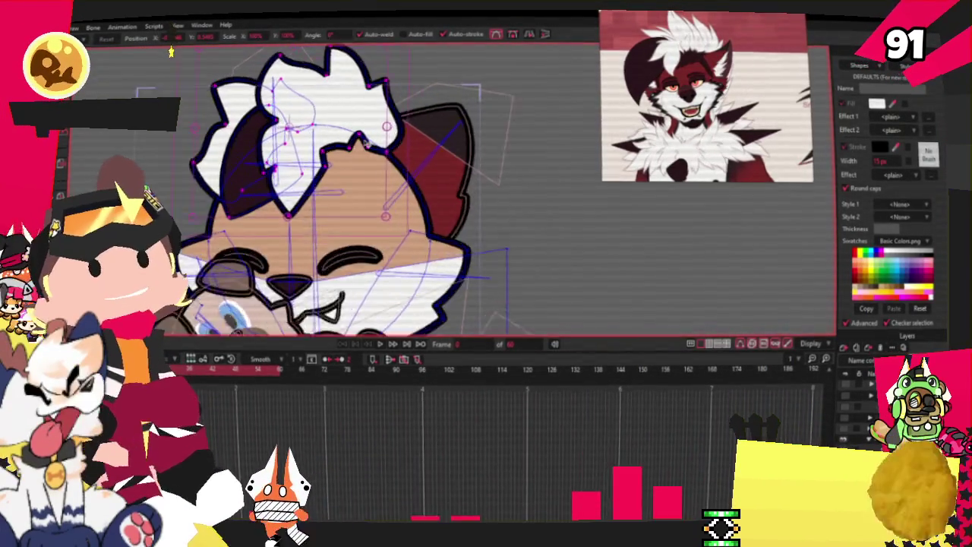
{"action": "scroll", "coordinate": [299, 233], "scroll_direction": "up", "scroll_amount": 3}
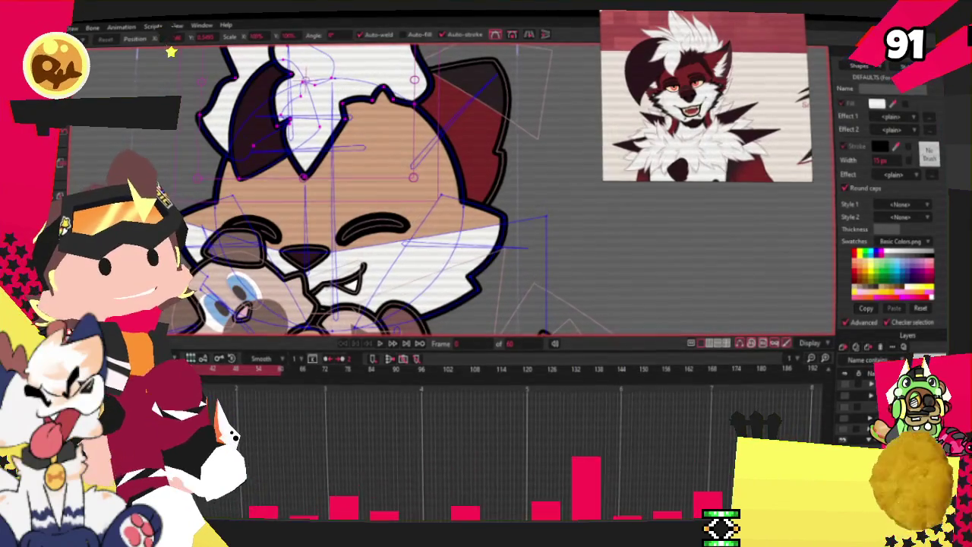
{"action": "key", "text": "r"}
{"action": "scroll", "coordinate": [340, 82], "scroll_direction": "up", "scroll_amount": 2}
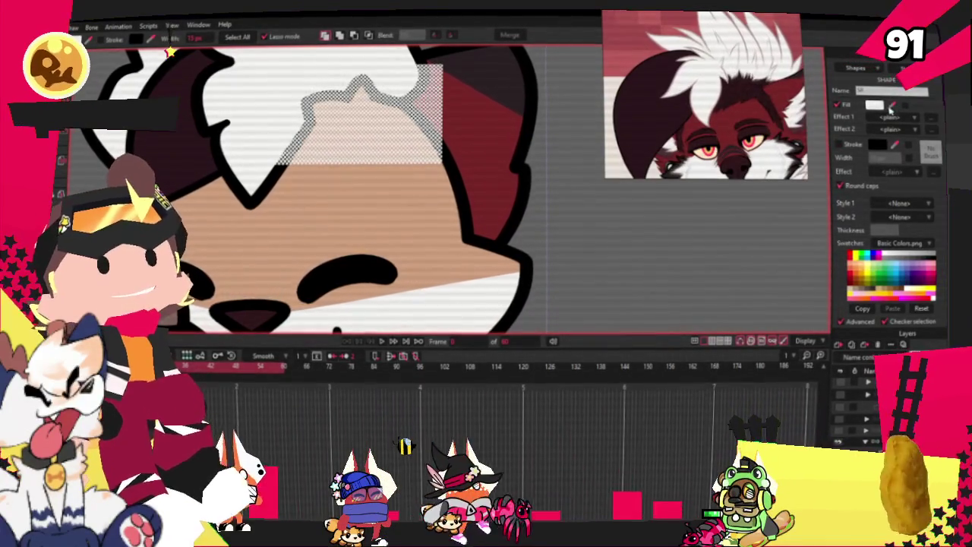
{"action": "left_click", "coordinate": [452, 167]}
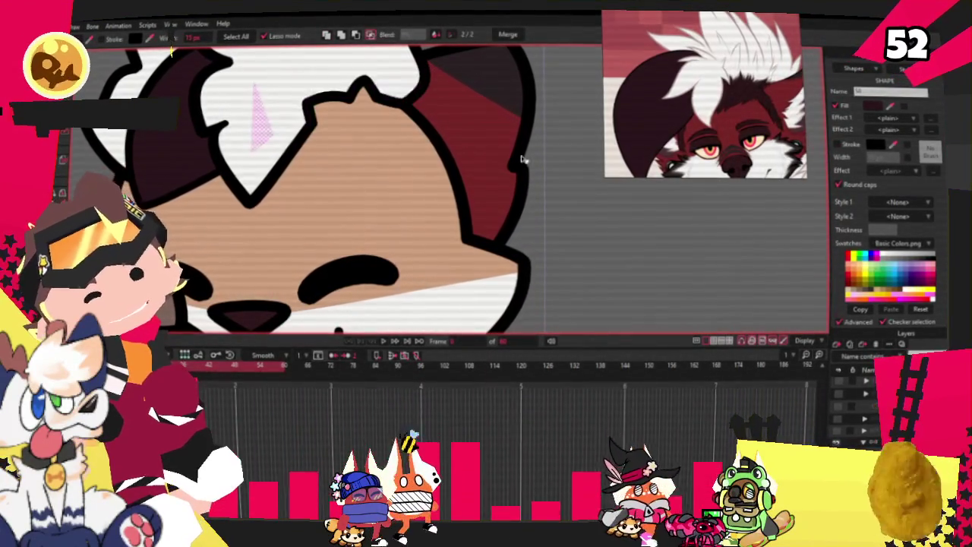
{"action": "key", "text": "space"}
{"action": "scroll", "coordinate": [313, 85], "scroll_direction": "up", "scroll_amount": 2}
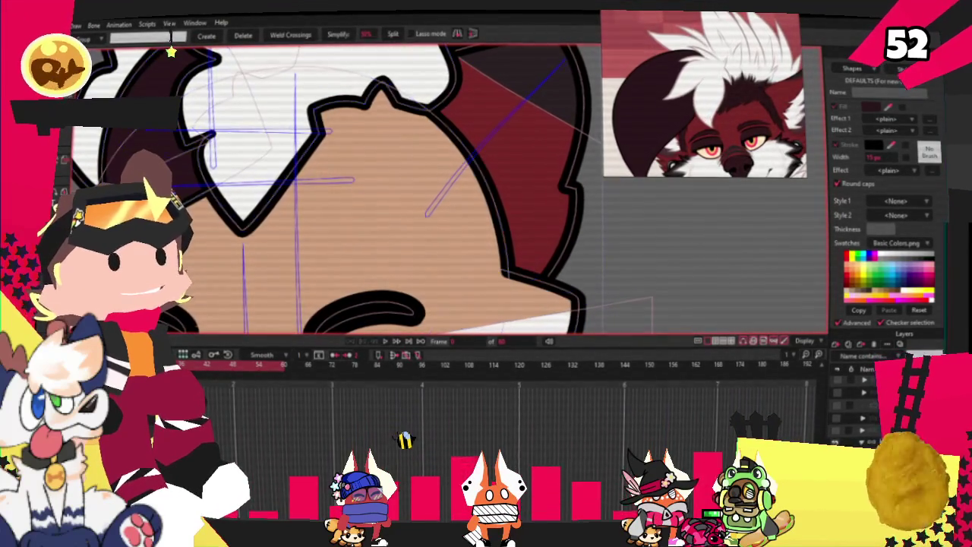
{"action": "scroll", "coordinate": [476, 168], "scroll_direction": "down", "scroll_amount": 3}
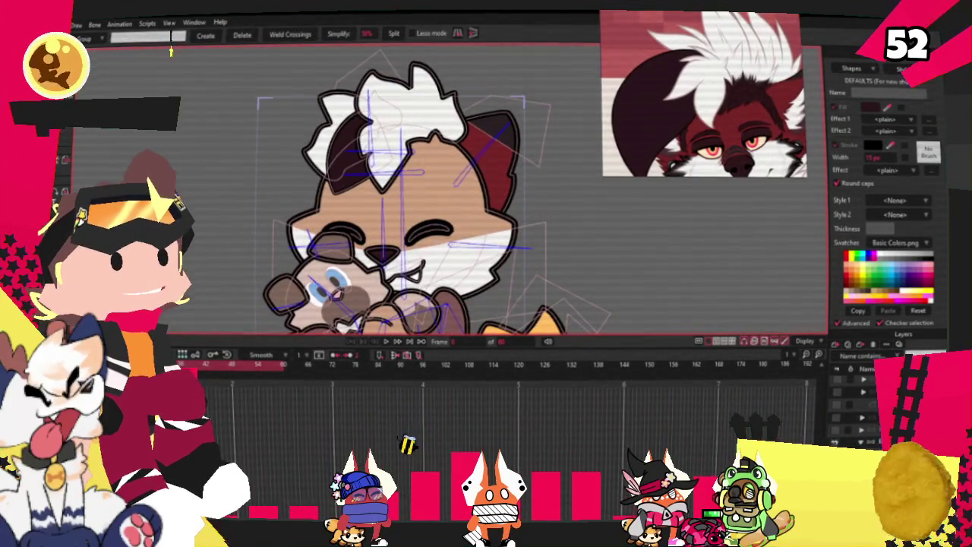
{"action": "scroll", "coordinate": [502, 246], "scroll_direction": "up", "scroll_amount": 3}
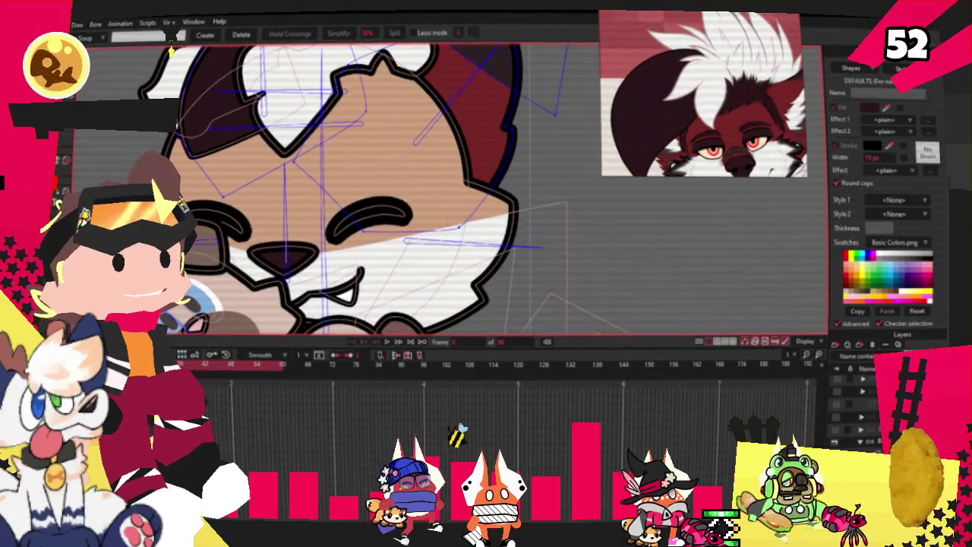
{"action": "key", "text": "ctrl+a"}
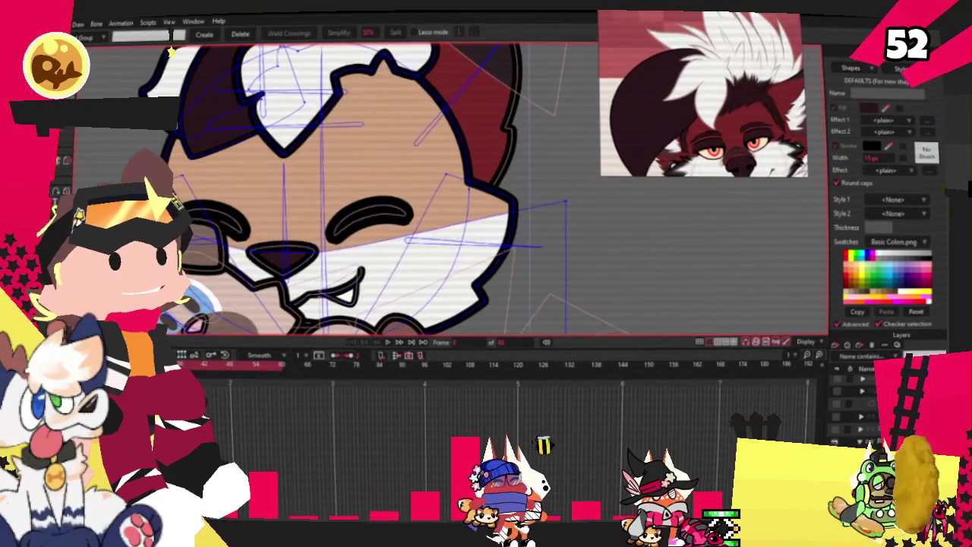
{"action": "key", "text": "t"}
{"action": "scroll", "coordinate": [430, 183], "scroll_direction": "down", "scroll_amount": 2}
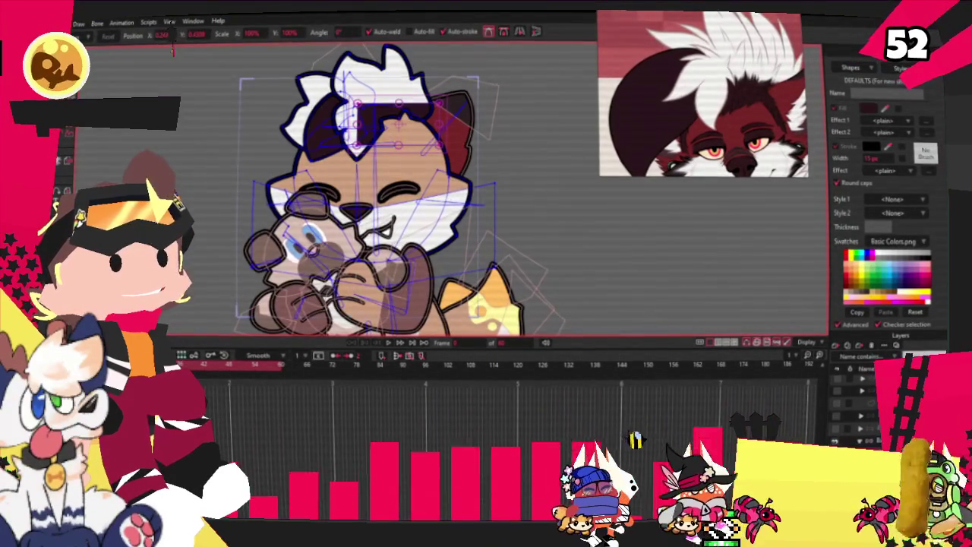
{"action": "key", "text": "q"}
{"action": "left_click", "coordinate": [384, 121]}
{"action": "left_click", "coordinate": [414, 131]}
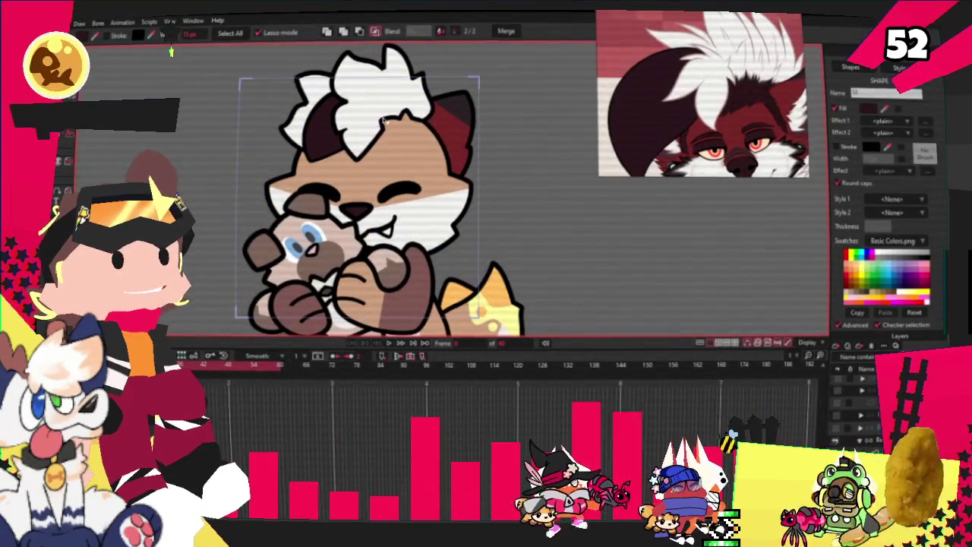
{"action": "left_click", "coordinate": [572, 217]}
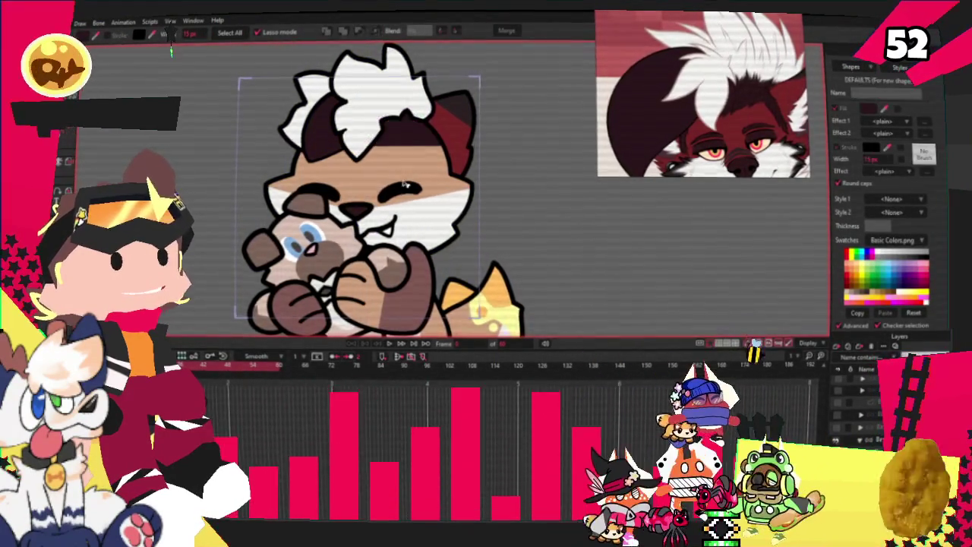
{"action": "scroll", "coordinate": [455, 175], "scroll_direction": "down", "scroll_amount": 2}
{"action": "scroll", "coordinate": [435, 158], "scroll_direction": "up", "scroll_amount": 3}
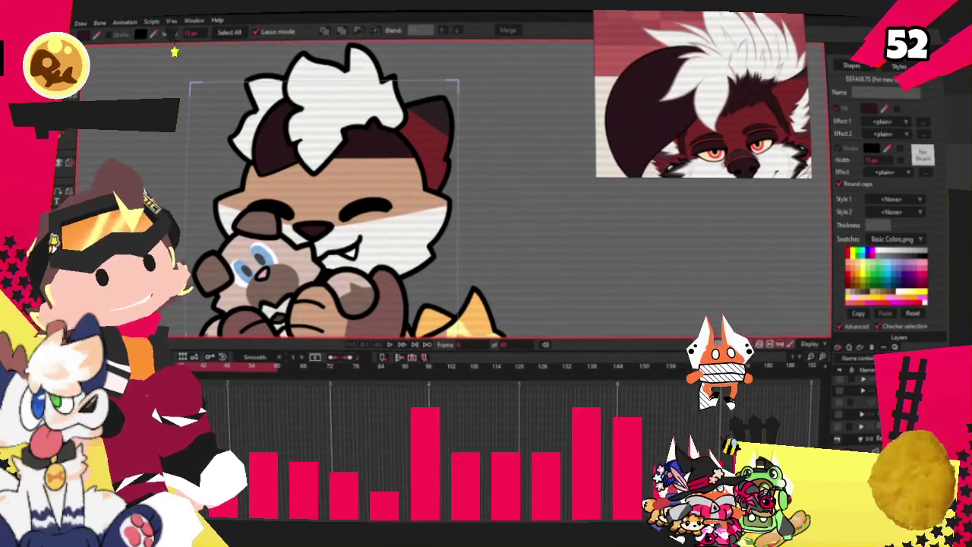
{"action": "scroll", "coordinate": [395, 123], "scroll_direction": "up", "scroll_amount": 2}
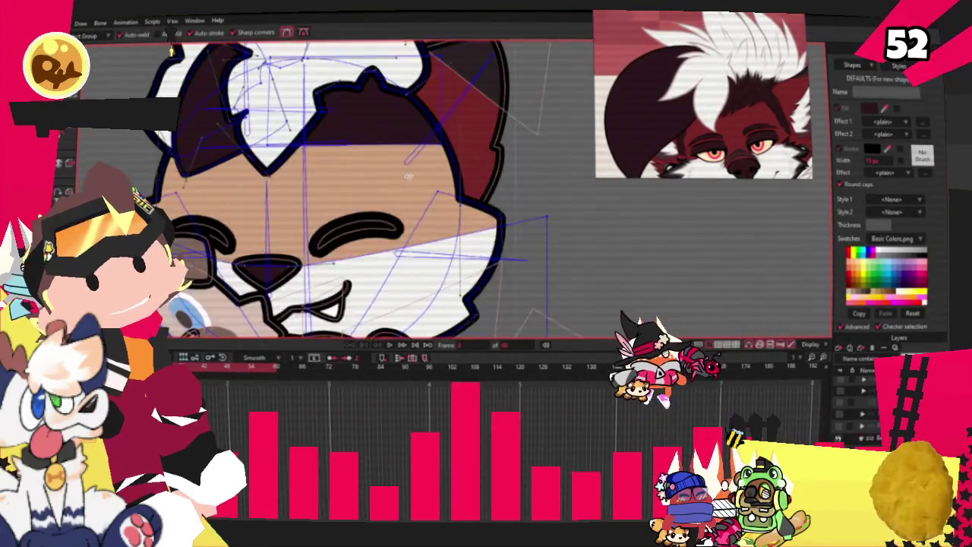
- Pull a new point out of the dark hair marking to form an extra pointed spike
{"action": "scroll", "coordinate": [395, 124], "scroll_direction": "up", "scroll_amount": 2}
{"action": "left_click_drag", "start_coordinate": [395, 123], "coordinate": [439, 223]}
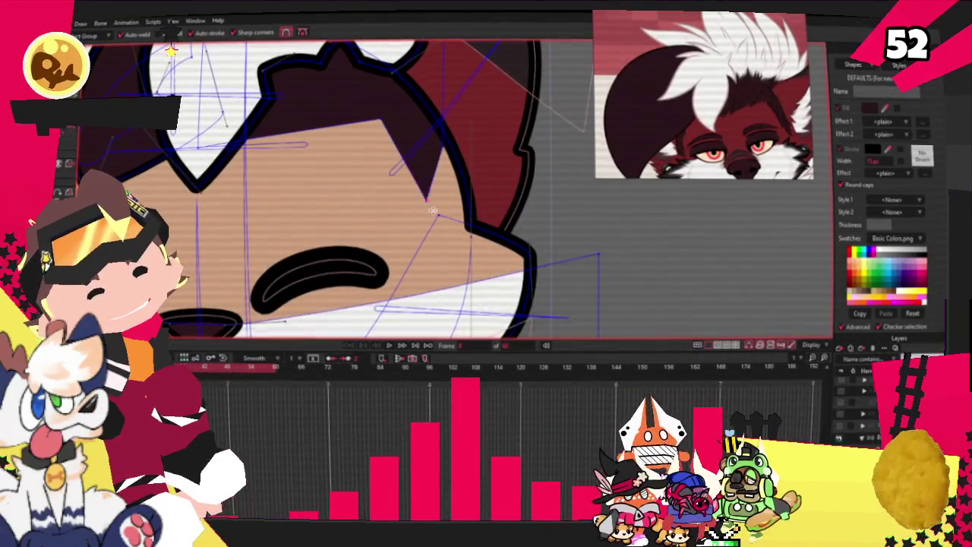
{"action": "key", "text": "t"}
{"action": "scroll", "coordinate": [423, 138], "scroll_direction": "up", "scroll_amount": 1}
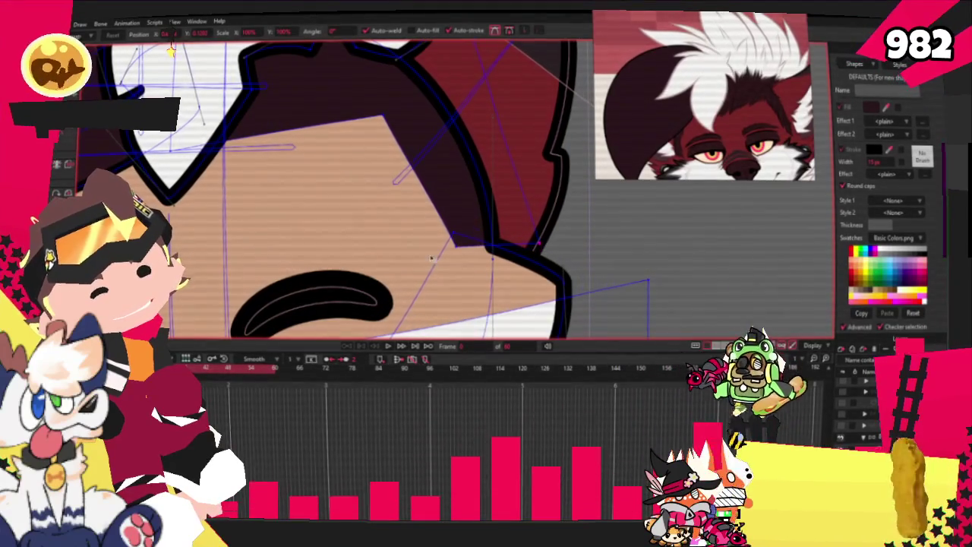
{"action": "scroll", "coordinate": [464, 260], "scroll_direction": "down", "scroll_amount": 2}
{"action": "scroll", "coordinate": [417, 112], "scroll_direction": "up", "scroll_amount": 2}
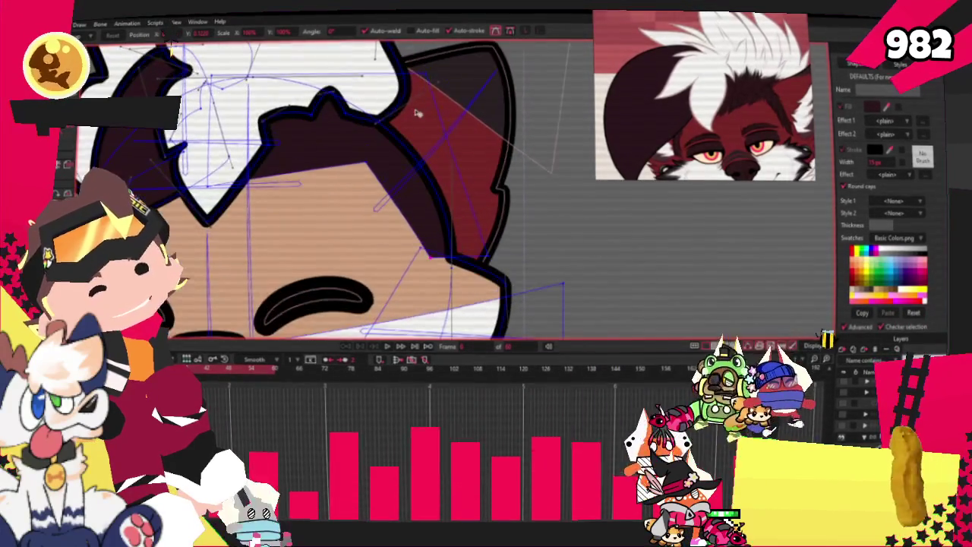
{"action": "scroll", "coordinate": [456, 92], "scroll_direction": "down", "scroll_amount": 2}
{"action": "scroll", "coordinate": [589, 116], "scroll_direction": "up", "scroll_amount": 2}
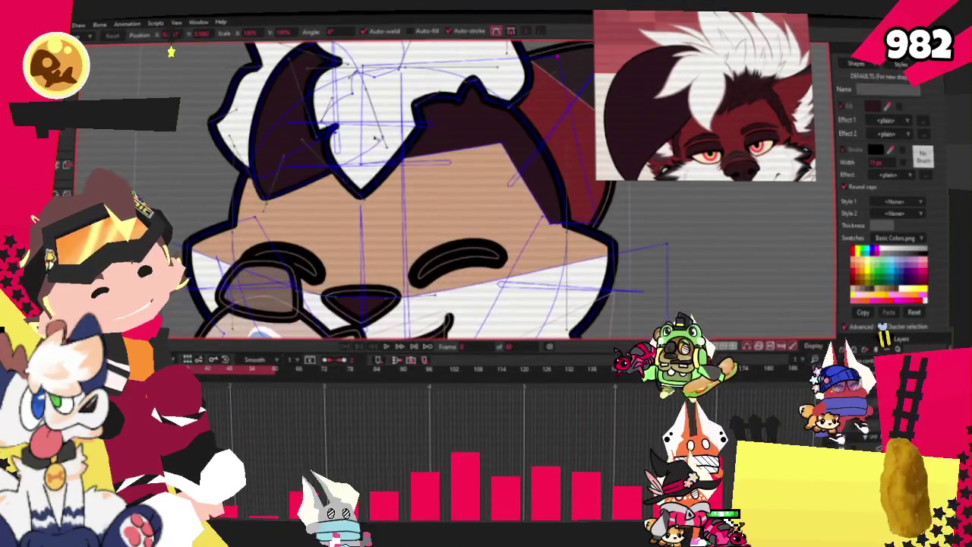
{"action": "scroll", "coordinate": [589, 117], "scroll_direction": "up", "scroll_amount": 2}
- Move an existing hair point to reshape the marking around the new spike
{"action": "key", "text": "g"}
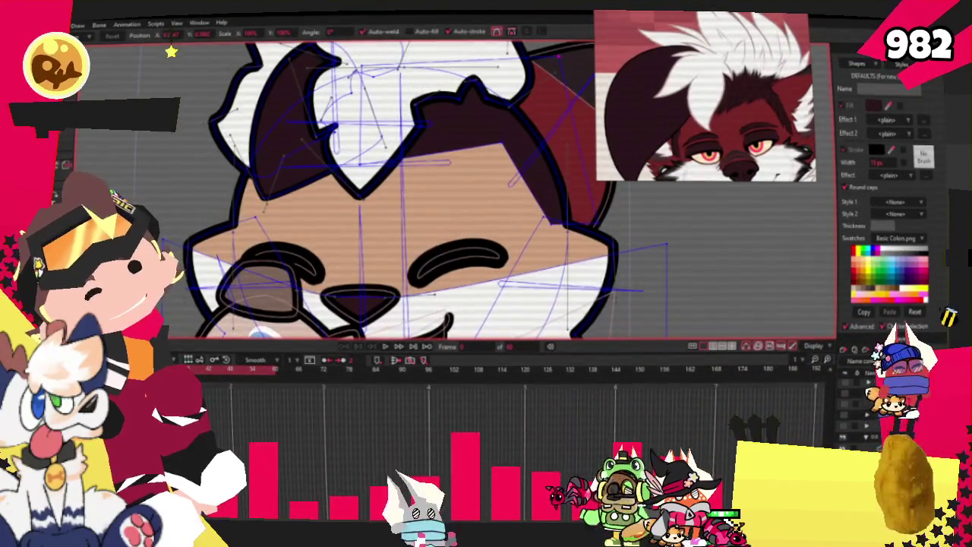
{"action": "scroll", "coordinate": [286, 115], "scroll_direction": "down", "scroll_amount": 2}
{"action": "scroll", "coordinate": [286, 116], "scroll_direction": "up", "scroll_amount": 2}
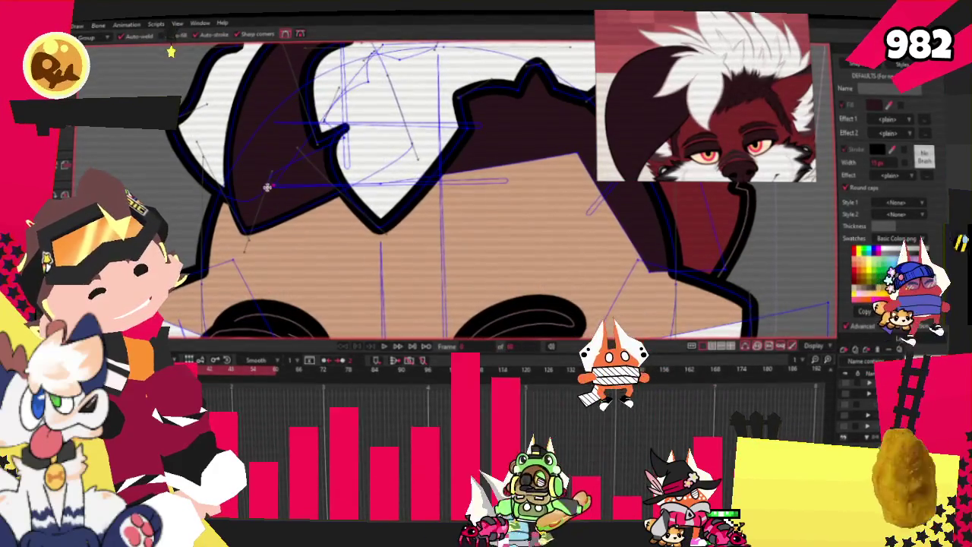
{"action": "left_click_drag", "start_coordinate": [269, 164], "coordinate": [306, 153]}
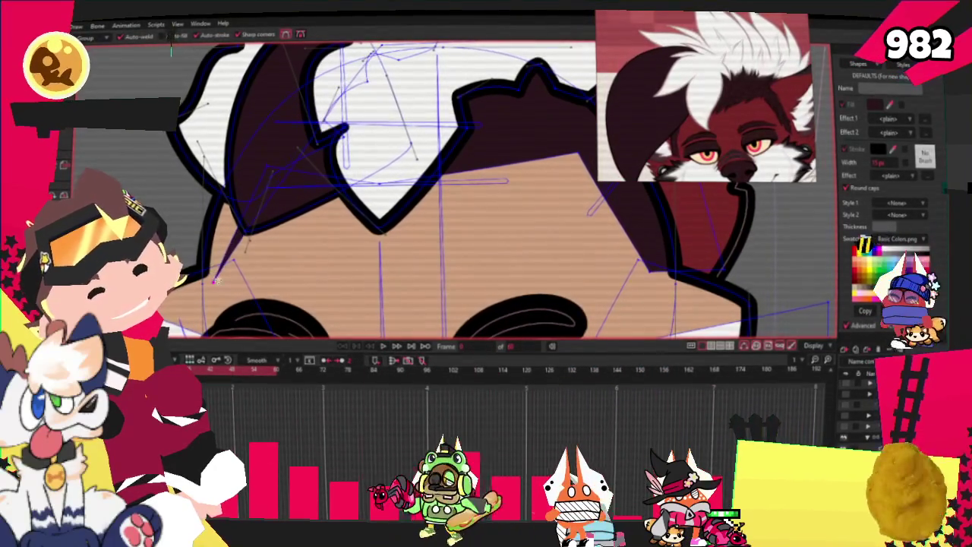
{"action": "scroll", "coordinate": [305, 152], "scroll_direction": "down", "scroll_amount": 3}
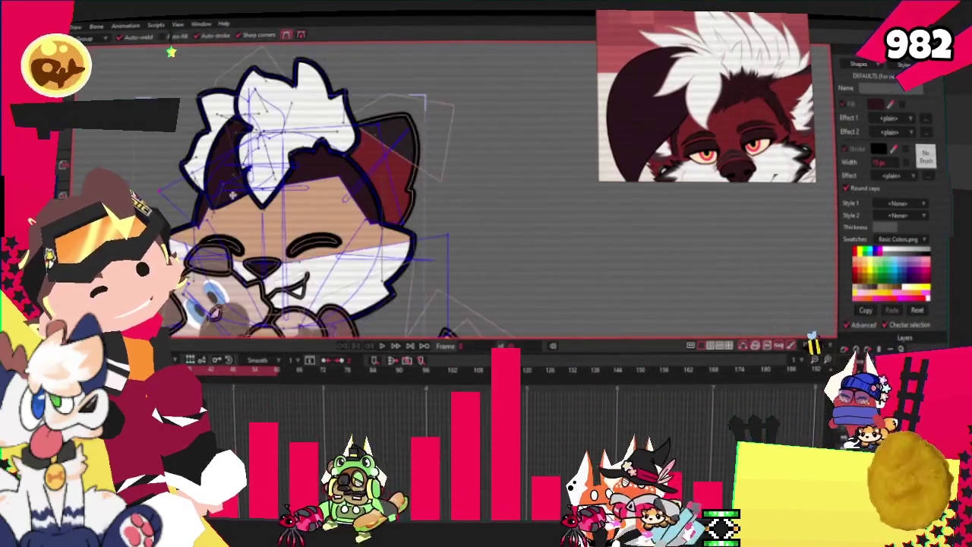
{"action": "scroll", "coordinate": [239, 183], "scroll_direction": "up", "scroll_amount": 2}
{"action": "scroll", "coordinate": [240, 182], "scroll_direction": "up", "scroll_amount": 1}
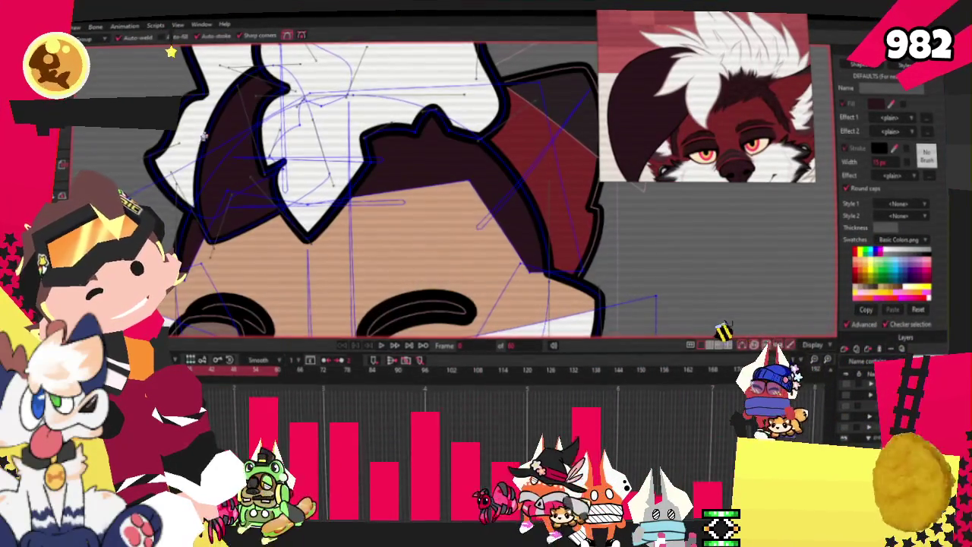
{"action": "key", "text": "t"}
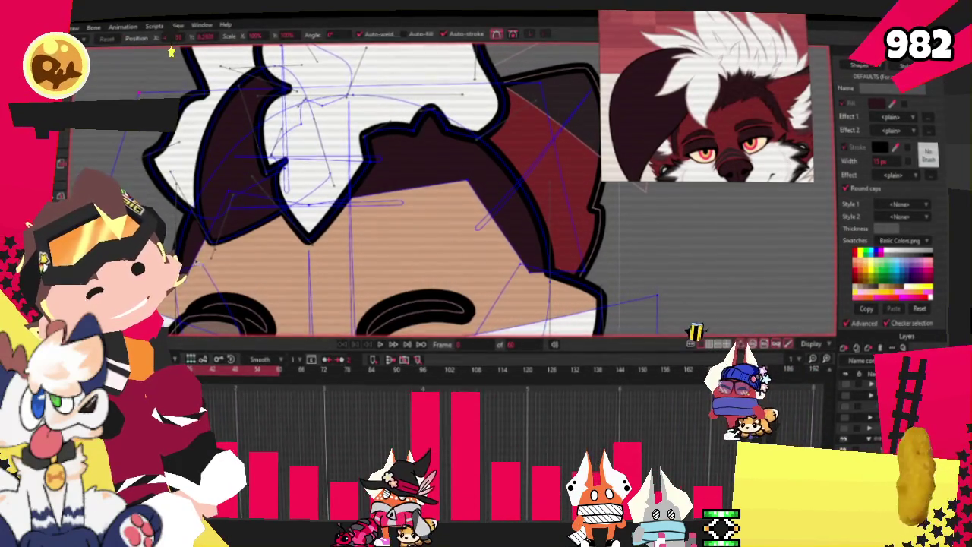
{"action": "scroll", "coordinate": [350, 190], "scroll_direction": "down", "scroll_amount": 3}
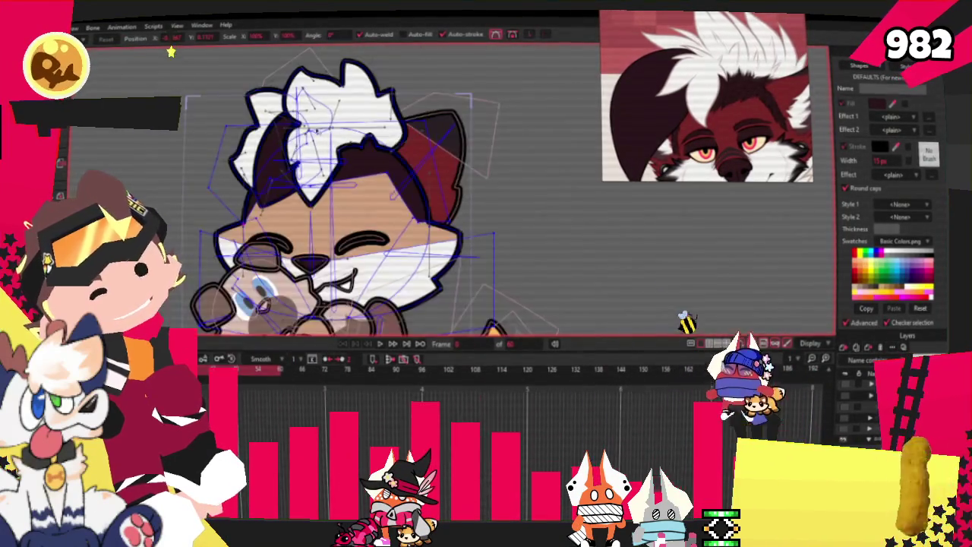
{"action": "scroll", "coordinate": [280, 136], "scroll_direction": "up", "scroll_amount": 1}
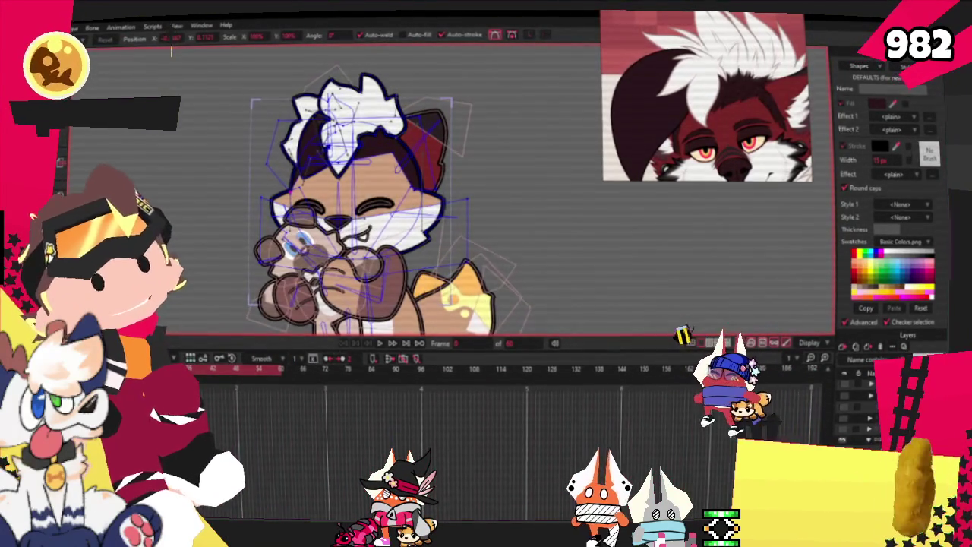
{"action": "key", "text": "q"}
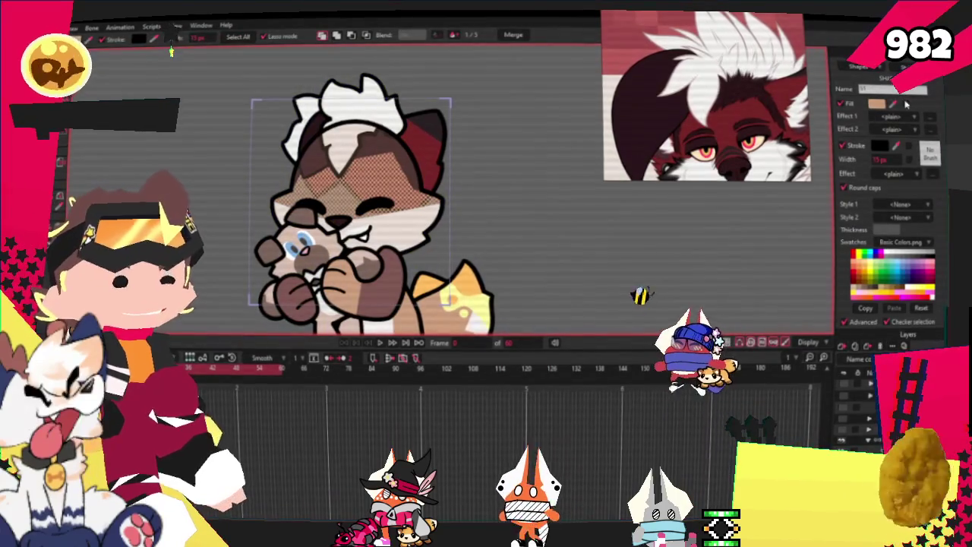
- Clear the shape selection and zoom in on the head to recolour it dark red
{"action": "left_click", "coordinate": [543, 233]}
{"action": "scroll", "coordinate": [543, 233], "scroll_direction": "up", "scroll_amount": 1}
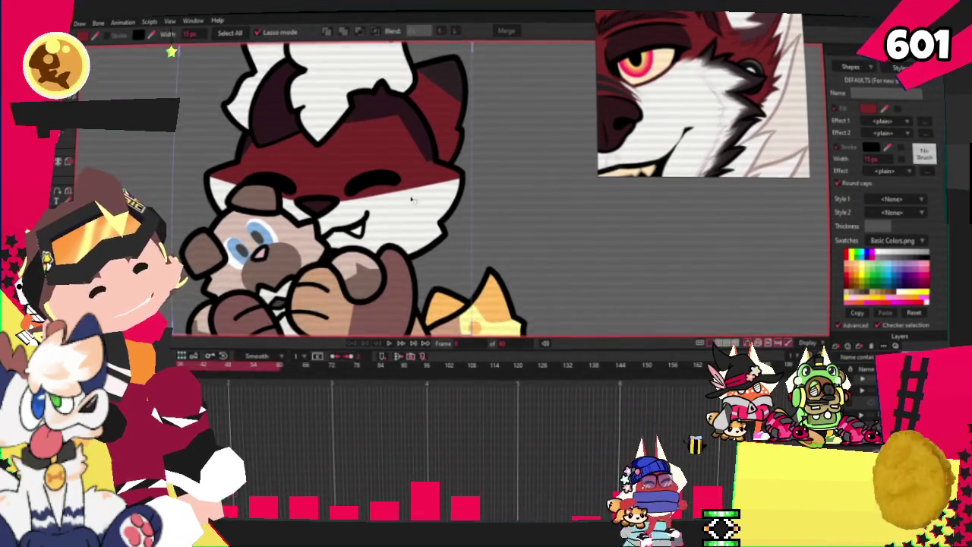
{"action": "scroll", "coordinate": [411, 200], "scroll_direction": "up", "scroll_amount": 2}
{"action": "scroll", "coordinate": [411, 200], "scroll_direction": "up", "scroll_amount": 2}
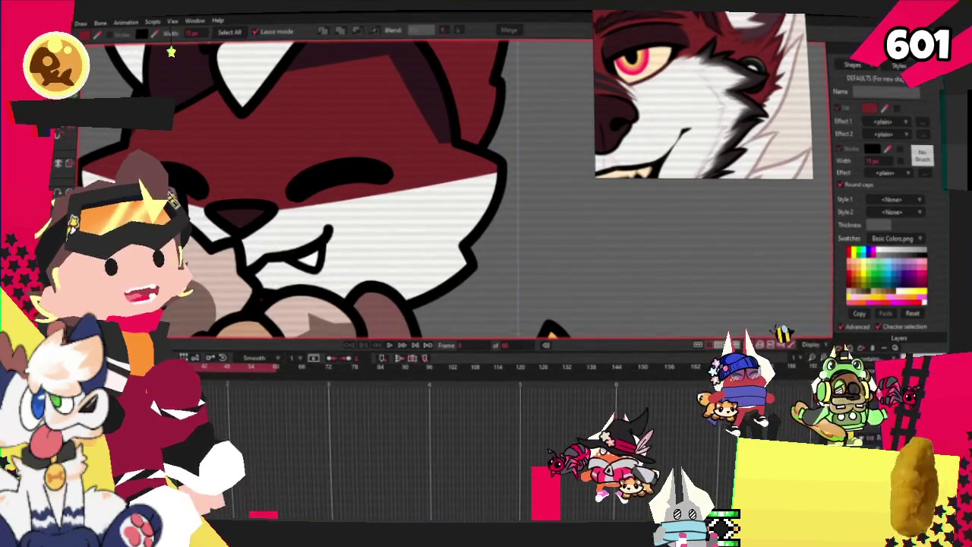
- Shift two face outline points up to reshape the white cheek edge
{"action": "key", "text": "t"}
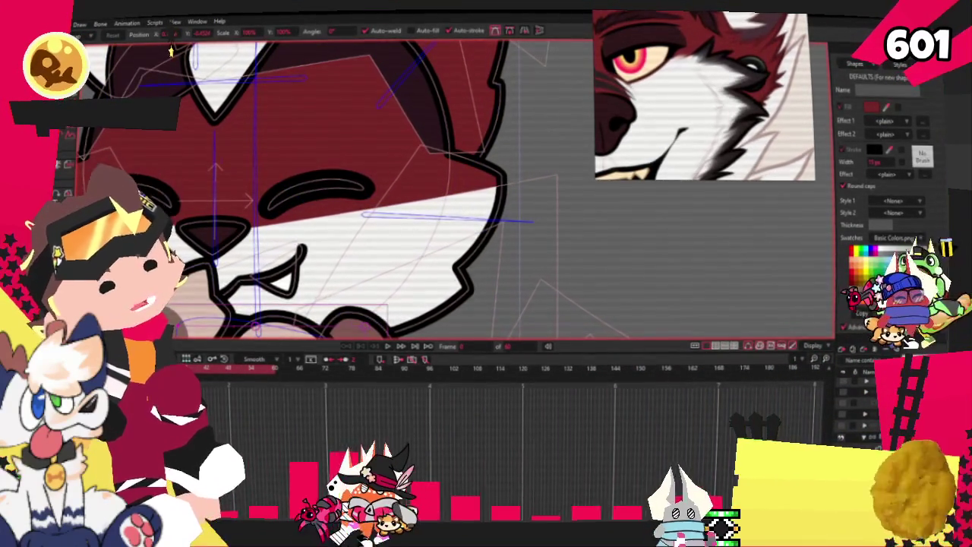
{"action": "key", "text": "a"}
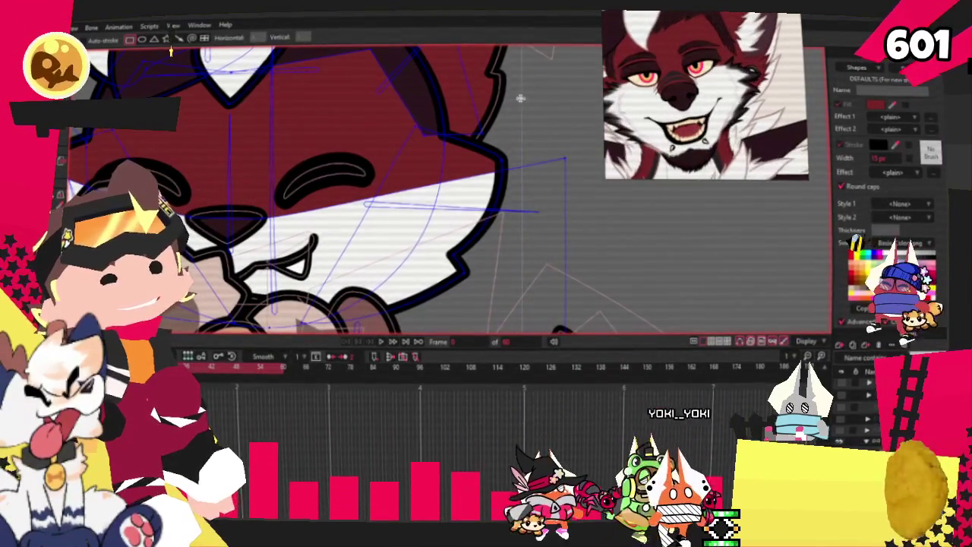
{"action": "key", "text": "t"}
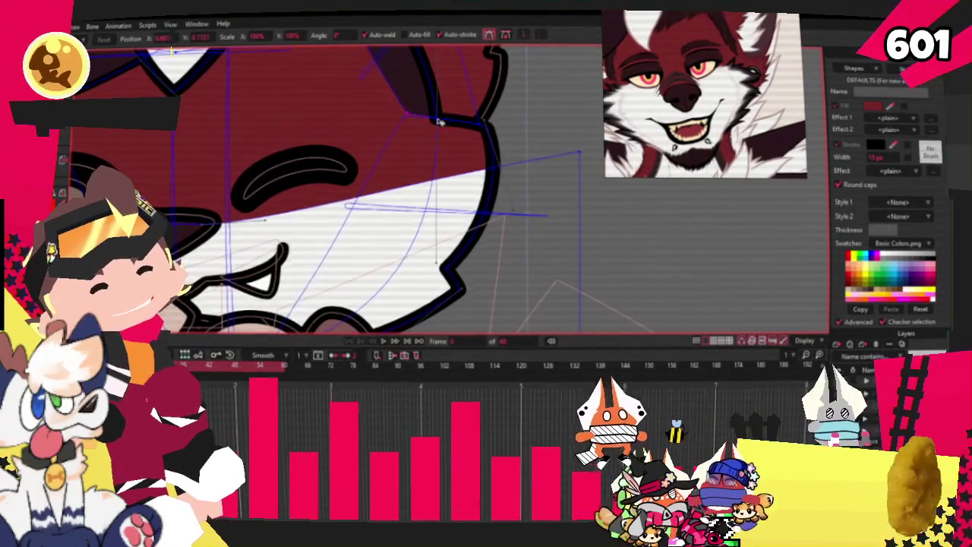
{"action": "scroll", "coordinate": [490, 130], "scroll_direction": "up", "scroll_amount": 2}
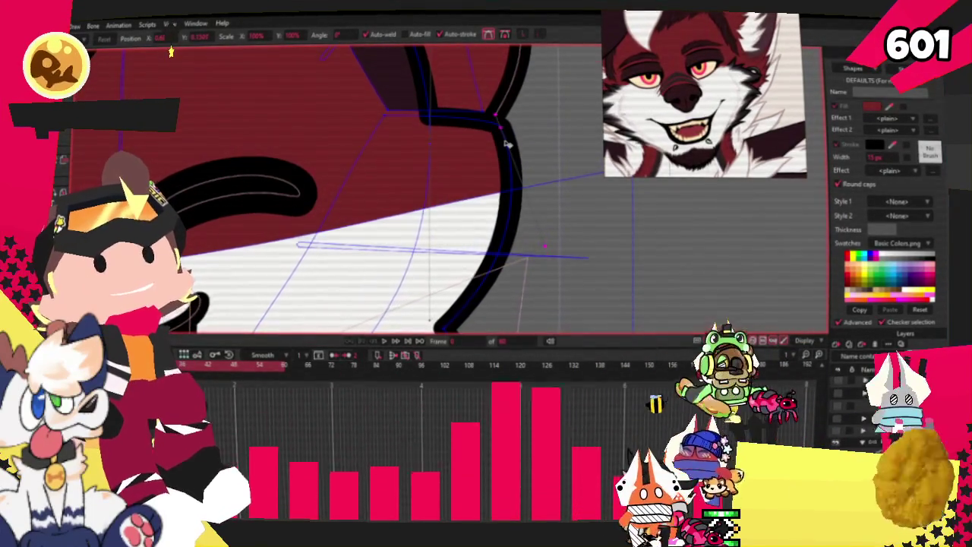
{"action": "scroll", "coordinate": [465, 215], "scroll_direction": "down", "scroll_amount": 2}
{"action": "scroll", "coordinate": [463, 215], "scroll_direction": "up", "scroll_amount": 2}
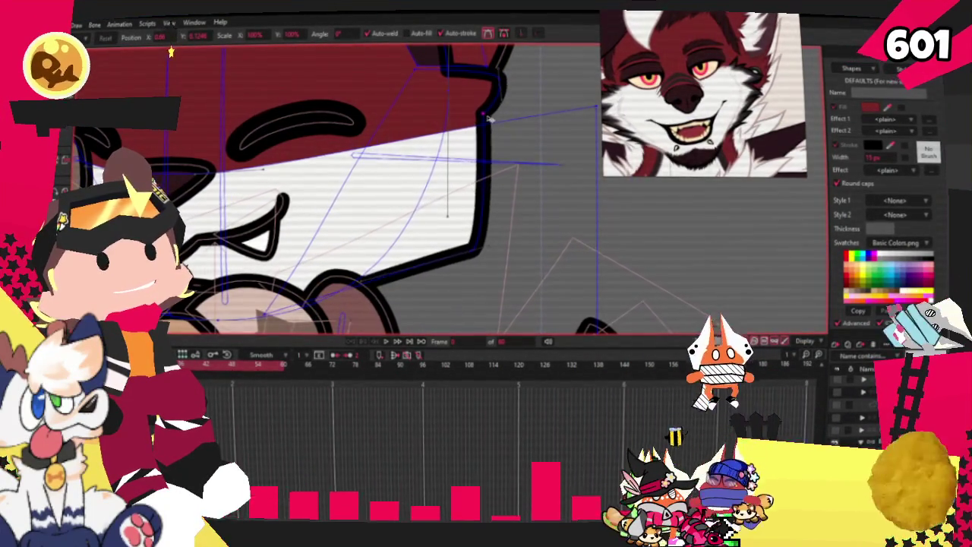
{"action": "scroll", "coordinate": [492, 142], "scroll_direction": "down", "scroll_amount": 2}
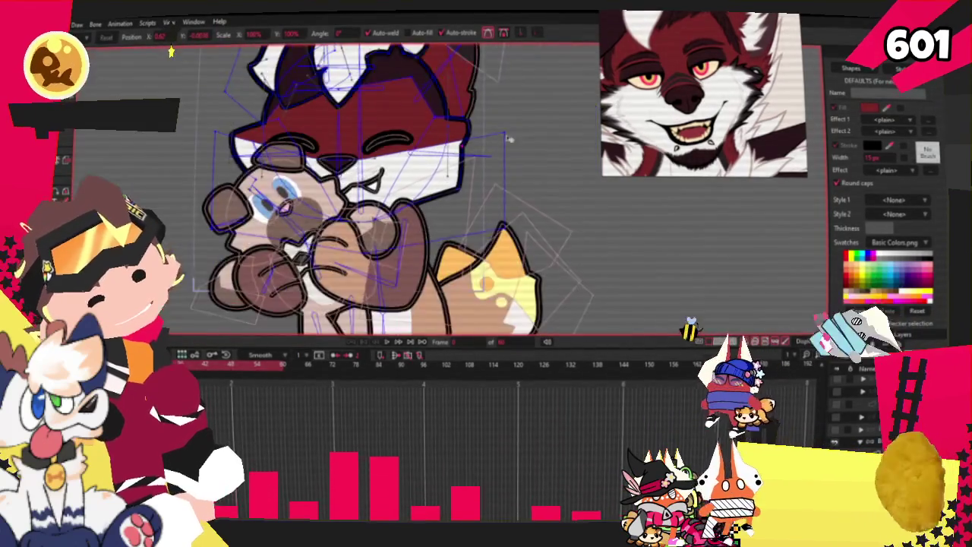
{"action": "scroll", "coordinate": [518, 142], "scroll_direction": "up", "scroll_amount": 2}
{"action": "left_click_drag", "start_coordinate": [488, 130], "coordinate": [480, 107]}
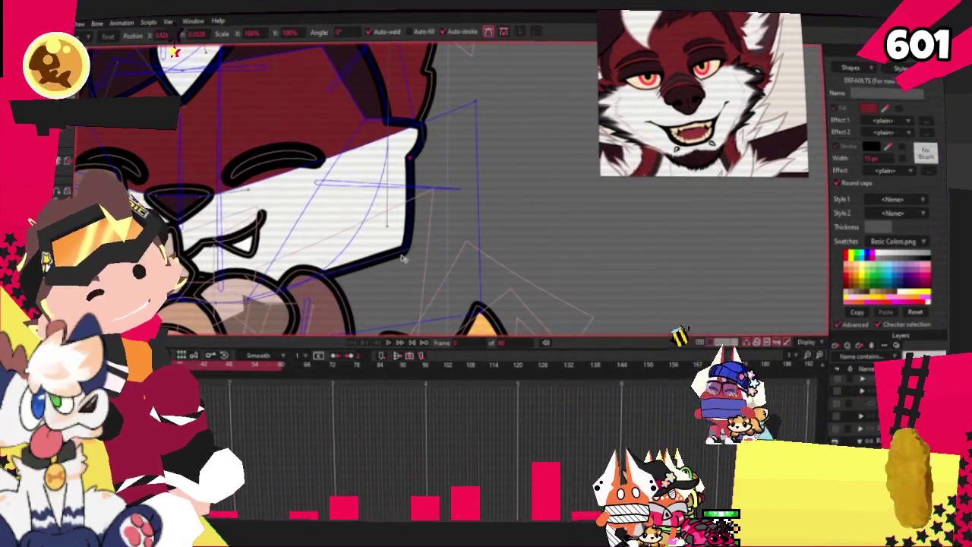
{"action": "left_click_drag", "start_coordinate": [428, 230], "coordinate": [436, 190]}
{"action": "scroll", "coordinate": [415, 152], "scroll_direction": "down", "scroll_amount": 2}
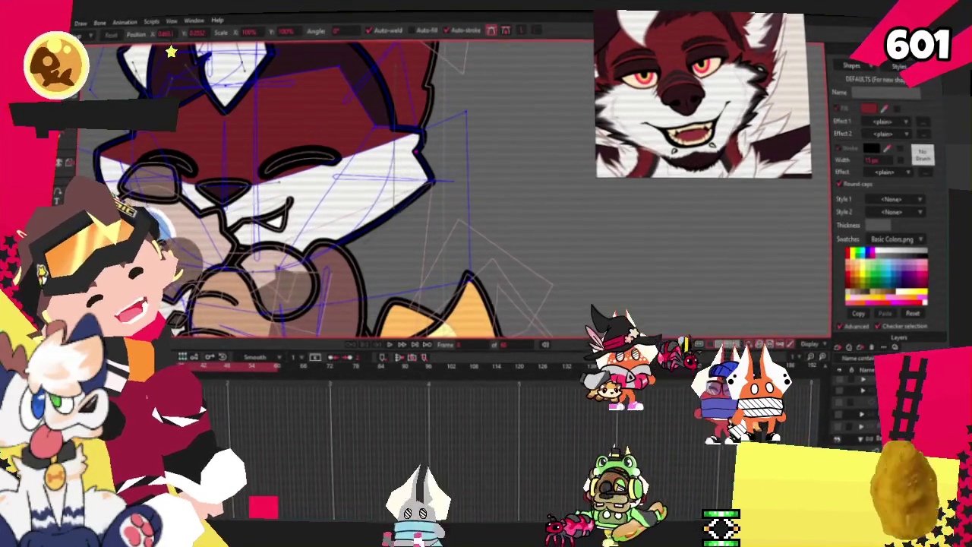
- Bend the right cheek outline so it bulges further down
{"action": "key", "text": "a"}
{"action": "scroll", "coordinate": [449, 239], "scroll_direction": "up", "scroll_amount": 1}
{"action": "scroll", "coordinate": [448, 238], "scroll_direction": "up", "scroll_amount": 1}
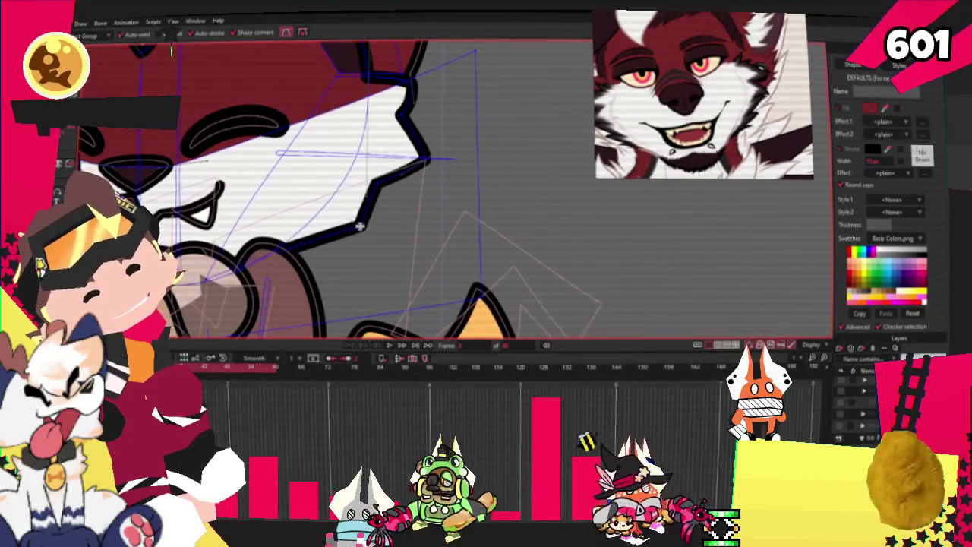
{"action": "key", "text": "c"}
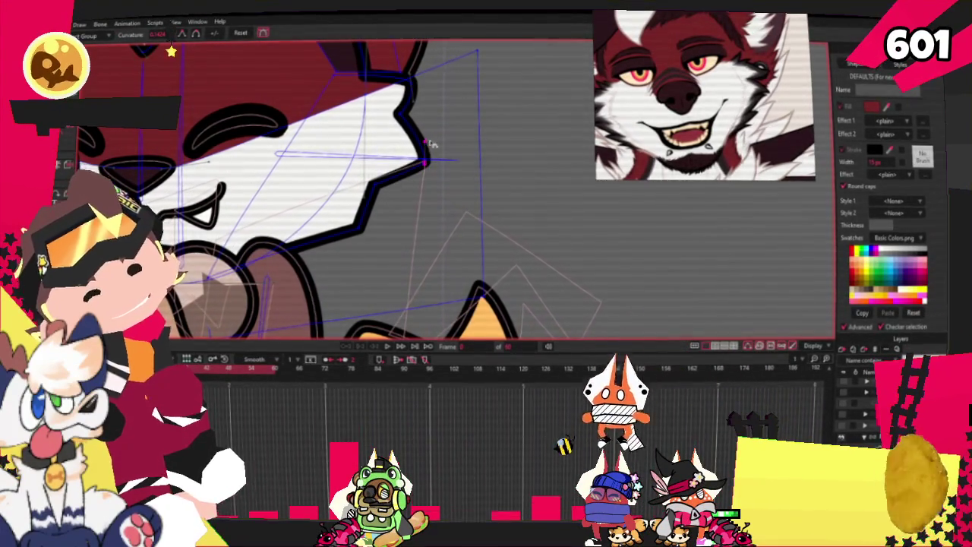
{"action": "scroll", "coordinate": [423, 162], "scroll_direction": "up", "scroll_amount": 2}
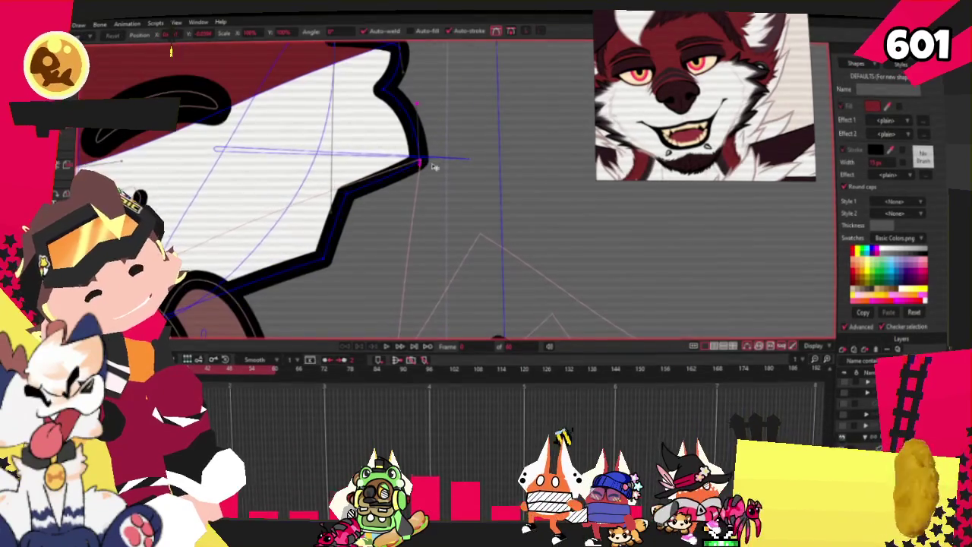
{"action": "mouse_move", "coordinate": [420, 170]}
{"action": "left_mouse_down"}
{"action": "mouse_move", "coordinate": [423, 158]}
{"action": "mouse_move", "coordinate": [395, 188]}
{"action": "left_mouse_up"}
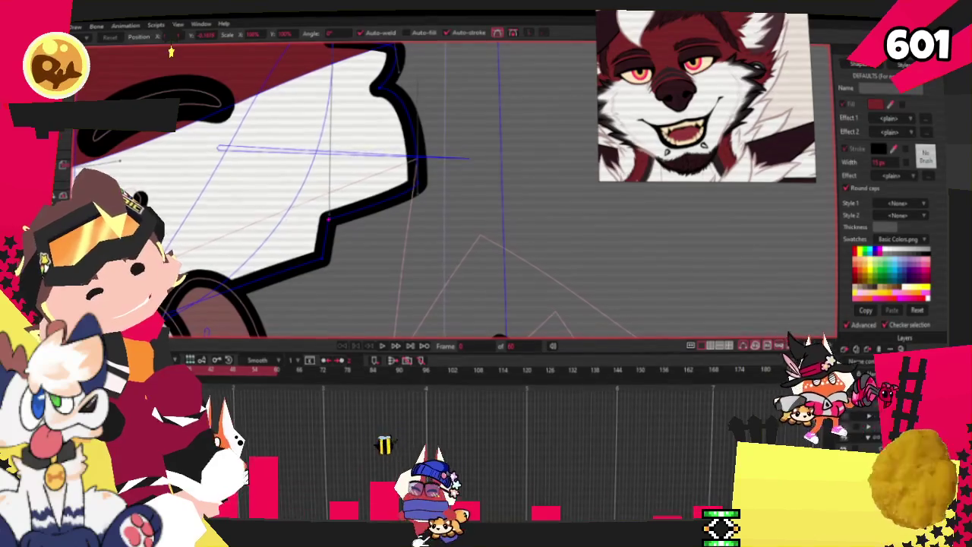
{"action": "key", "text": "c"}
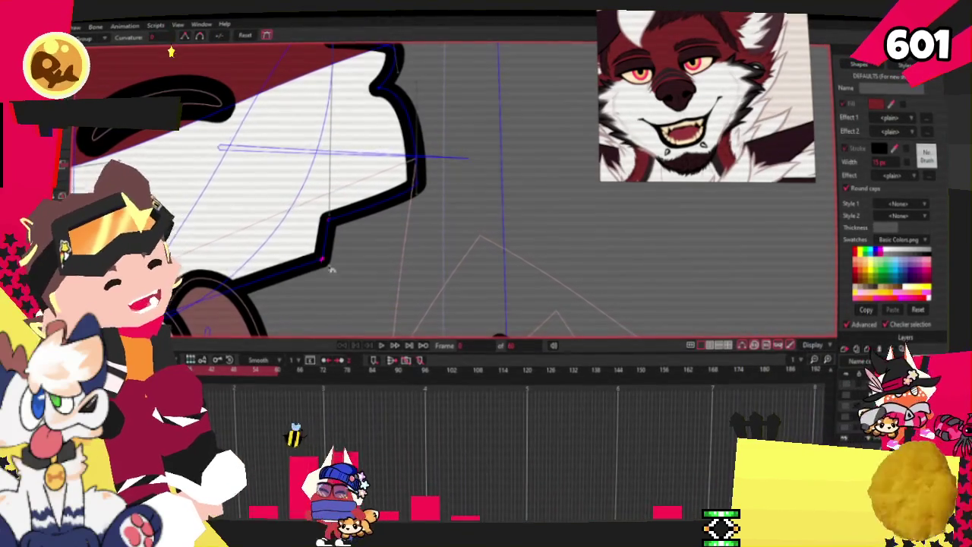
{"action": "scroll", "coordinate": [433, 258], "scroll_direction": "down", "scroll_amount": 3}
{"action": "scroll", "coordinate": [380, 235], "scroll_direction": "down", "scroll_amount": 2}
{"action": "scroll", "coordinate": [349, 221], "scroll_direction": "up", "scroll_amount": 1}
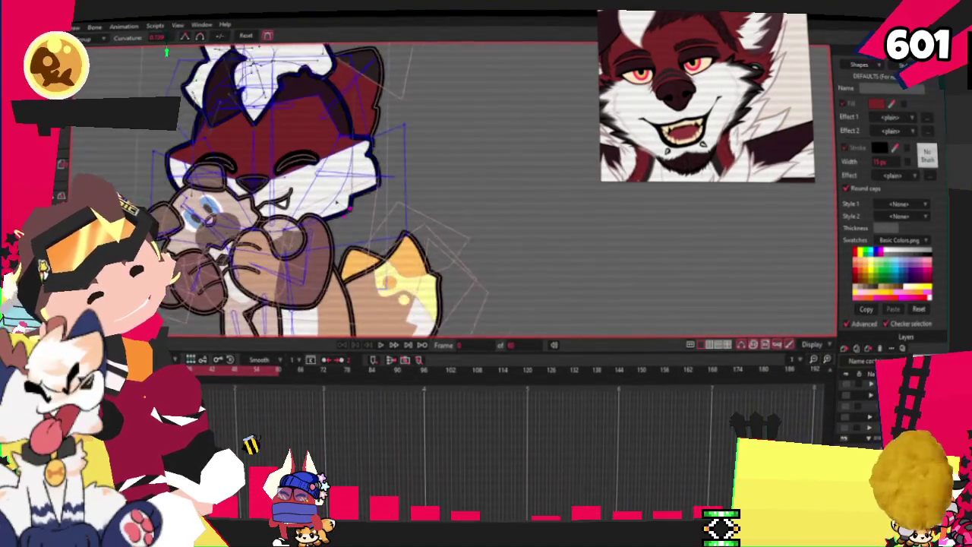
{"action": "scroll", "coordinate": [333, 214], "scroll_direction": "up", "scroll_amount": 1}
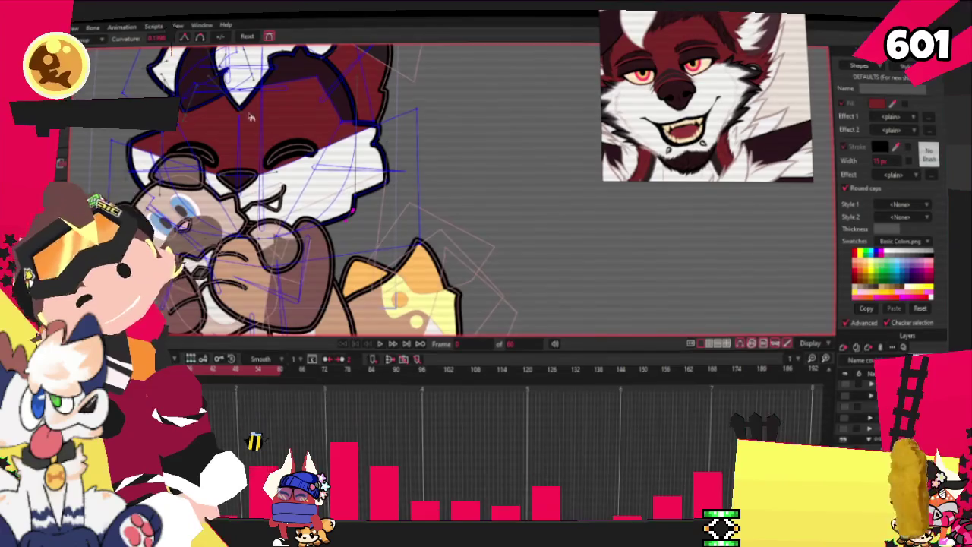
{"action": "scroll", "coordinate": [315, 169], "scroll_direction": "up", "scroll_amount": 2}
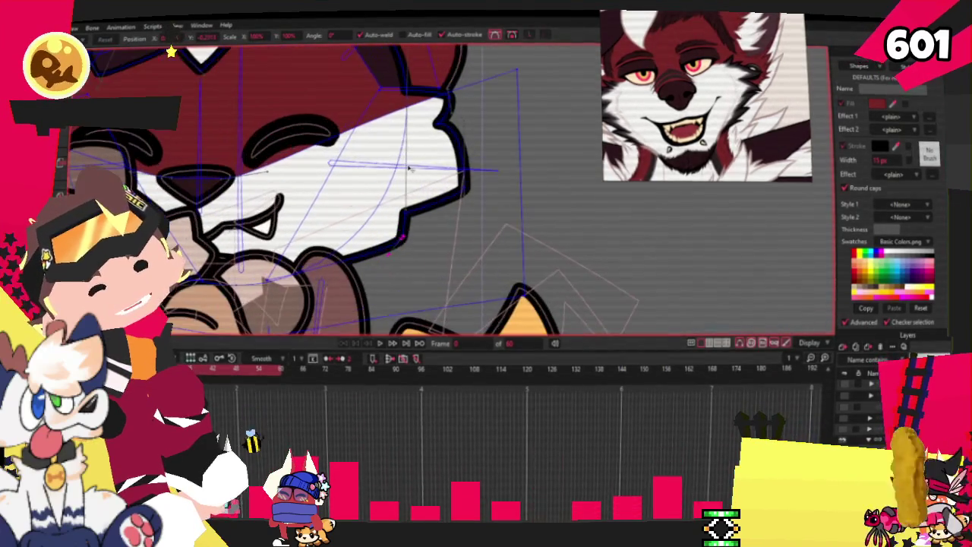
- Marquee-select a group of cheek outline points, then deselect them and review the face
{"action": "left_click", "coordinate": [451, 148]}
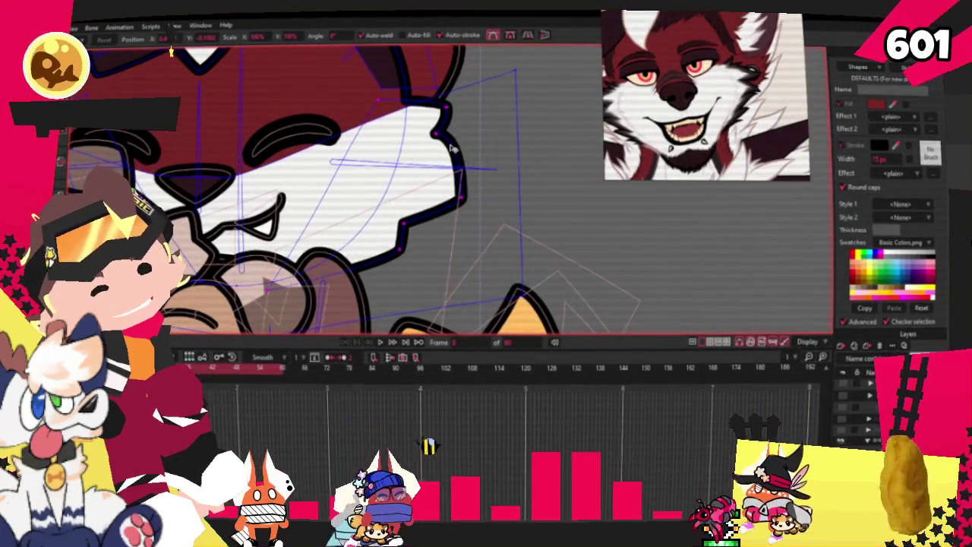
{"action": "left_click_drag", "start_coordinate": [461, 99], "coordinate": [268, 292]}
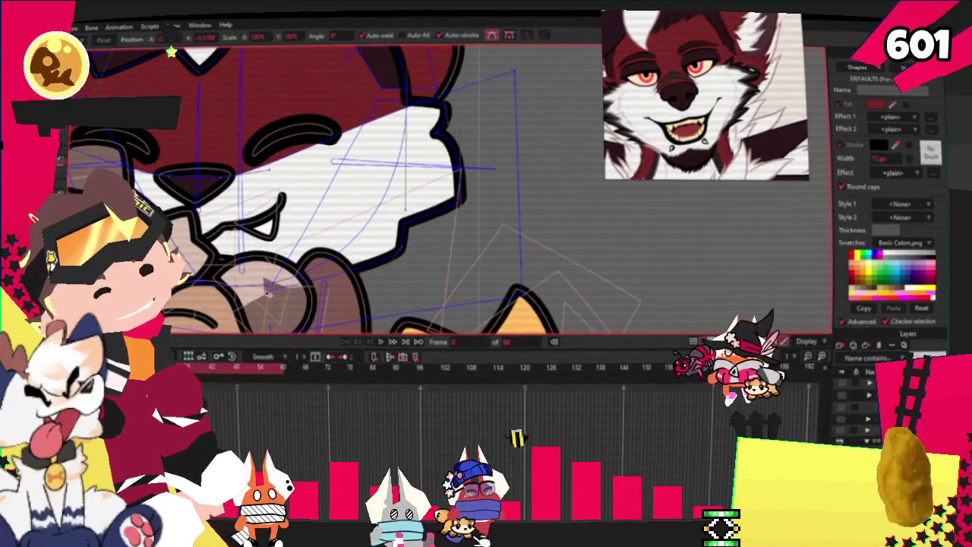
{"action": "left_click", "coordinate": [384, 188]}
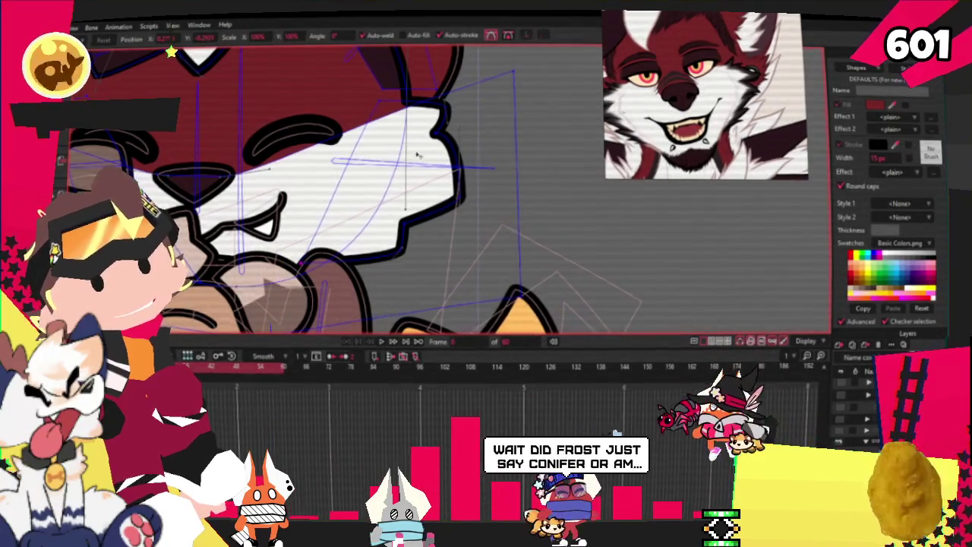
{"action": "scroll", "coordinate": [414, 140], "scroll_direction": "up", "scroll_amount": 1}
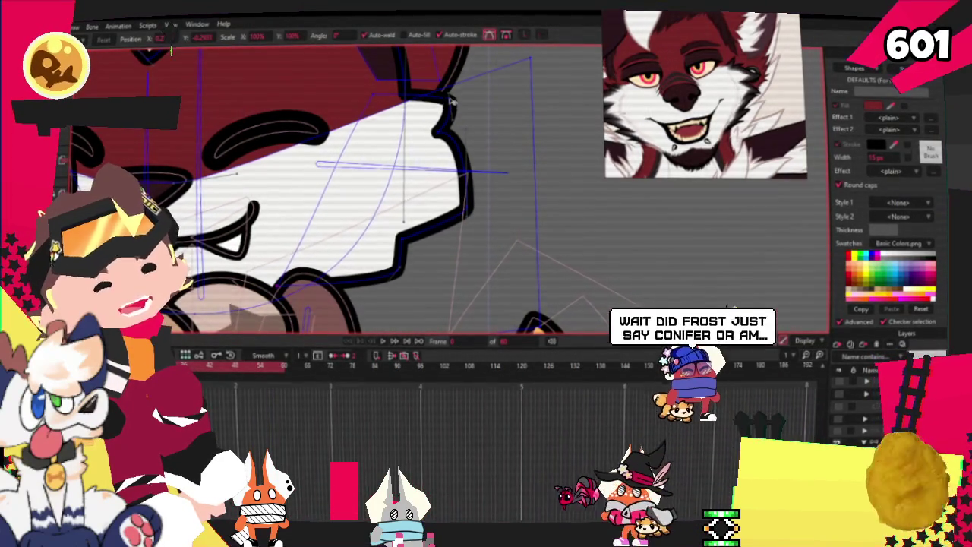
{"action": "scroll", "coordinate": [449, 91], "scroll_direction": "down", "scroll_amount": 3}
{"action": "scroll", "coordinate": [424, 198], "scroll_direction": "up", "scroll_amount": 2}
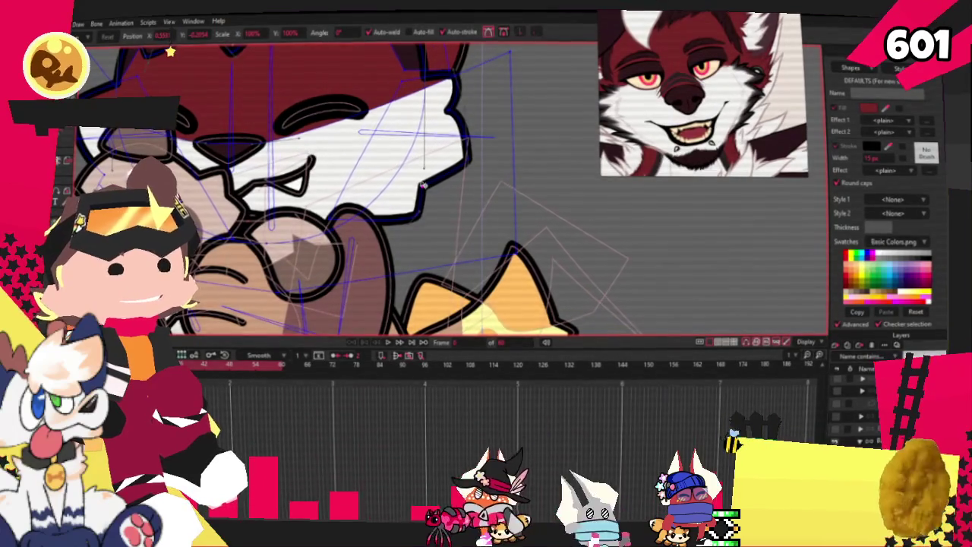
{"action": "scroll", "coordinate": [423, 185], "scroll_direction": "down", "scroll_amount": 2}
{"action": "scroll", "coordinate": [228, 155], "scroll_direction": "up", "scroll_amount": 2}
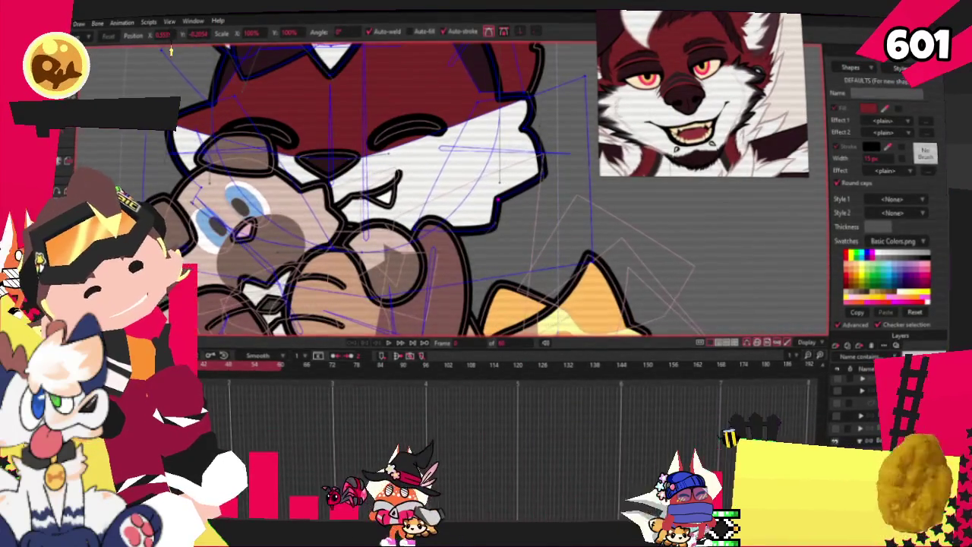
{"action": "scroll", "coordinate": [171, 51], "scroll_direction": "up", "scroll_amount": 2}
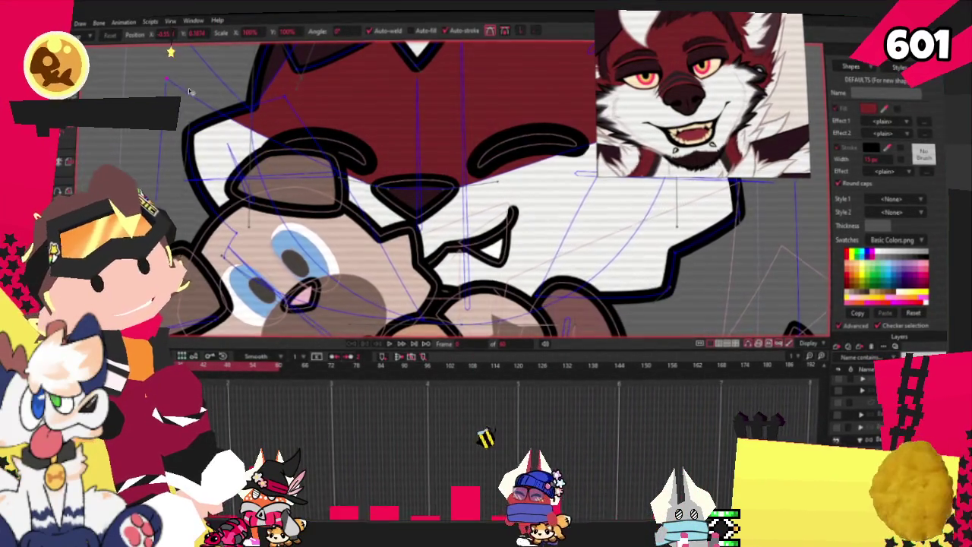
{"action": "scroll", "coordinate": [190, 91], "scroll_direction": "down", "scroll_amount": 3}
{"action": "scroll", "coordinate": [182, 111], "scroll_direction": "up", "scroll_amount": 2}
{"action": "scroll", "coordinate": [177, 129], "scroll_direction": "up", "scroll_amount": 1}
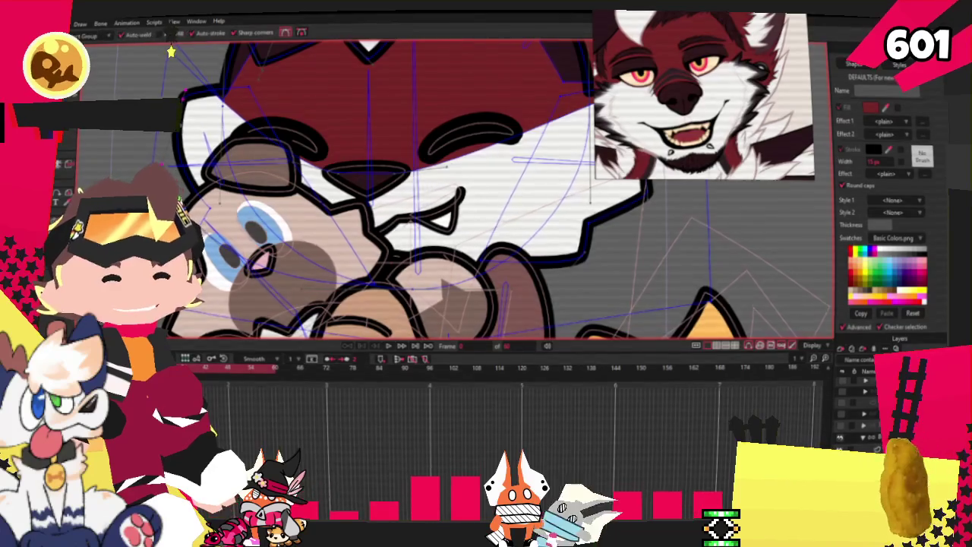
- Zoom out to view the whole wolf hugging the plush
{"action": "scroll", "coordinate": [207, 123], "scroll_direction": "up", "scroll_amount": 2}
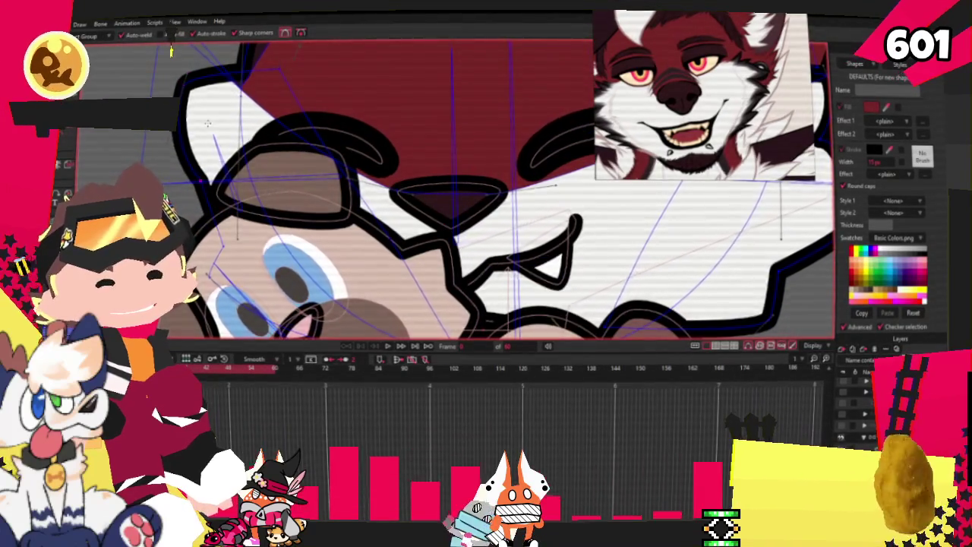
{"action": "scroll", "coordinate": [208, 123], "scroll_direction": "down", "scroll_amount": 2}
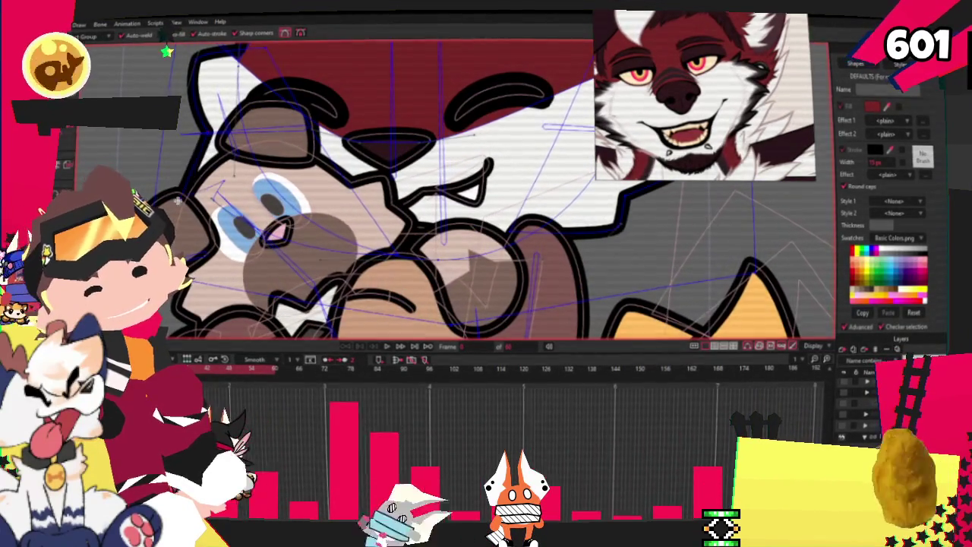
{"action": "key", "text": "c"}
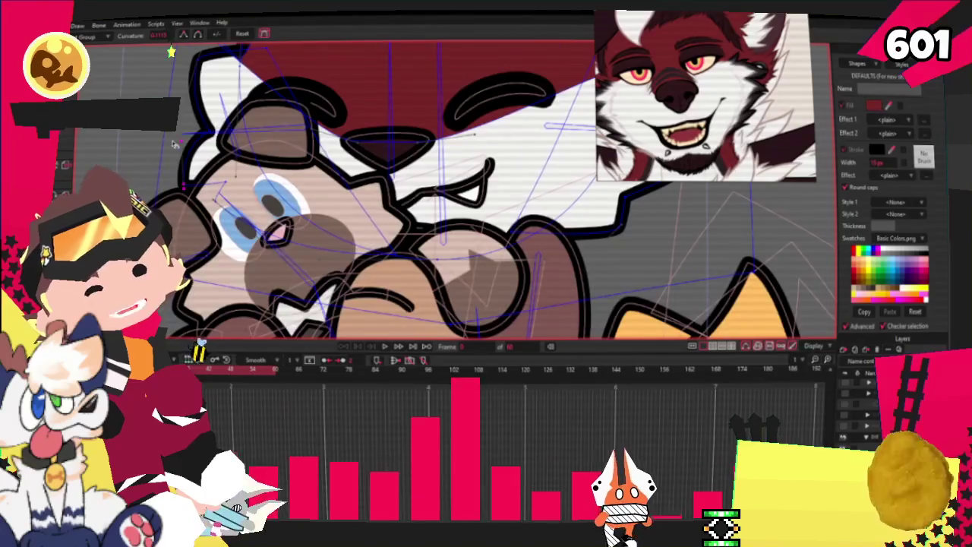
{"action": "scroll", "coordinate": [177, 152], "scroll_direction": "down", "scroll_amount": 2}
{"action": "scroll", "coordinate": [177, 152], "scroll_direction": "up", "scroll_amount": 2}
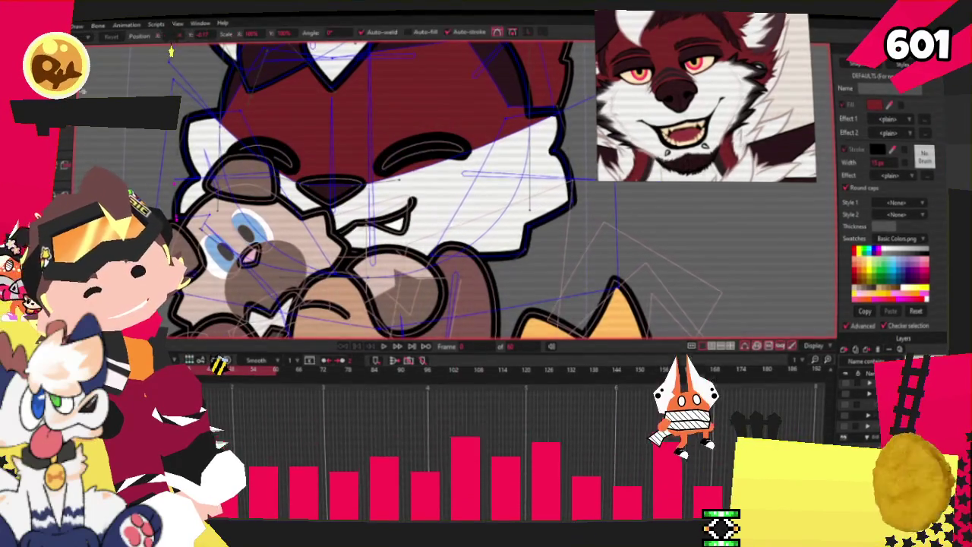
{"action": "key", "text": "t"}
{"action": "scroll", "coordinate": [177, 152], "scroll_direction": "up", "scroll_amount": 1}
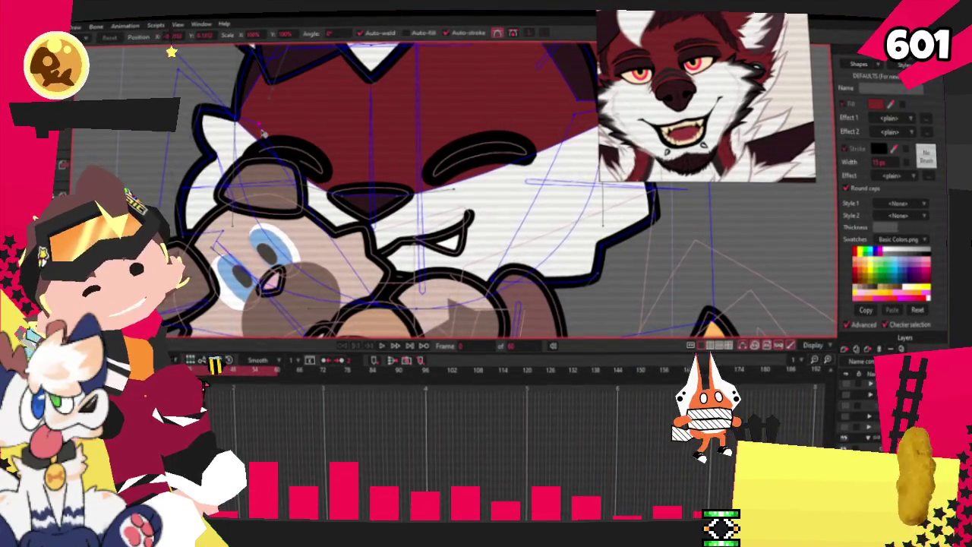
{"action": "scroll", "coordinate": [262, 133], "scroll_direction": "down", "scroll_amount": 2}
{"action": "scroll", "coordinate": [228, 131], "scroll_direction": "up", "scroll_amount": 1}
{"action": "scroll", "coordinate": [205, 129], "scroll_direction": "up", "scroll_amount": 1}
{"action": "scroll", "coordinate": [182, 127], "scroll_direction": "up", "scroll_amount": 1}
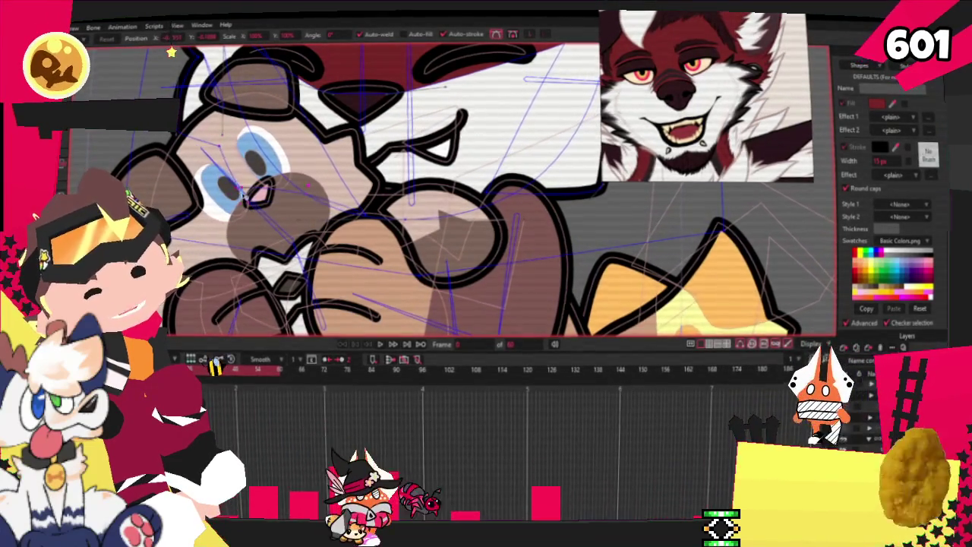
{"action": "scroll", "coordinate": [243, 194], "scroll_direction": "down", "scroll_amount": 2}
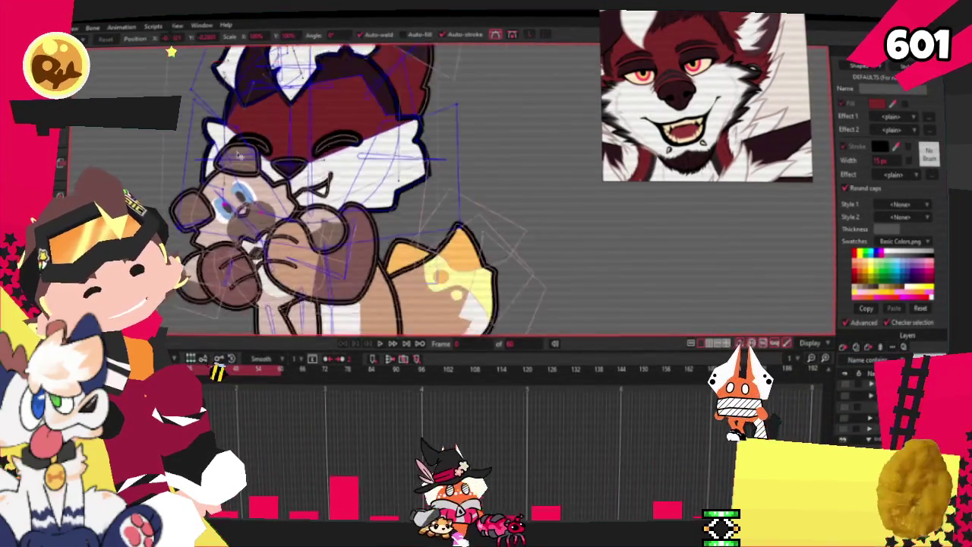
{"action": "scroll", "coordinate": [238, 154], "scroll_direction": "up", "scroll_amount": 2}
{"action": "scroll", "coordinate": [182, 122], "scroll_direction": "up", "scroll_amount": 1}
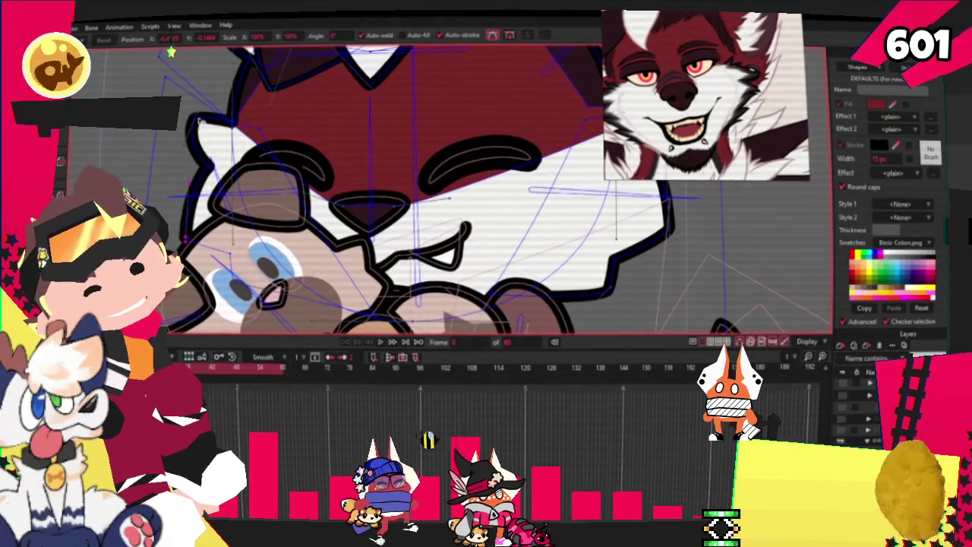
{"action": "scroll", "coordinate": [239, 182], "scroll_direction": "down", "scroll_amount": 2}
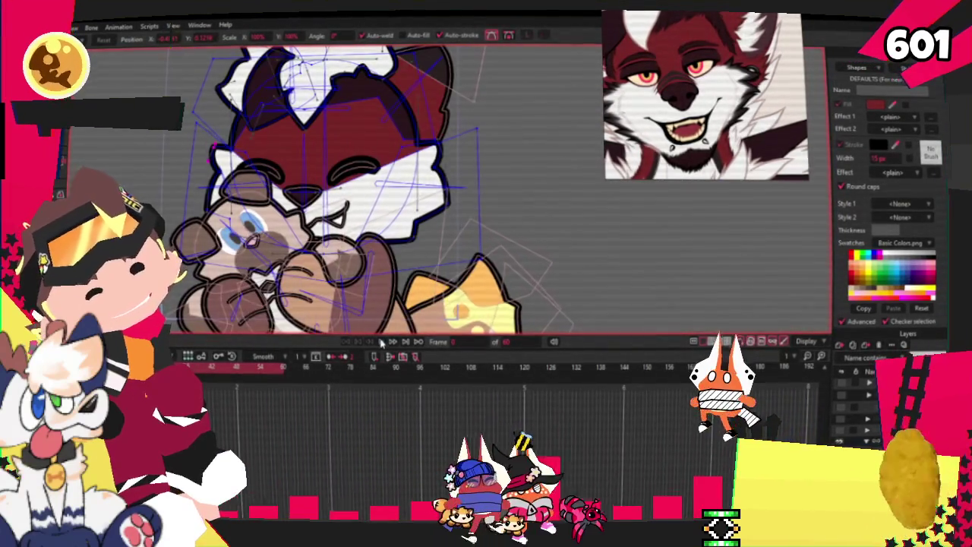
- Play the animation to check the hugging motion
{"action": "left_click", "coordinate": [382, 343]}
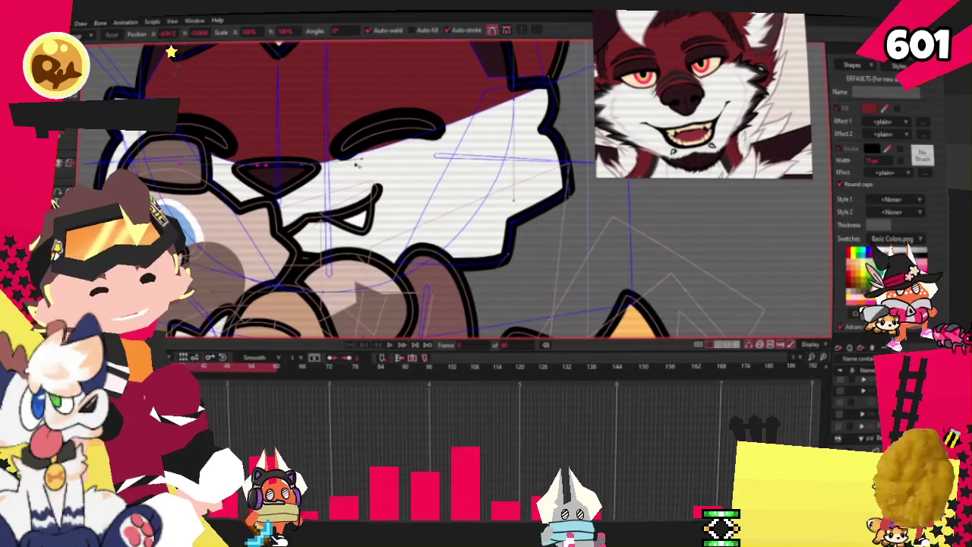
{"action": "scroll", "coordinate": [401, 176], "scroll_direction": "down", "scroll_amount": 3}
{"action": "scroll", "coordinate": [400, 176], "scroll_direction": "down", "scroll_amount": 2}
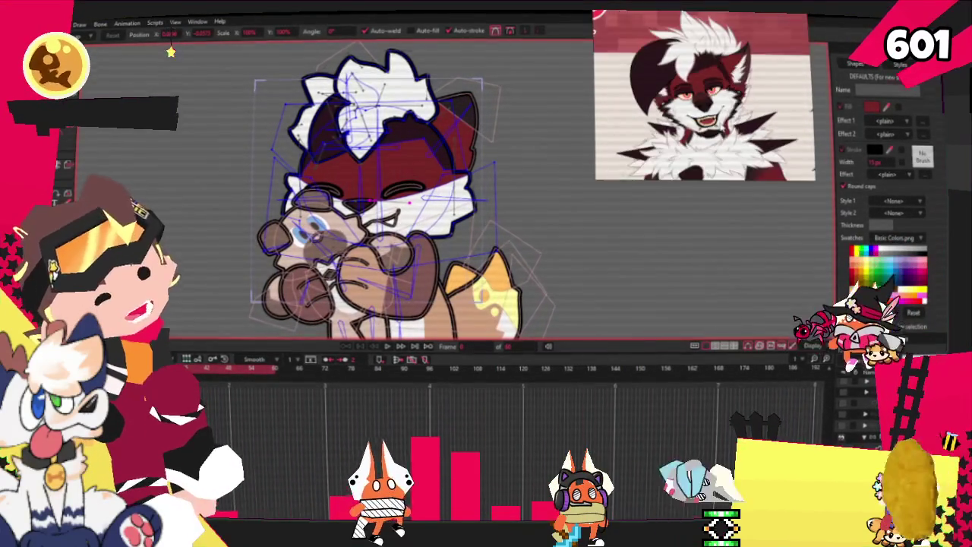
- Nudge the left ear outline points slightly leftward
{"action": "scroll", "coordinate": [318, 127], "scroll_direction": "up", "scroll_amount": 2}
{"action": "scroll", "coordinate": [318, 127], "scroll_direction": "up", "scroll_amount": 3}
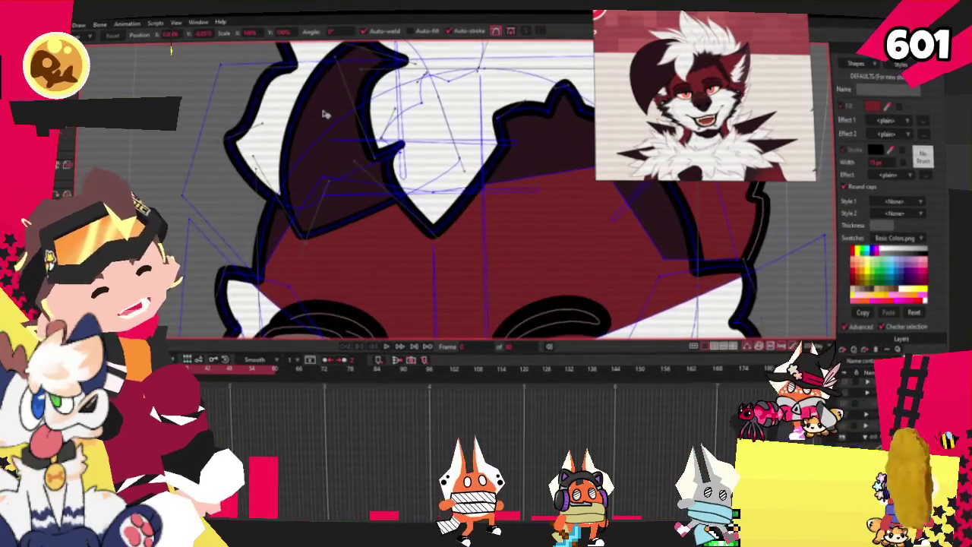
{"action": "scroll", "coordinate": [317, 127], "scroll_direction": "down", "scroll_amount": 2}
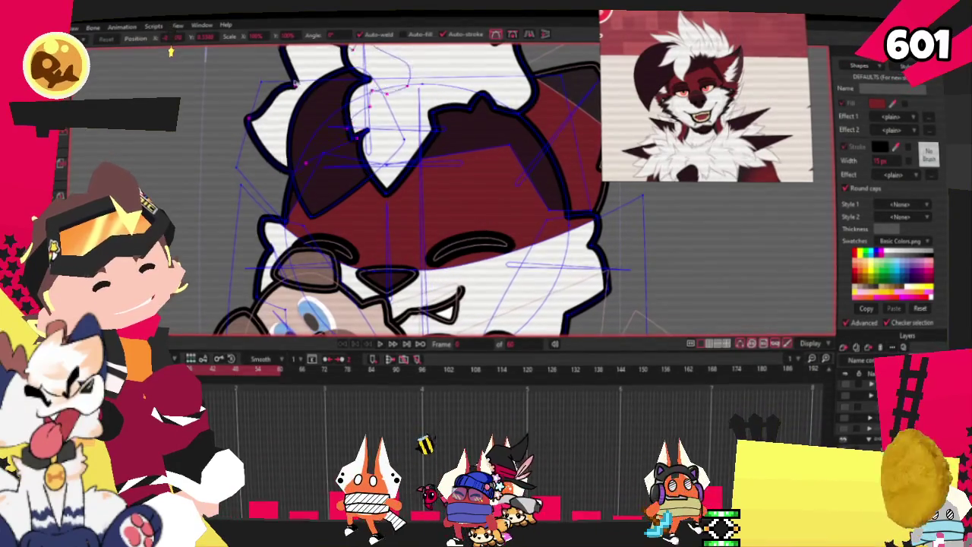
{"action": "left_click_drag", "start_coordinate": [304, 79], "coordinate": [296, 81]}
{"action": "scroll", "coordinate": [295, 80], "scroll_direction": "down", "scroll_amount": 5}
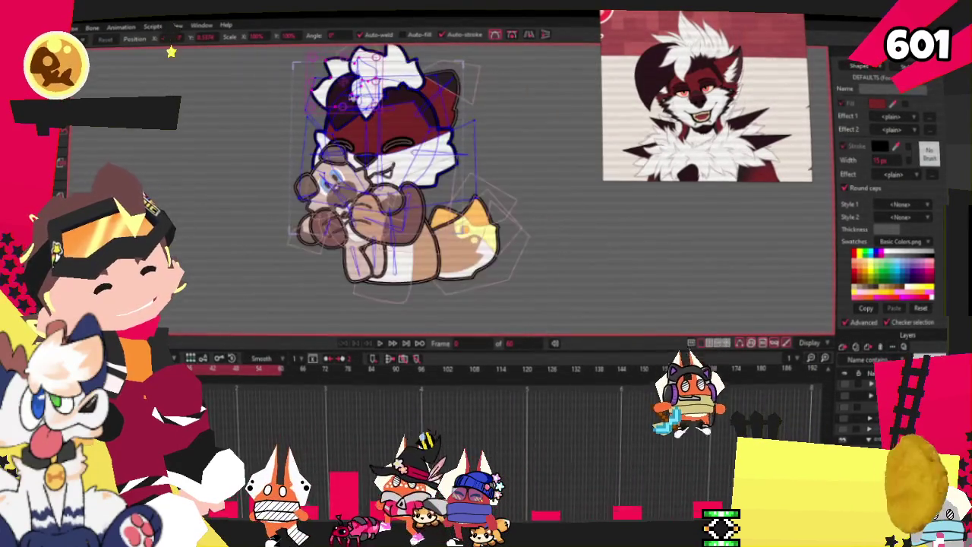
{"action": "scroll", "coordinate": [344, 49], "scroll_direction": "up", "scroll_amount": 3}
{"action": "scroll", "coordinate": [344, 49], "scroll_direction": "up", "scroll_amount": 3}
{"action": "scroll", "coordinate": [334, 73], "scroll_direction": "down", "scroll_amount": 2}
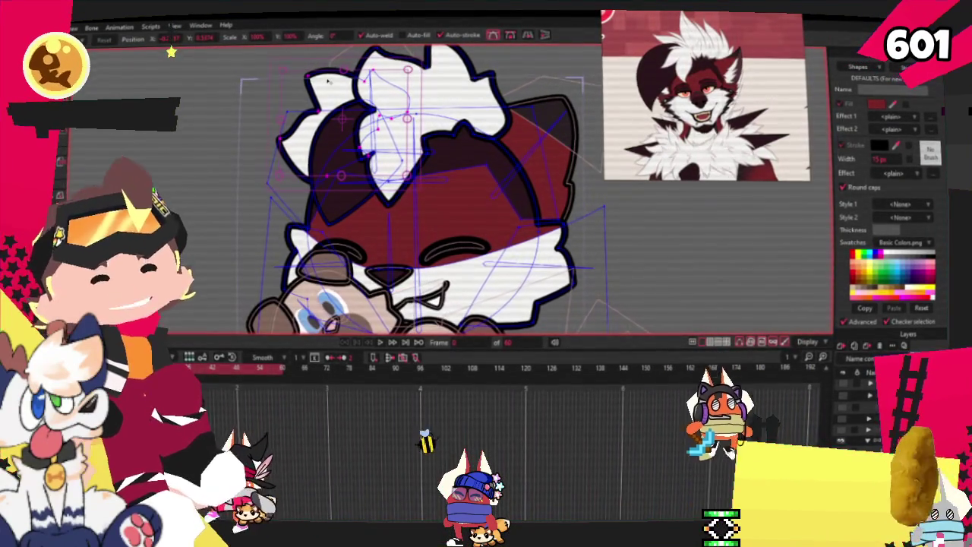
{"action": "scroll", "coordinate": [559, 147], "scroll_direction": "down", "scroll_amount": 2}
{"action": "scroll", "coordinate": [554, 167], "scroll_direction": "up", "scroll_amount": 3}
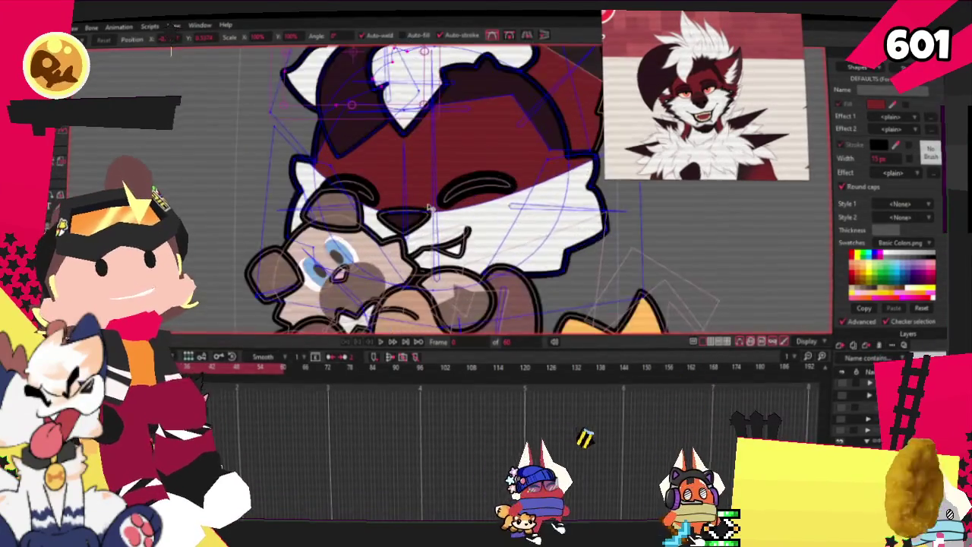
{"action": "scroll", "coordinate": [543, 201], "scroll_direction": "up", "scroll_amount": 2}
- Make the head outline layer active with the Draw Shape tool, zoomed near the eyebrows
{"action": "key", "text": "m"}
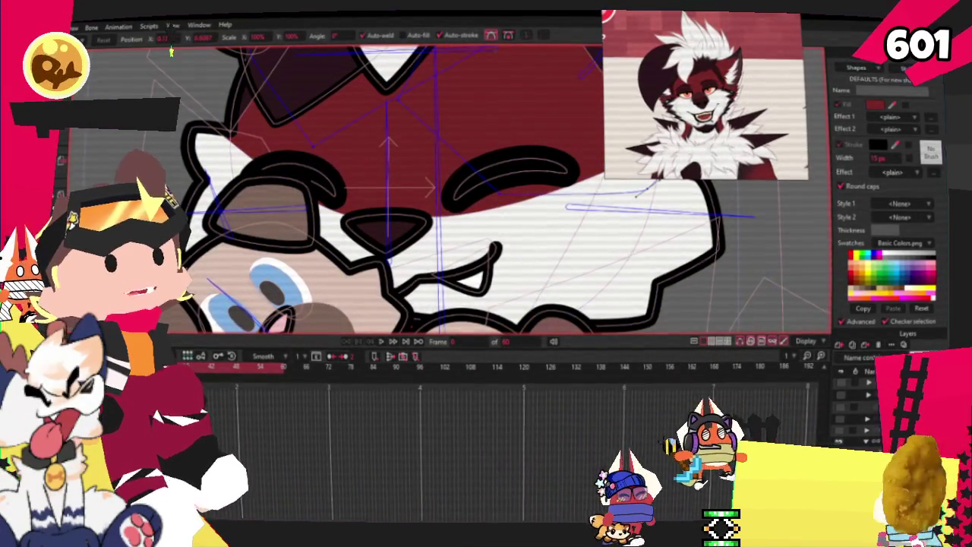
{"action": "left_click", "coordinate": [839, 418]}
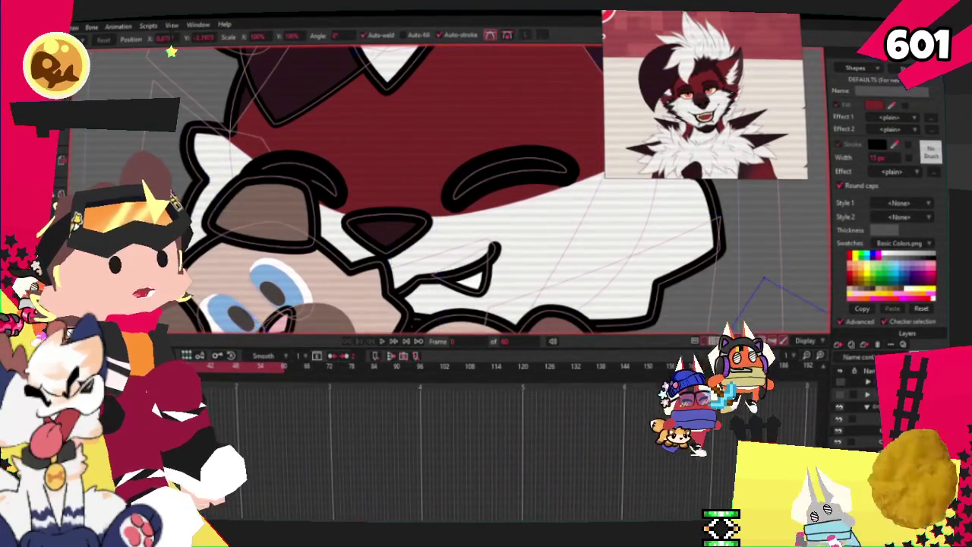
{"action": "left_click", "coordinate": [839, 406]}
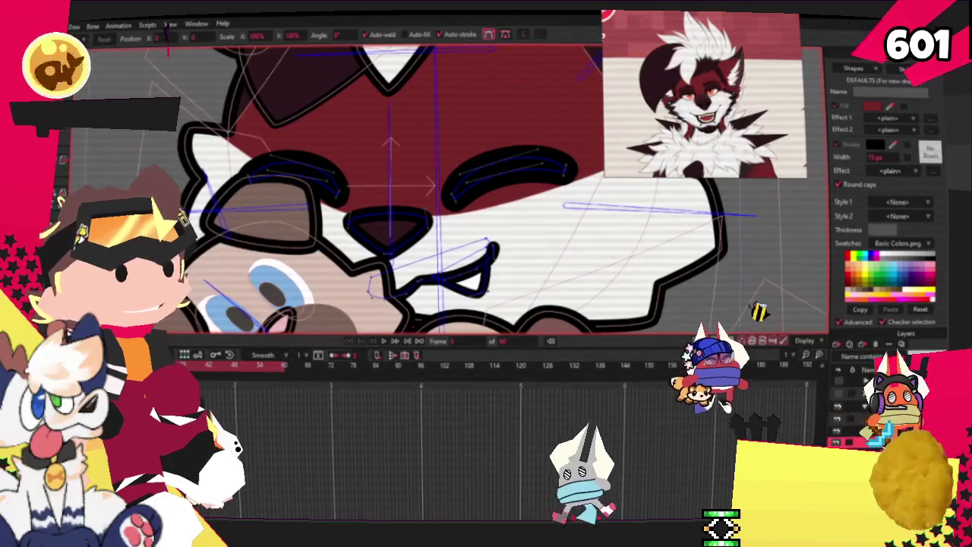
{"action": "left_click", "coordinate": [839, 430]}
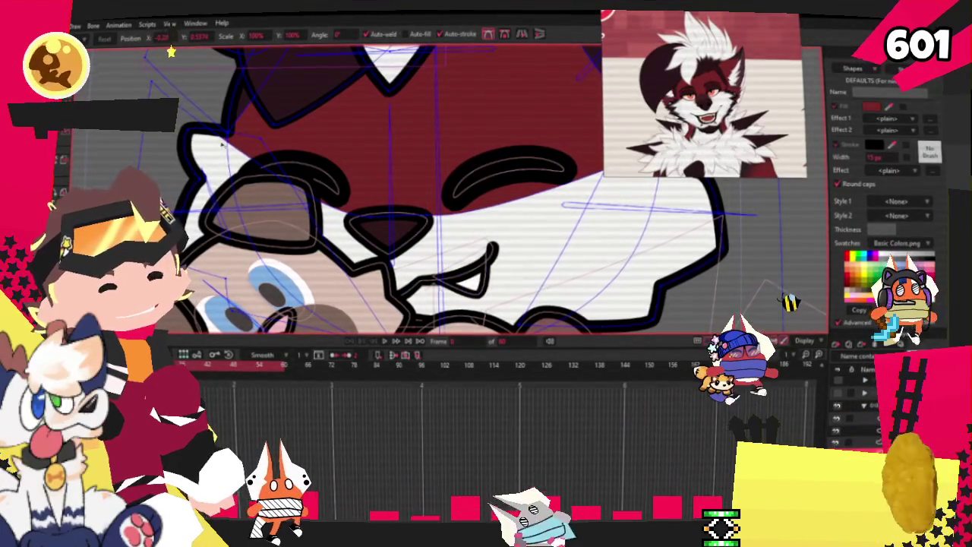
{"action": "key", "text": "r"}
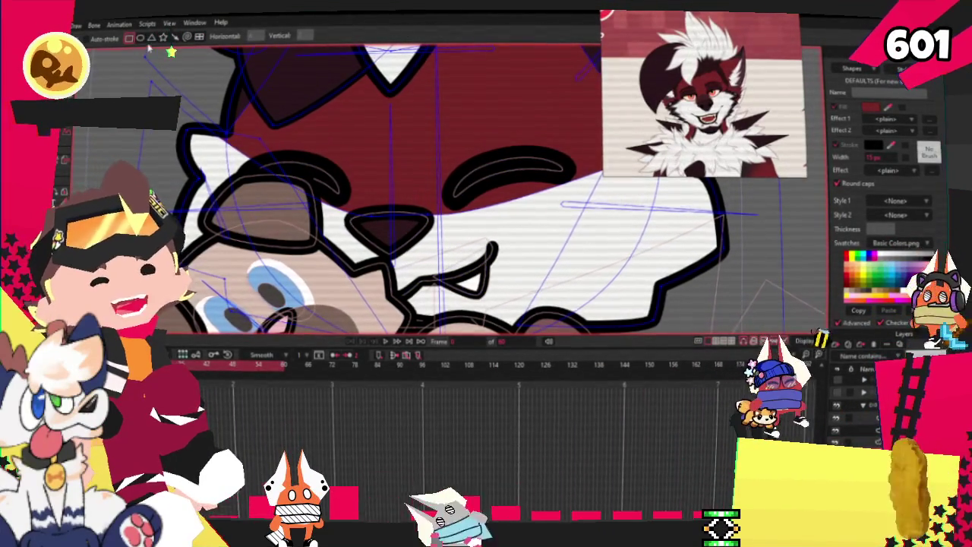
{"action": "scroll", "coordinate": [466, 192], "scroll_direction": "up", "scroll_amount": 2}
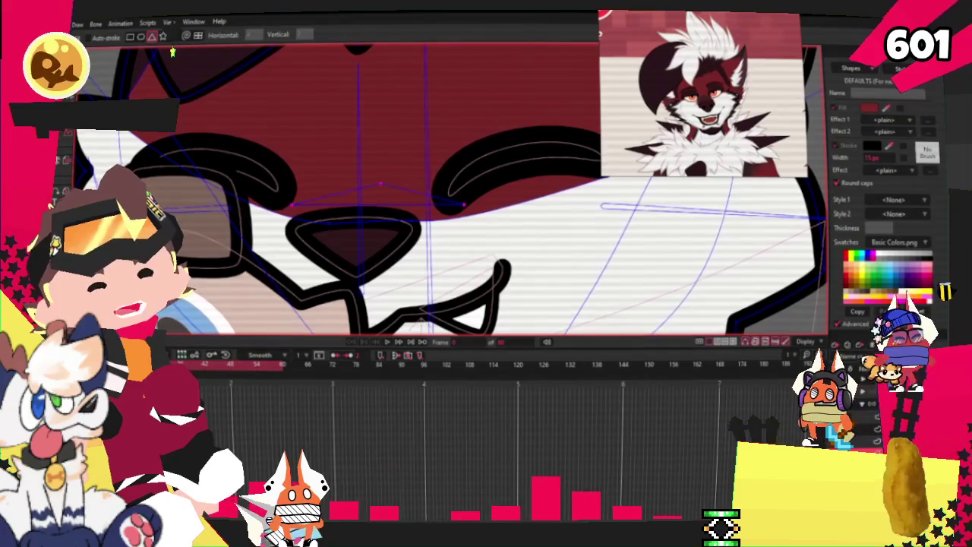
- Select the red head shape and round its edges into a lens curve
{"action": "key", "text": "q"}
{"action": "left_click", "coordinate": [382, 183]}
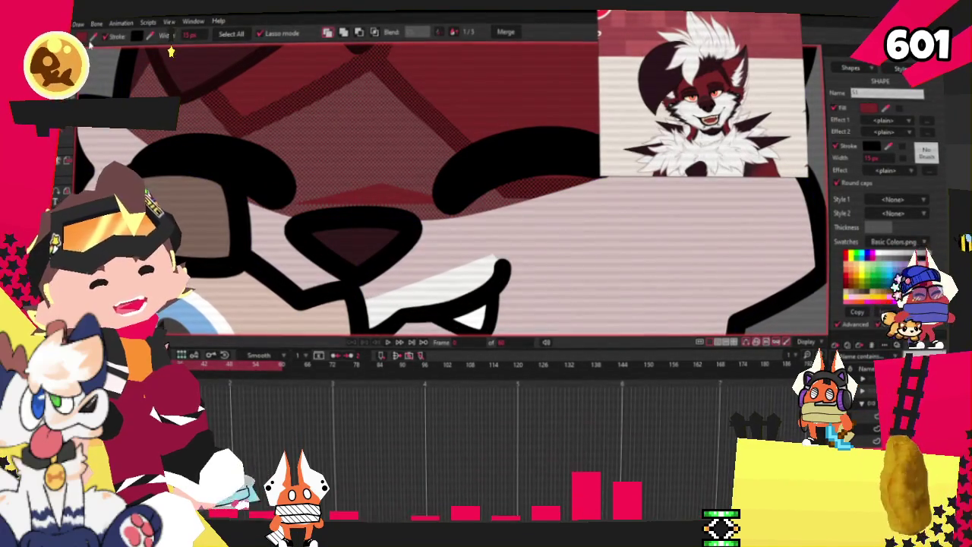
{"action": "scroll", "coordinate": [390, 199], "scroll_direction": "down", "scroll_amount": 1}
{"action": "scroll", "coordinate": [394, 212], "scroll_direction": "down", "scroll_amount": 1}
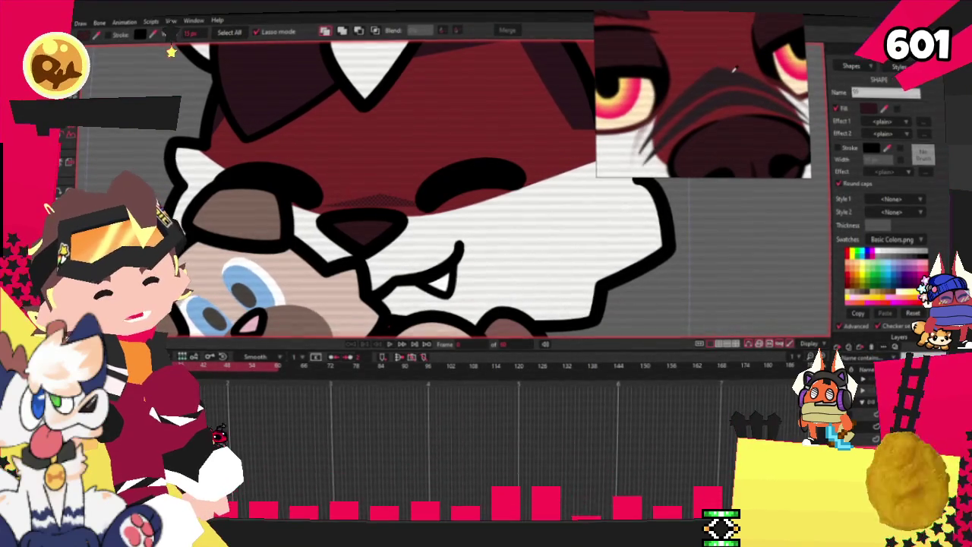
{"action": "scroll", "coordinate": [411, 224], "scroll_direction": "up", "scroll_amount": 1}
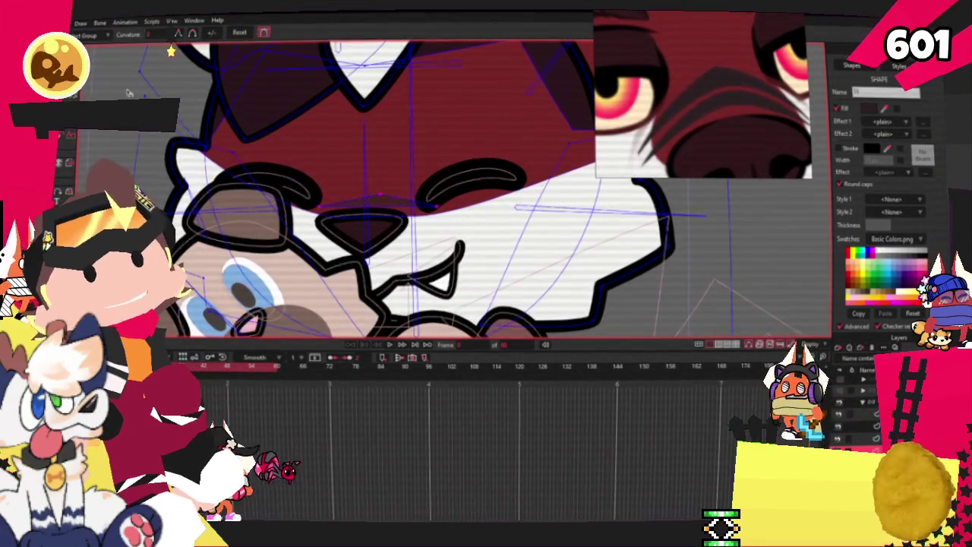
{"action": "scroll", "coordinate": [411, 225], "scroll_direction": "up", "scroll_amount": 1}
{"action": "scroll", "coordinate": [411, 224], "scroll_direction": "up", "scroll_amount": 1}
{"action": "scroll", "coordinate": [411, 224], "scroll_direction": "up", "scroll_amount": 1}
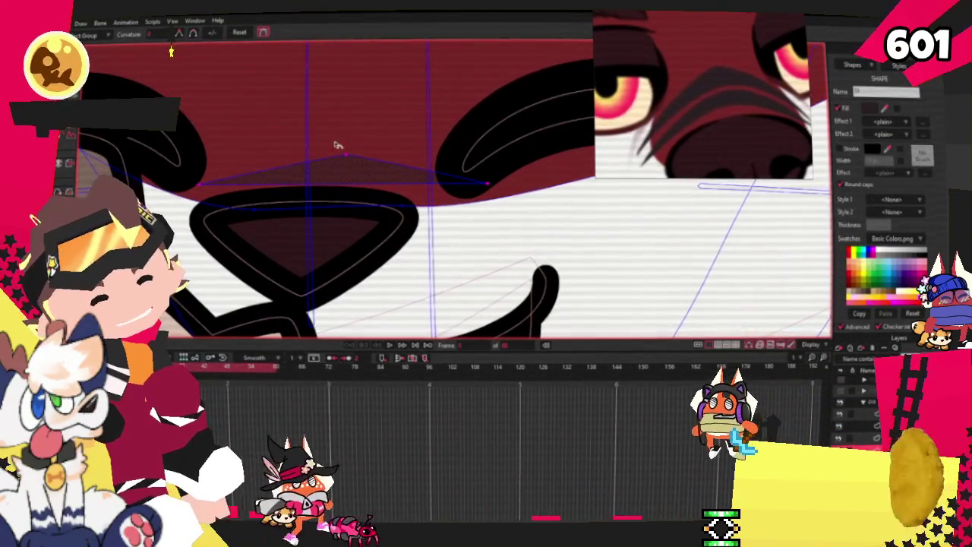
{"action": "left_click_drag", "start_coordinate": [338, 145], "coordinate": [439, 167]}
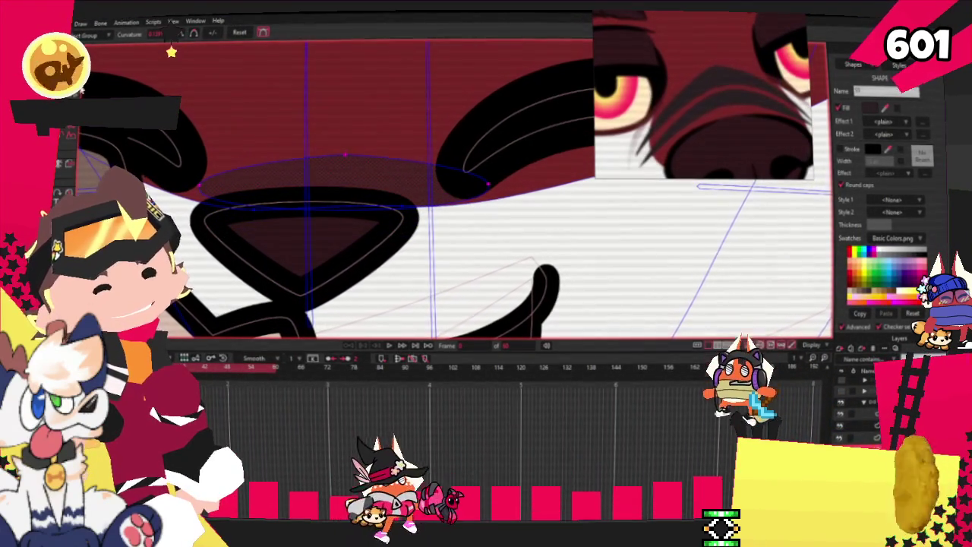
- Add curve points across the face above the nose and place a copy of the lens shape higher
{"action": "key", "text": "a"}
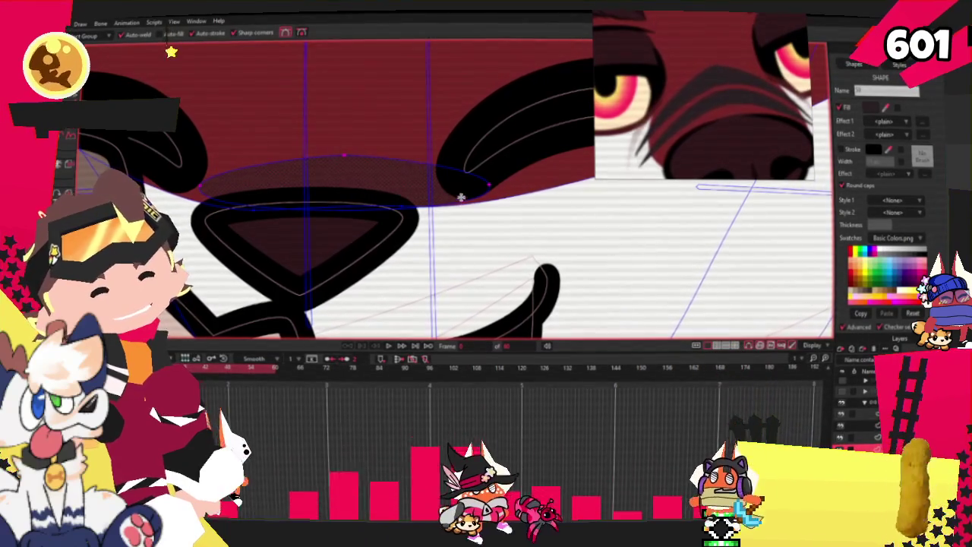
{"action": "left_click", "coordinate": [334, 181]}
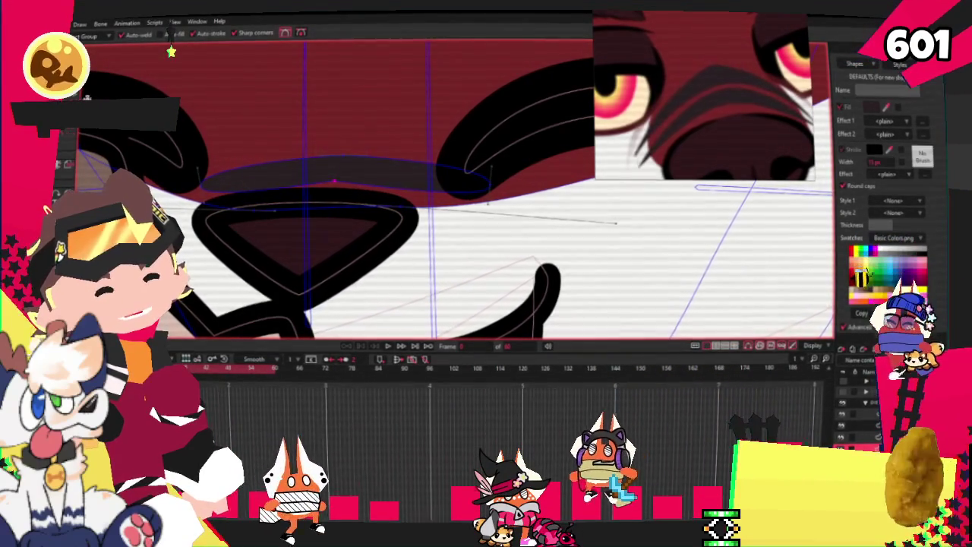
{"action": "scroll", "coordinate": [318, 180], "scroll_direction": "up", "scroll_amount": 2}
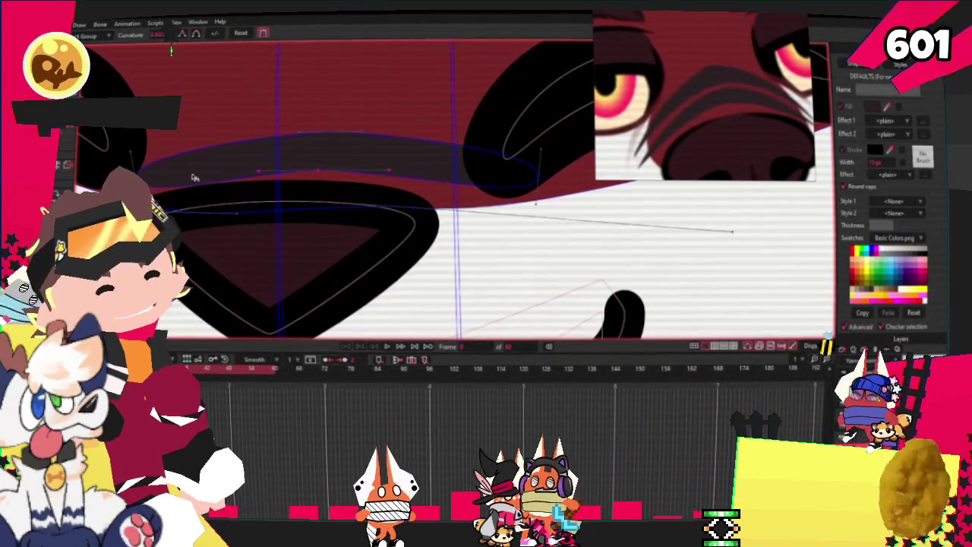
{"action": "left_click", "coordinate": [540, 177]}
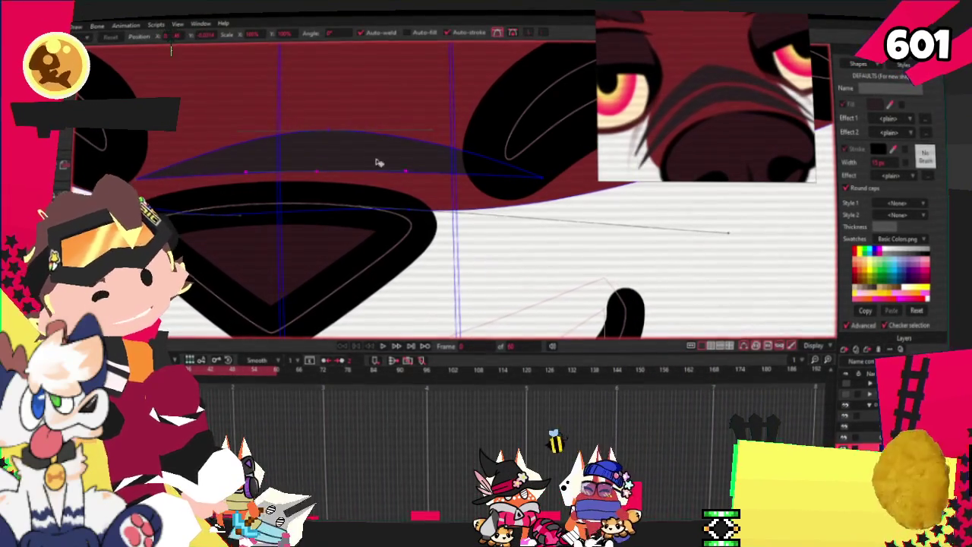
{"action": "mouse_move", "coordinate": [355, 160]}
{"action": "left_mouse_down"}
{"action": "mouse_move", "coordinate": [373, 119]}
{"action": "mouse_move", "coordinate": [368, 94]}
{"action": "left_mouse_up"}
- Zoom around the arms and make the paws layer active
{"action": "scroll", "coordinate": [366, 98], "scroll_direction": "down", "scroll_amount": 3}
{"action": "scroll", "coordinate": [366, 98], "scroll_direction": "down", "scroll_amount": 2}
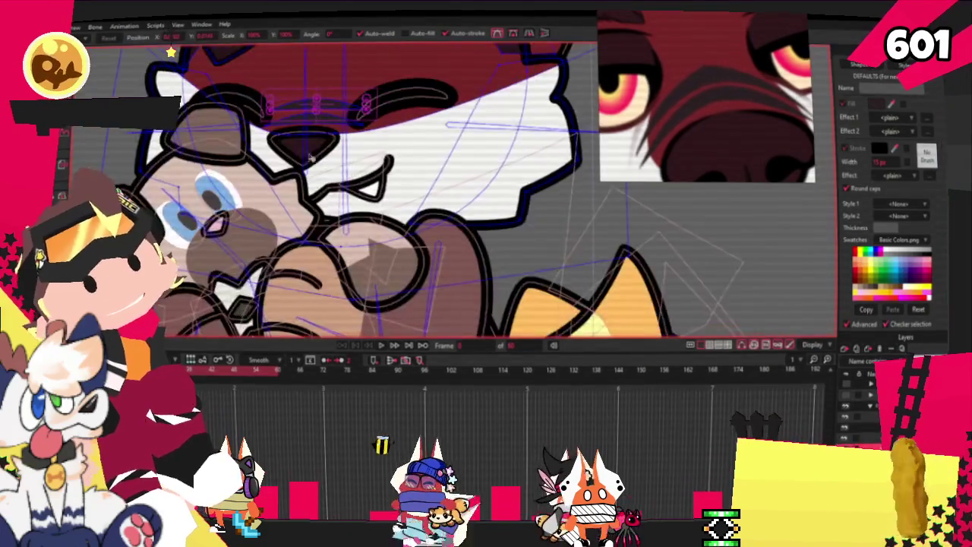
{"action": "scroll", "coordinate": [733, 150], "scroll_direction": "down", "scroll_amount": 2}
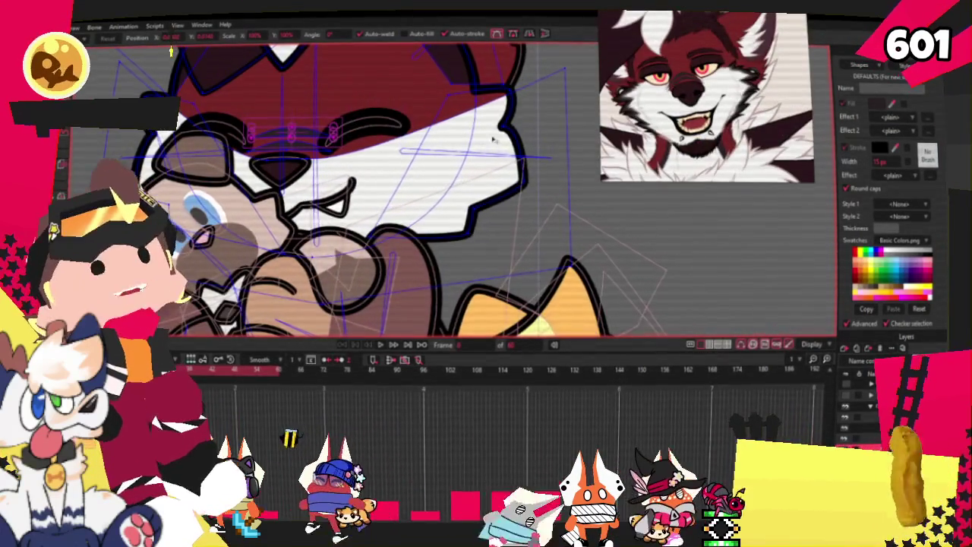
{"action": "scroll", "coordinate": [367, 141], "scroll_direction": "down", "scroll_amount": 2}
{"action": "scroll", "coordinate": [367, 141], "scroll_direction": "up", "scroll_amount": 1}
{"action": "scroll", "coordinate": [367, 140], "scroll_direction": "down", "scroll_amount": 2}
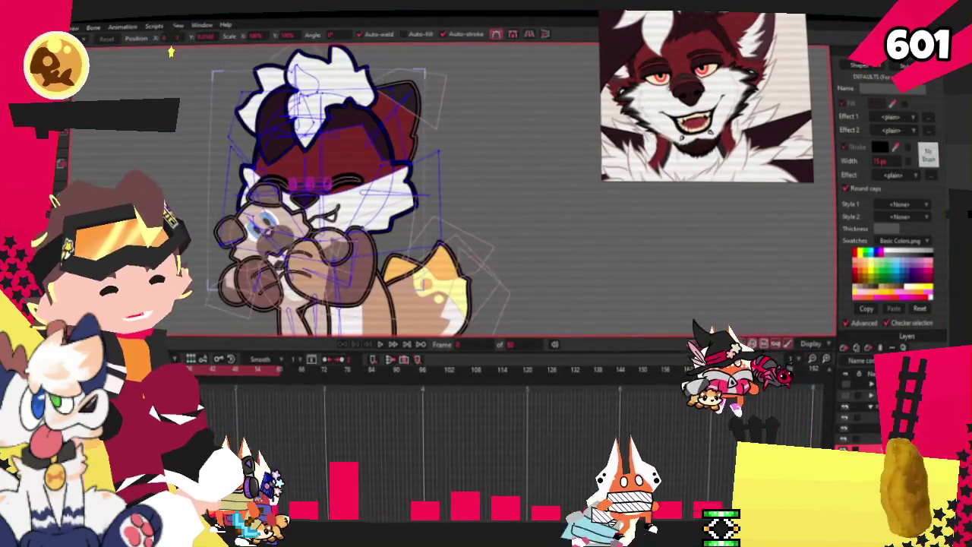
{"action": "scroll", "coordinate": [754, 146], "scroll_direction": "down", "scroll_amount": 2}
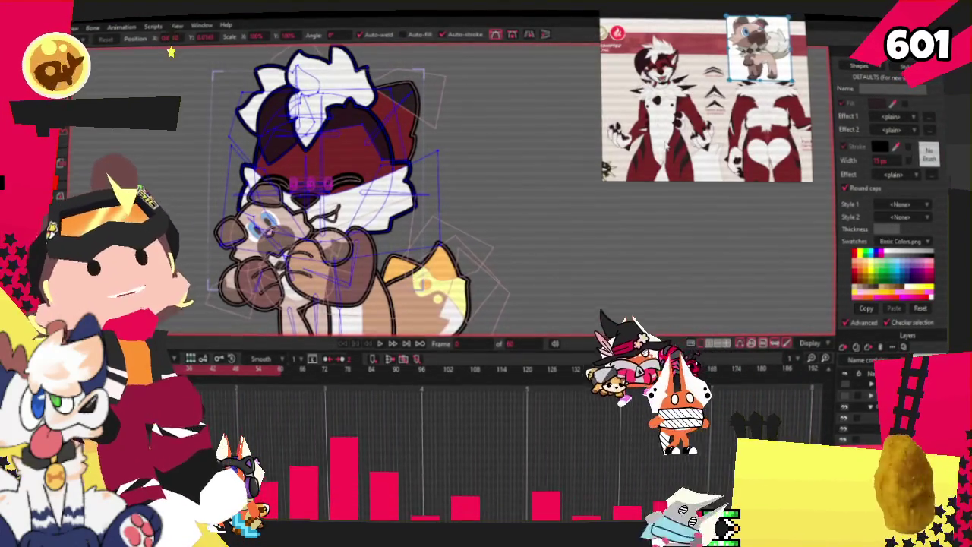
{"action": "scroll", "coordinate": [616, 149], "scroll_direction": "up", "scroll_amount": 3}
{"action": "scroll", "coordinate": [615, 148], "scroll_direction": "down", "scroll_amount": 1}
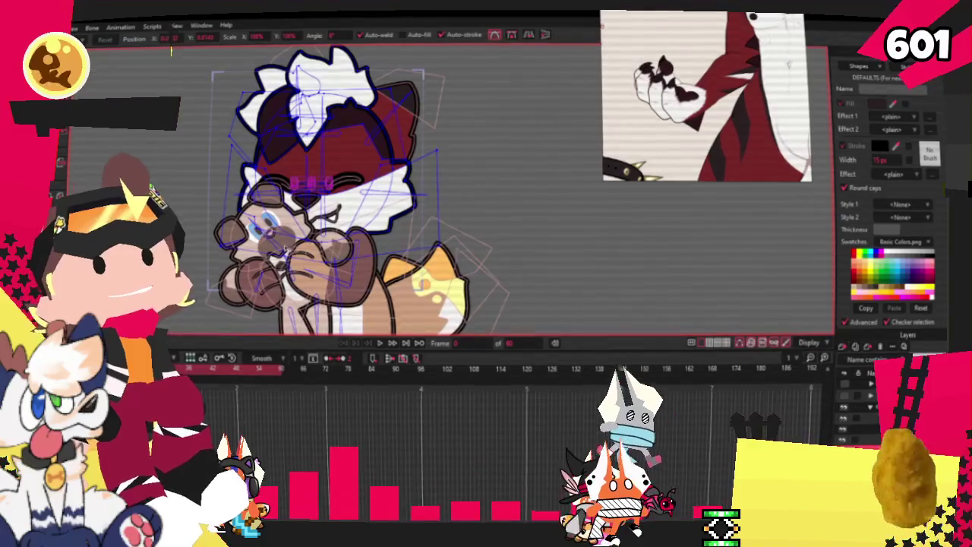
{"action": "scroll", "coordinate": [631, 326], "scroll_direction": "up", "scroll_amount": 1}
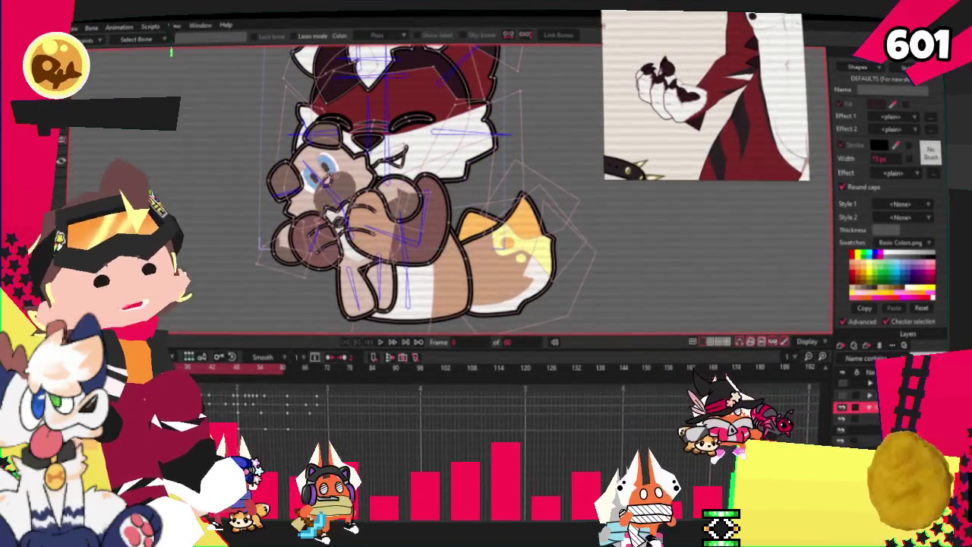
{"action": "left_click", "coordinate": [854, 418]}
{"action": "scroll", "coordinate": [401, 215], "scroll_direction": "up", "scroll_amount": 5}
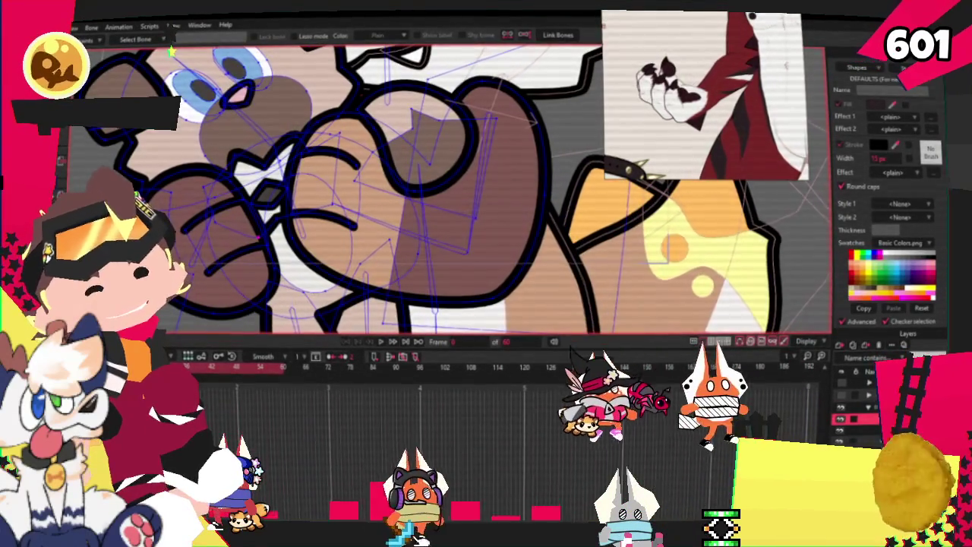
- Select the large pink arm marking so it can be filled dark red
{"action": "key", "text": "a"}
{"action": "scroll", "coordinate": [410, 215], "scroll_direction": "up", "scroll_amount": 1}
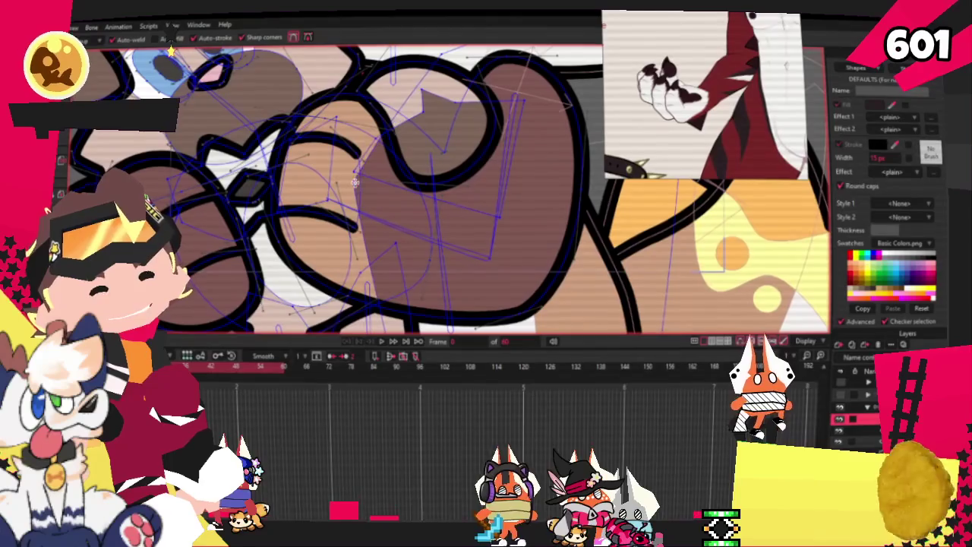
{"action": "key", "text": "q"}
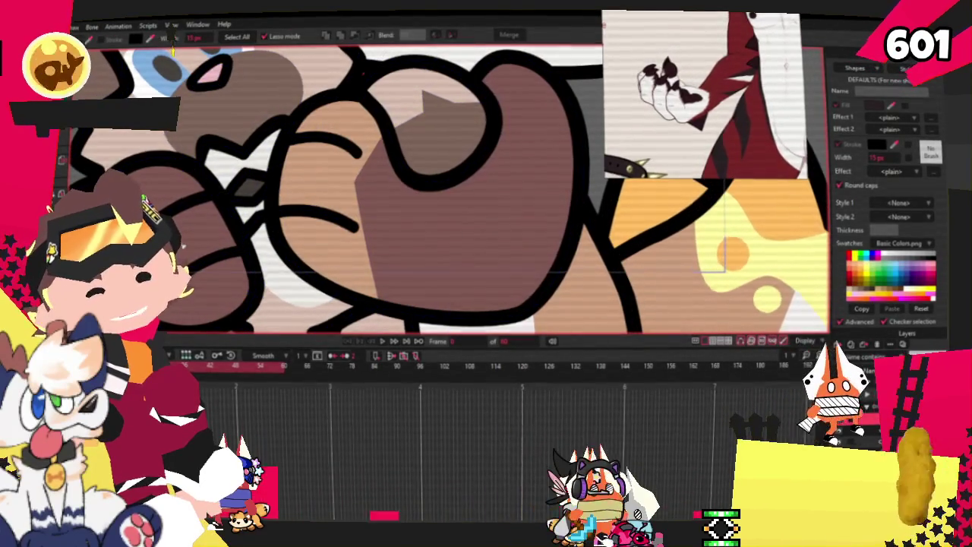
{"action": "left_click", "coordinate": [332, 176]}
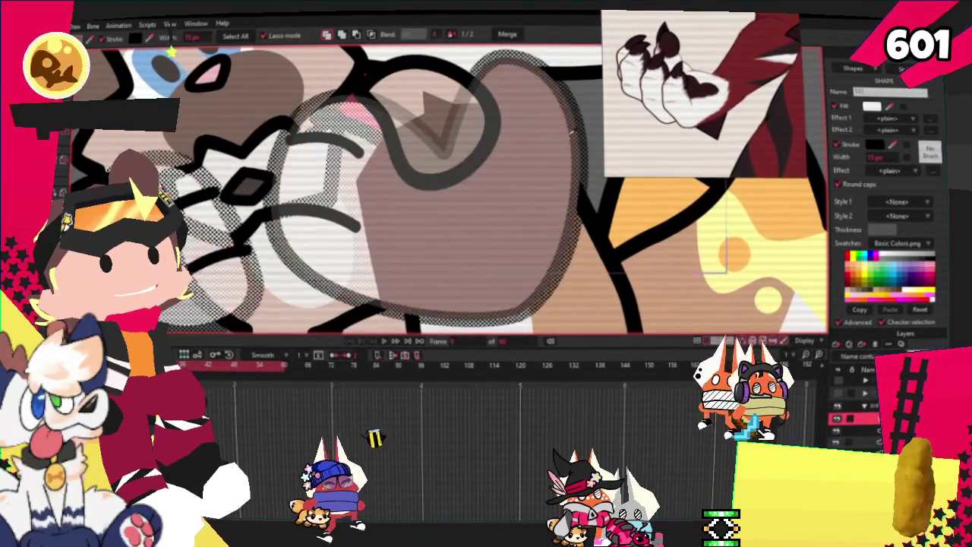
{"action": "left_click", "coordinate": [482, 232]}
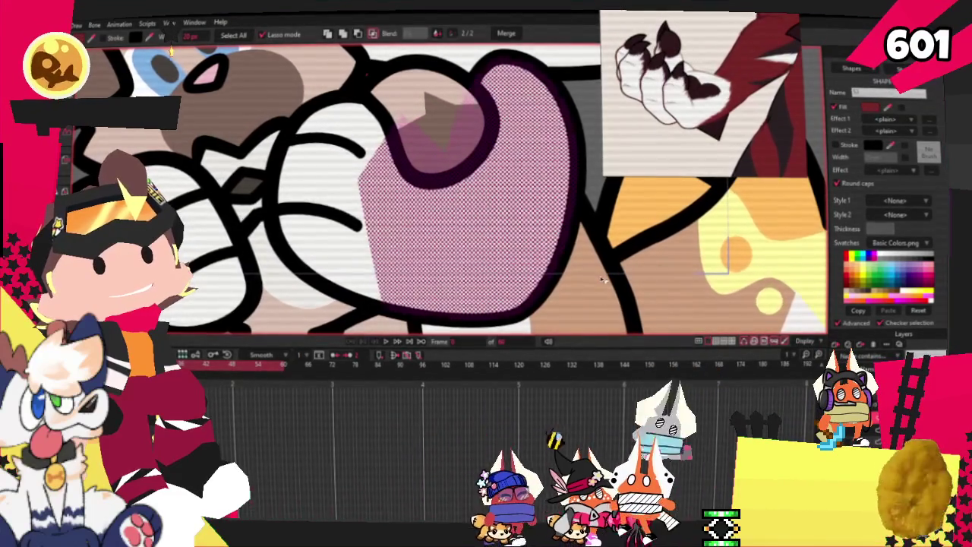
{"action": "scroll", "coordinate": [600, 278], "scroll_direction": "down", "scroll_amount": 5}
{"action": "scroll", "coordinate": [106, 92], "scroll_direction": "up", "scroll_amount": 2}
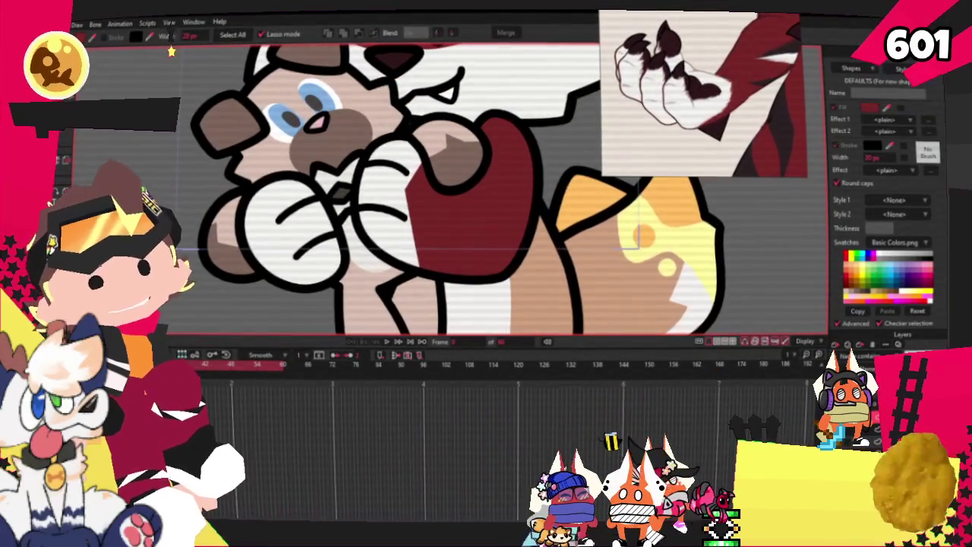
{"action": "scroll", "coordinate": [436, 219], "scroll_direction": "up", "scroll_amount": 2}
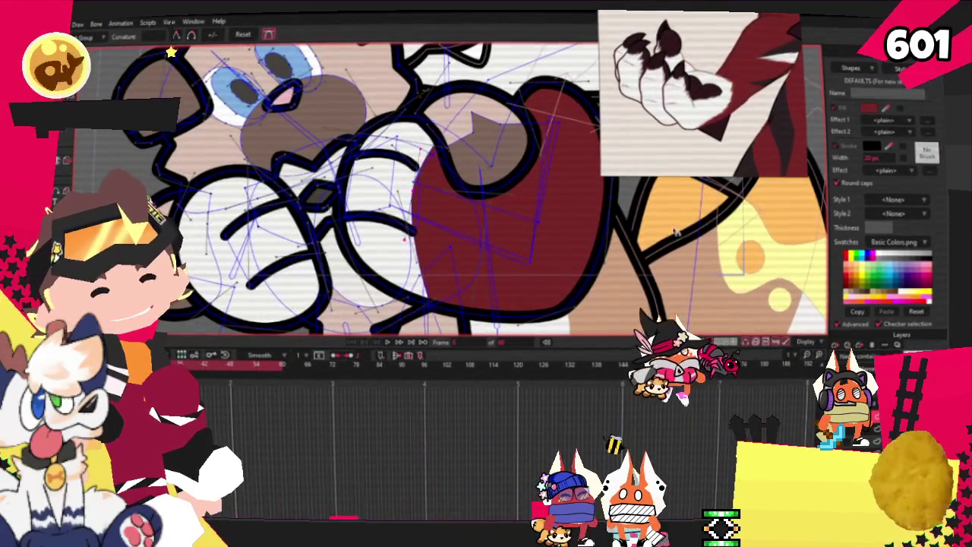
- Inspect the existing fills on the wolf's arm using the drawing, Select Shape and Transform Points tools
{"action": "scroll", "coordinate": [675, 232], "scroll_direction": "down", "scroll_amount": 1}
{"action": "scroll", "coordinate": [532, 224], "scroll_direction": "down", "scroll_amount": 3}
{"action": "scroll", "coordinate": [444, 217], "scroll_direction": "up", "scroll_amount": 4}
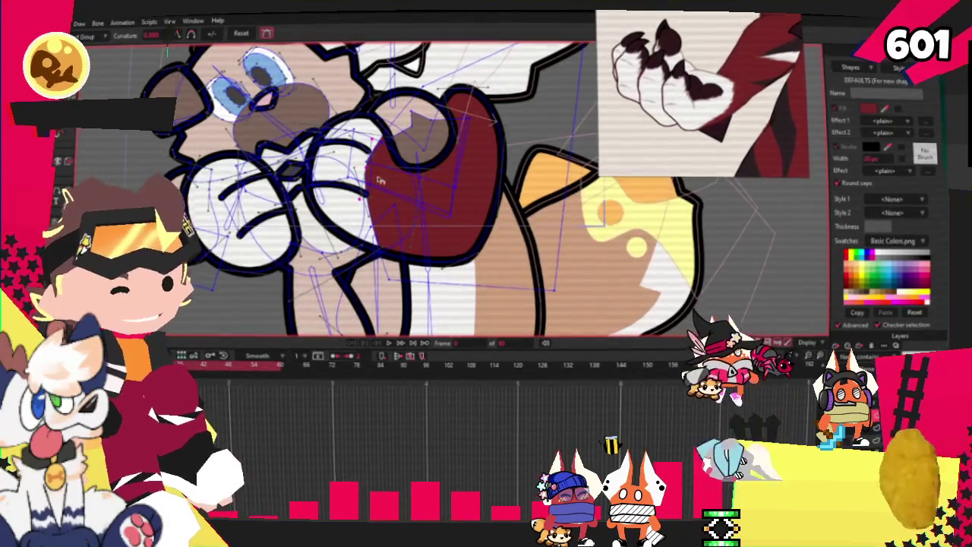
{"action": "key", "text": "a"}
{"action": "scroll", "coordinate": [304, 152], "scroll_direction": "up", "scroll_amount": 2}
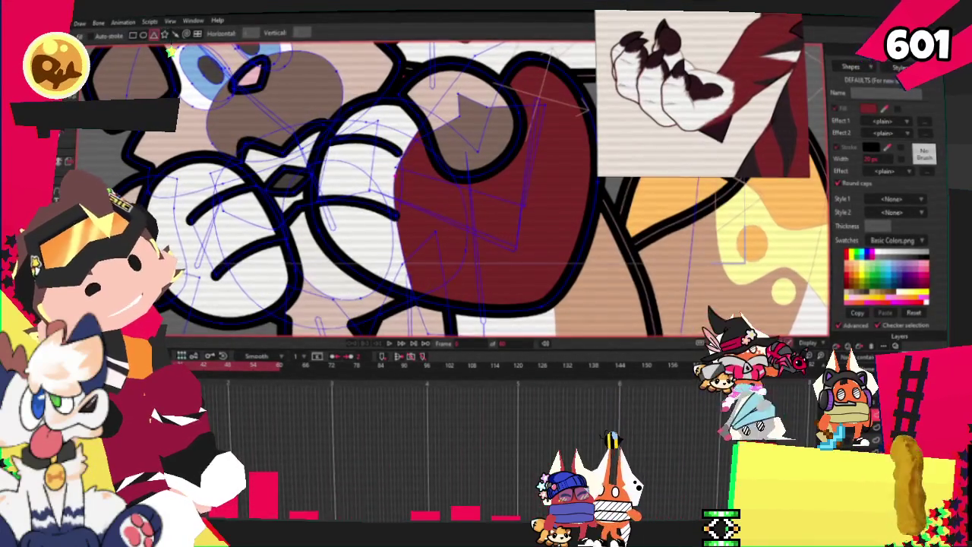
{"action": "scroll", "coordinate": [456, 190], "scroll_direction": "up", "scroll_amount": 2}
{"action": "scroll", "coordinate": [456, 190], "scroll_direction": "down", "scroll_amount": 2}
{"action": "scroll", "coordinate": [456, 190], "scroll_direction": "down", "scroll_amount": 1}
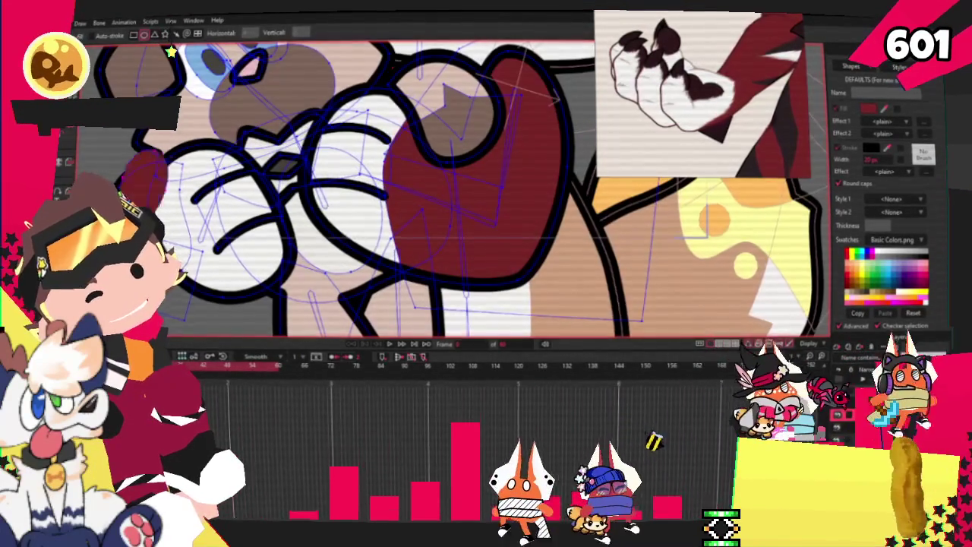
{"action": "scroll", "coordinate": [291, 118], "scroll_direction": "up", "scroll_amount": 2}
{"action": "key", "text": "q"}
{"action": "scroll", "coordinate": [291, 118], "scroll_direction": "down", "scroll_amount": 2}
{"action": "scroll", "coordinate": [291, 118], "scroll_direction": "up", "scroll_amount": 2}
{"action": "scroll", "coordinate": [229, 184], "scroll_direction": "down", "scroll_amount": 3}
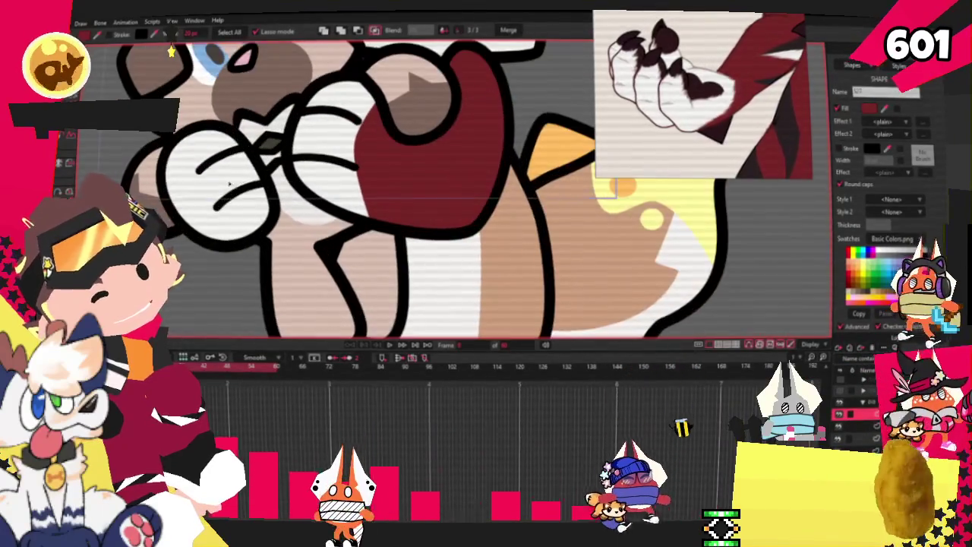
{"action": "scroll", "coordinate": [229, 184], "scroll_direction": "up", "scroll_amount": 2}
{"action": "key", "text": "t"}
{"action": "scroll", "coordinate": [229, 184], "scroll_direction": "up", "scroll_amount": 1}
{"action": "scroll", "coordinate": [230, 184], "scroll_direction": "down", "scroll_amount": 1}
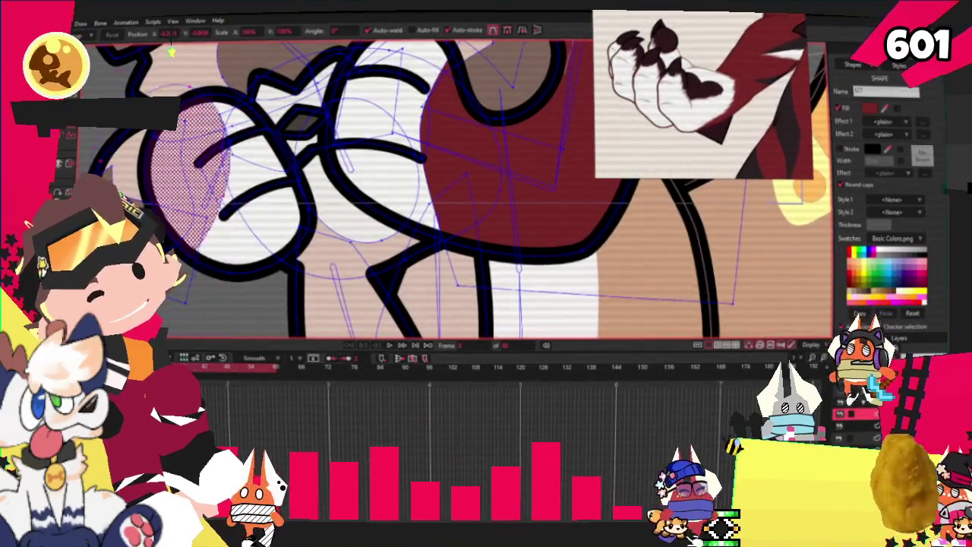
{"action": "scroll", "coordinate": [277, 198], "scroll_direction": "up", "scroll_amount": 2}
{"action": "scroll", "coordinate": [277, 197], "scroll_direction": "down", "scroll_amount": 2}
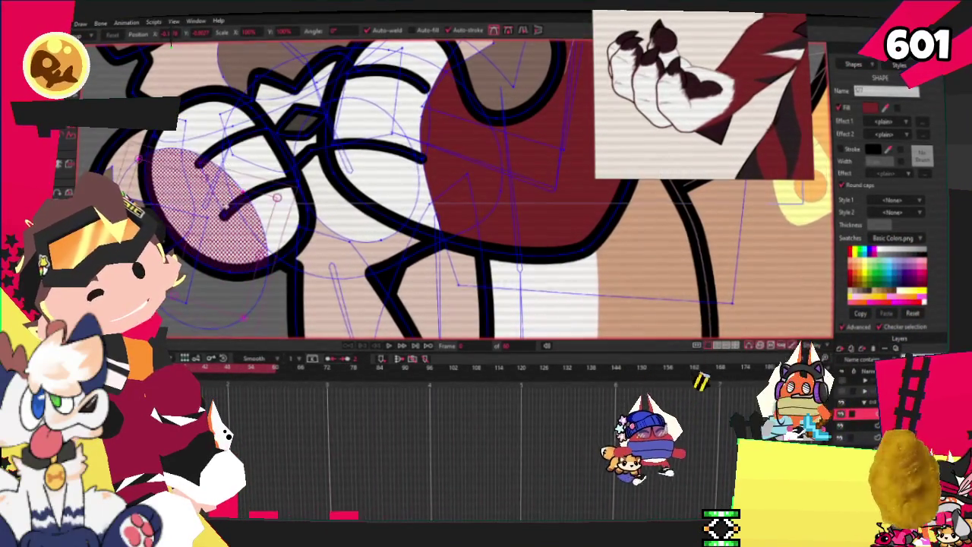
{"action": "scroll", "coordinate": [278, 197], "scroll_direction": "up", "scroll_amount": 2}
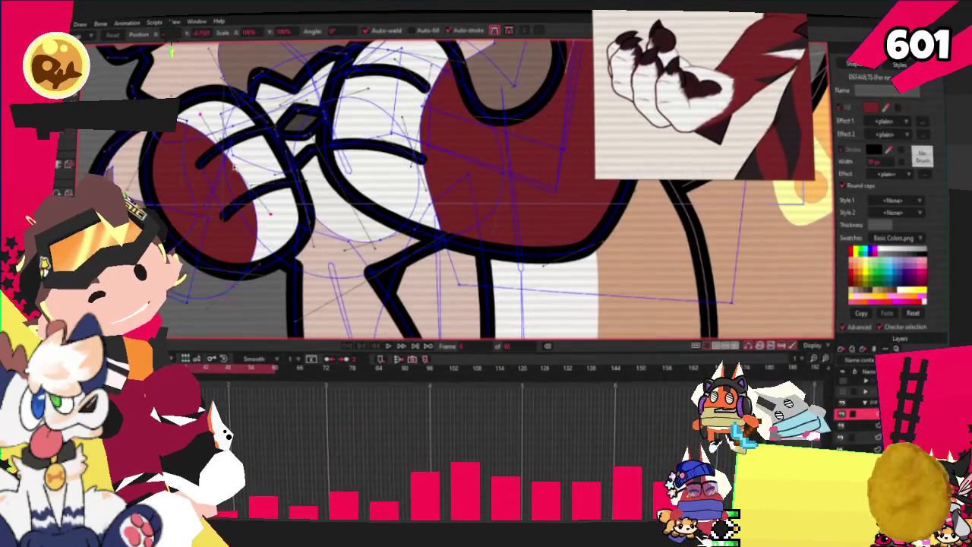
- Clear the current shape selection and zoom in on the arm area
{"action": "key", "text": "ctrl+d"}
{"action": "scroll", "coordinate": [278, 197], "scroll_direction": "down", "scroll_amount": 2}
{"action": "scroll", "coordinate": [277, 197], "scroll_direction": "up", "scroll_amount": 2}
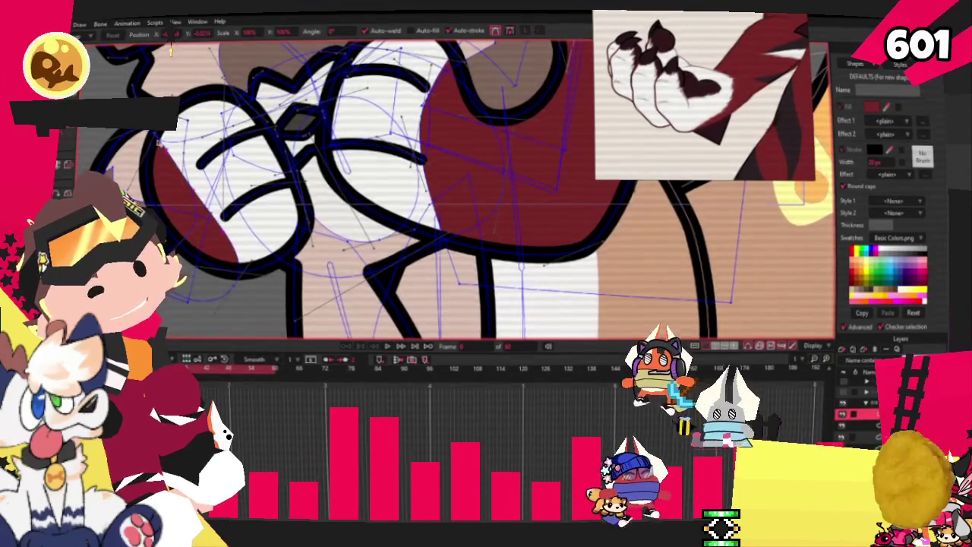
{"action": "scroll", "coordinate": [277, 197], "scroll_direction": "down", "scroll_amount": 1}
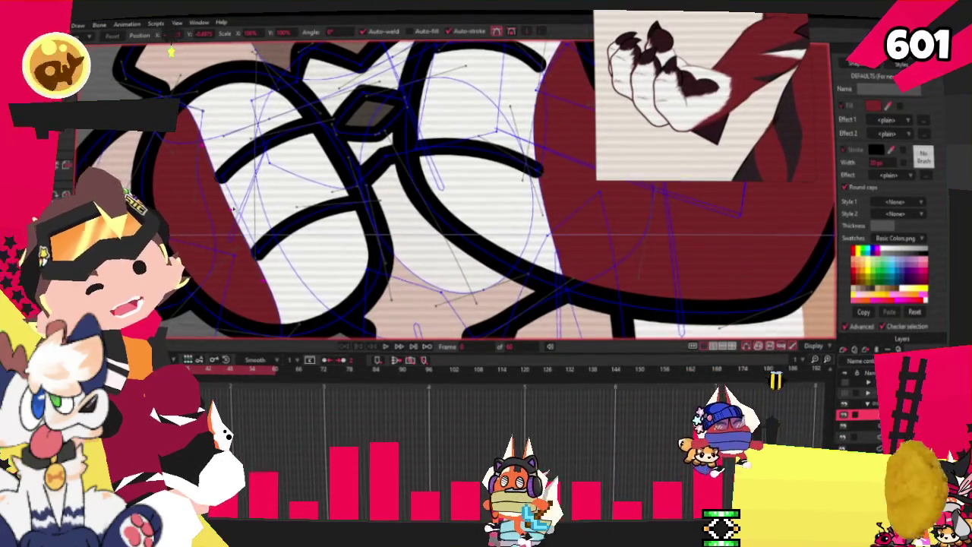
{"action": "scroll", "coordinate": [314, 196], "scroll_direction": "down", "scroll_amount": 2}
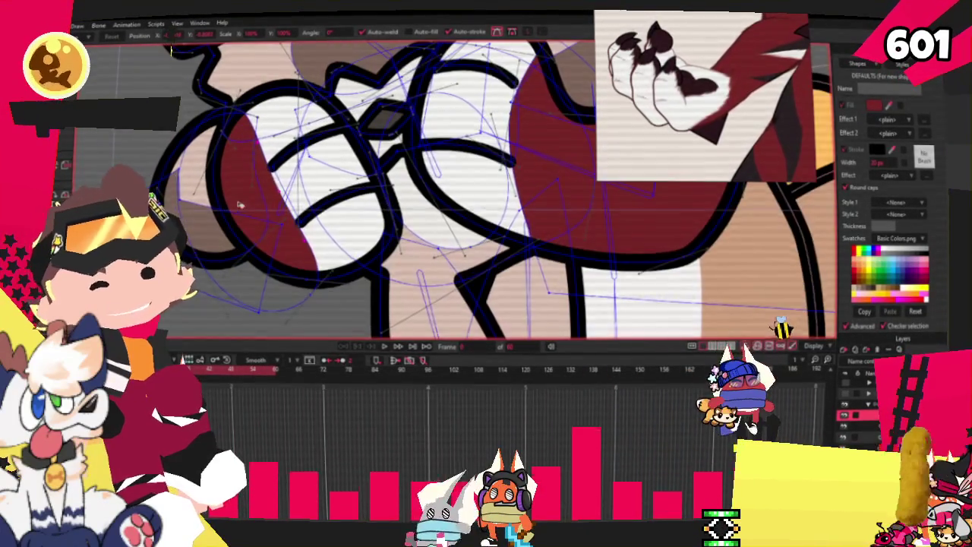
{"action": "scroll", "coordinate": [314, 196], "scroll_direction": "up", "scroll_amount": 2}
{"action": "scroll", "coordinate": [336, 300], "scroll_direction": "up", "scroll_amount": 2}
{"action": "scroll", "coordinate": [336, 299], "scroll_direction": "down", "scroll_amount": 1}
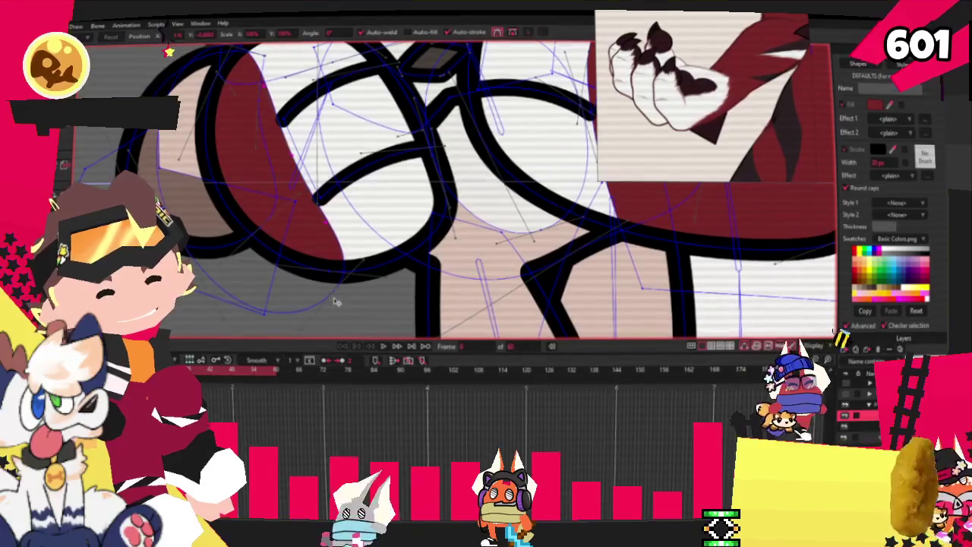
{"action": "scroll", "coordinate": [369, 283], "scroll_direction": "down", "scroll_amount": 1}
{"action": "scroll", "coordinate": [369, 282], "scroll_direction": "up", "scroll_amount": 2}
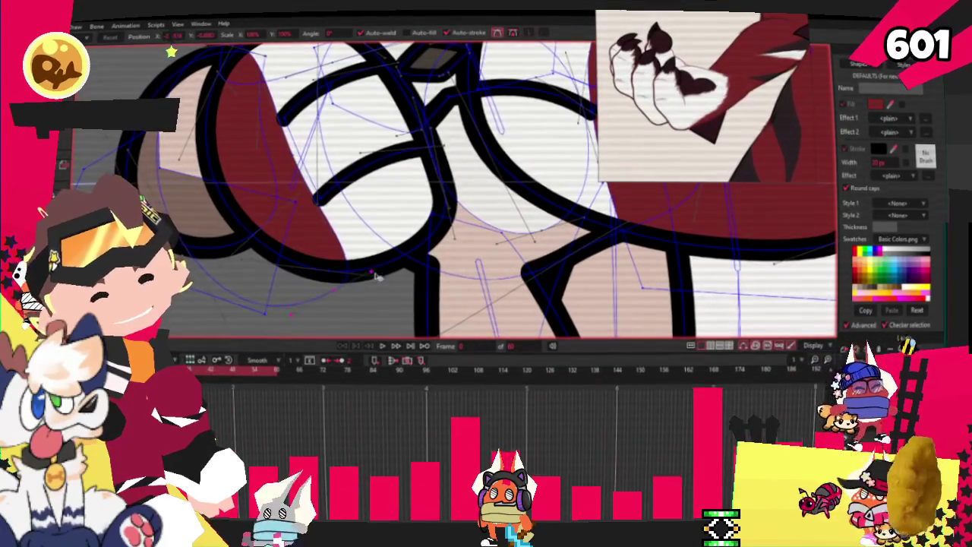
{"action": "scroll", "coordinate": [332, 298], "scroll_direction": "down", "scroll_amount": 2}
{"action": "scroll", "coordinate": [332, 298], "scroll_direction": "up", "scroll_amount": 2}
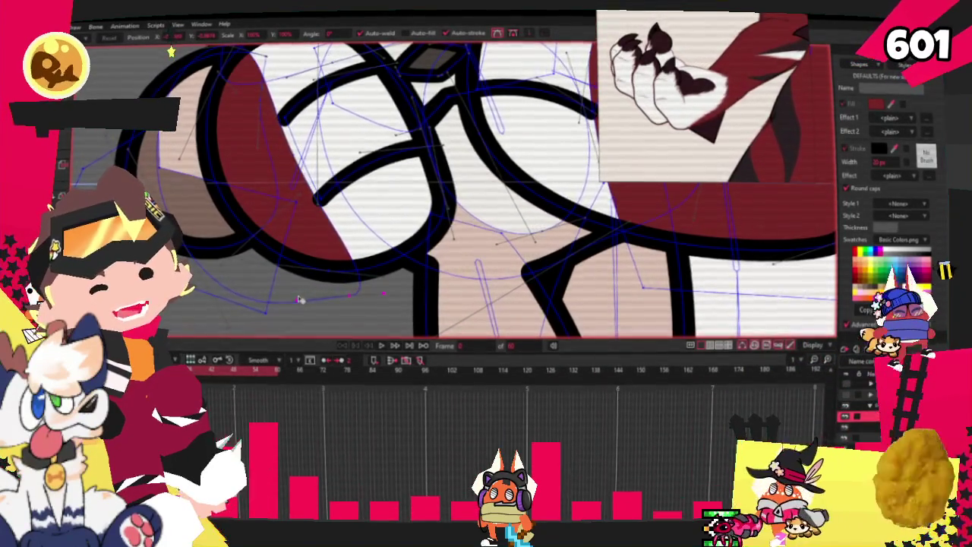
{"action": "scroll", "coordinate": [284, 255], "scroll_direction": "down", "scroll_amount": 2}
{"action": "scroll", "coordinate": [284, 255], "scroll_direction": "up", "scroll_amount": 2}
{"action": "scroll", "coordinate": [251, 243], "scroll_direction": "down", "scroll_amount": 1}
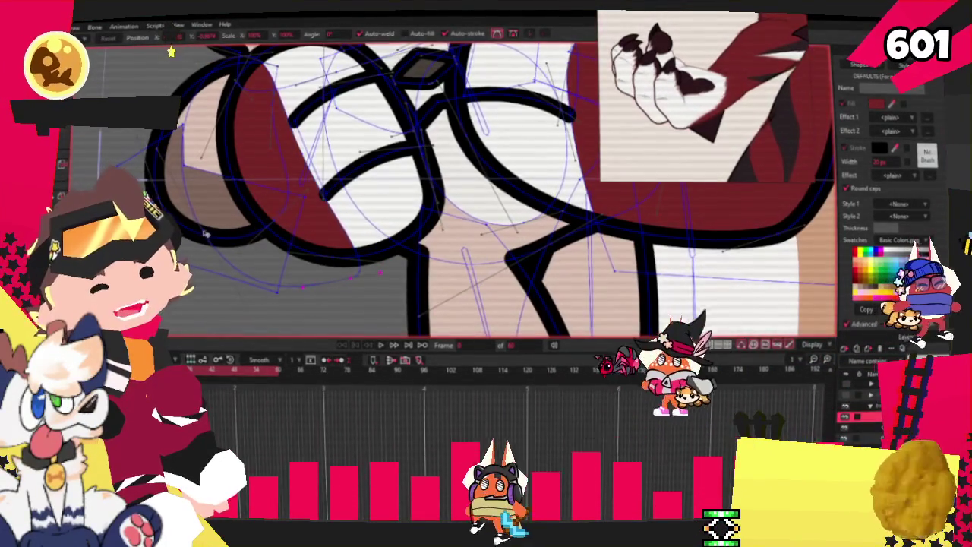
{"action": "scroll", "coordinate": [215, 234], "scroll_direction": "down", "scroll_amount": 1}
{"action": "scroll", "coordinate": [215, 234], "scroll_direction": "up", "scroll_amount": 2}
{"action": "scroll", "coordinate": [217, 217], "scroll_direction": "down", "scroll_amount": 2}
{"action": "scroll", "coordinate": [217, 217], "scroll_direction": "up", "scroll_amount": 2}
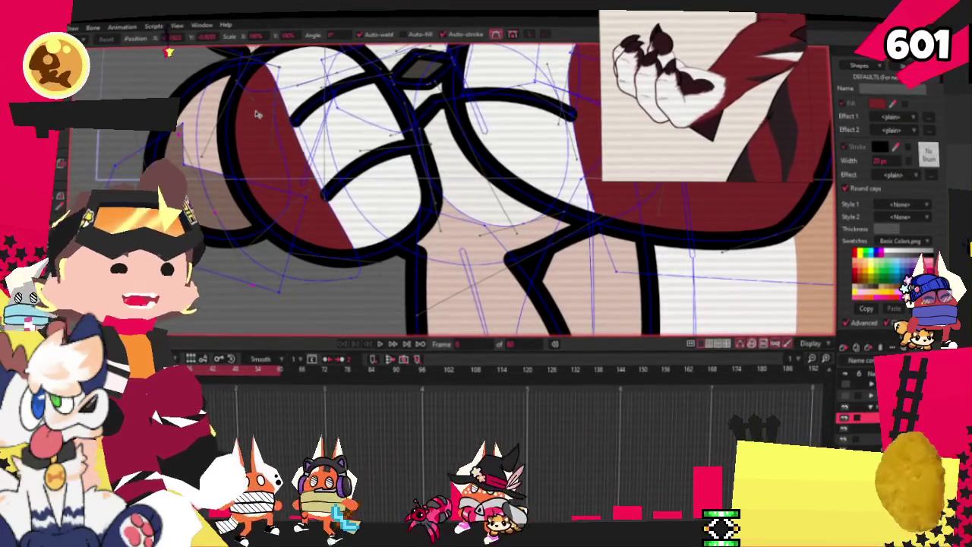
{"action": "scroll", "coordinate": [257, 114], "scroll_direction": "down", "scroll_amount": 2}
{"action": "scroll", "coordinate": [258, 114], "scroll_direction": "up", "scroll_amount": 2}
- Draw a dark red triangular fill over the wolf's arm with Draw Shape
{"action": "key", "text": "r"}
{"action": "scroll", "coordinate": [257, 114], "scroll_direction": "down", "scroll_amount": 2}
{"action": "scroll", "coordinate": [257, 113], "scroll_direction": "up", "scroll_amount": 2}
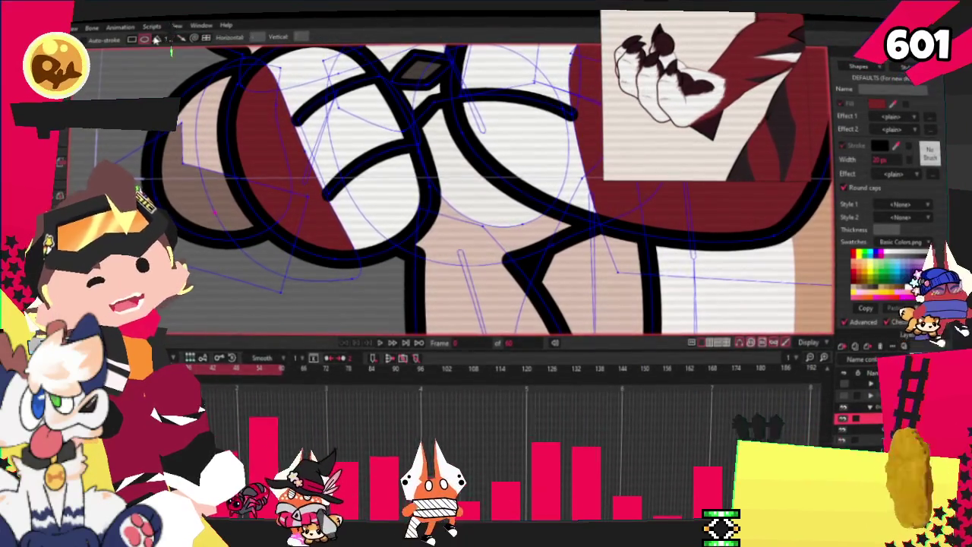
{"action": "scroll", "coordinate": [257, 114], "scroll_direction": "down", "scroll_amount": 2}
{"action": "scroll", "coordinate": [257, 114], "scroll_direction": "up", "scroll_amount": 2}
{"action": "left_click_drag", "start_coordinate": [196, 155], "coordinate": [263, 242]}
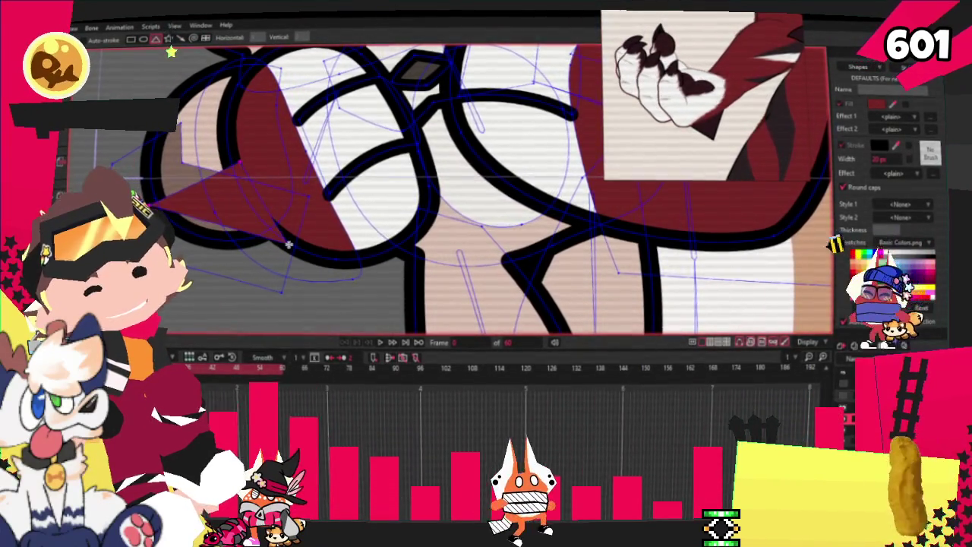
- Move the triangle's points into a curved dark red marking along the arm under the paw
{"action": "scroll", "coordinate": [257, 114], "scroll_direction": "down", "scroll_amount": 2}
{"action": "key", "text": "t"}
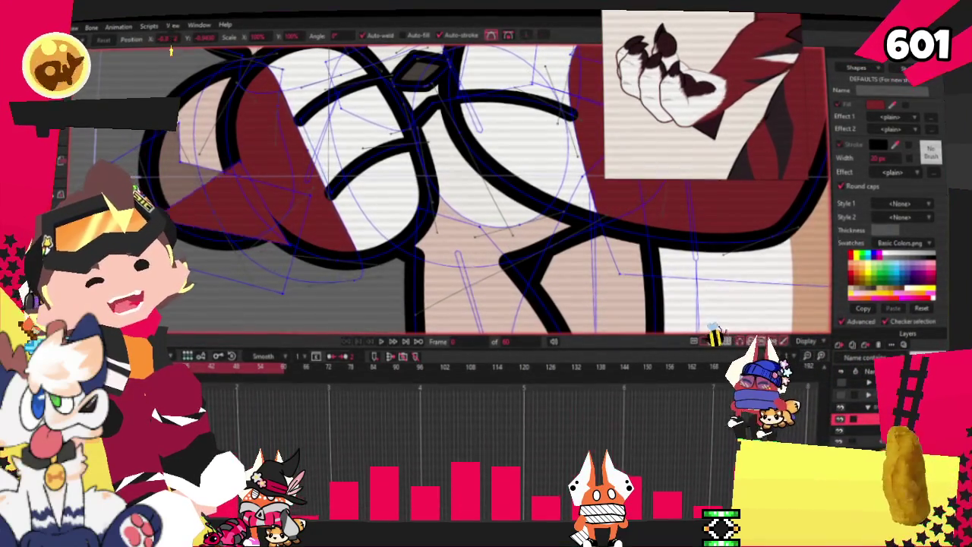
{"action": "scroll", "coordinate": [205, 177], "scroll_direction": "up", "scroll_amount": 2}
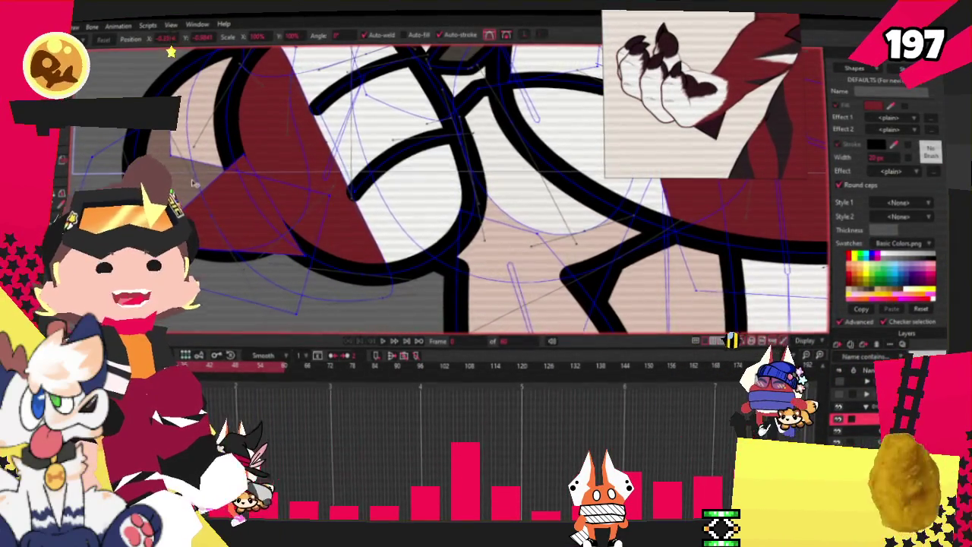
{"action": "scroll", "coordinate": [194, 183], "scroll_direction": "up", "scroll_amount": 1}
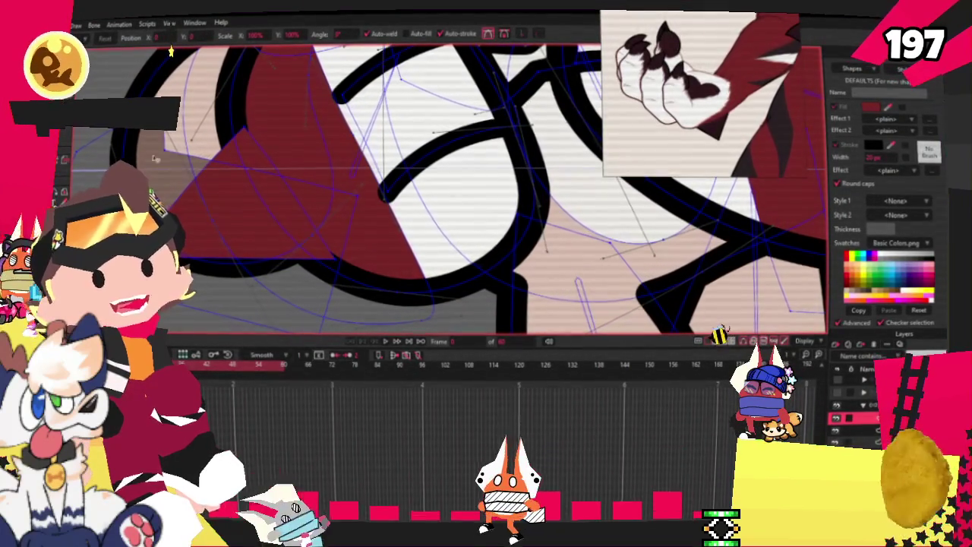
{"action": "scroll", "coordinate": [175, 198], "scroll_direction": "up", "scroll_amount": 1}
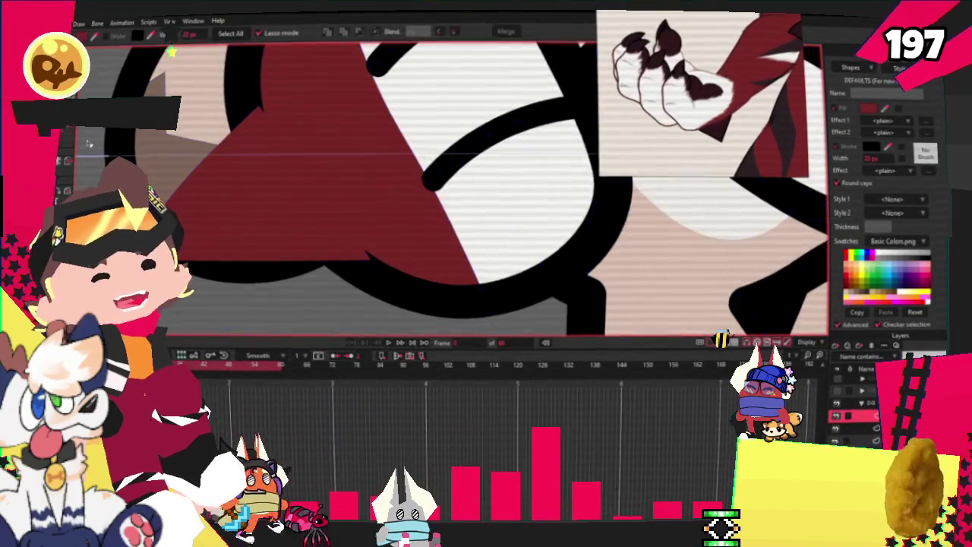
{"action": "scroll", "coordinate": [278, 214], "scroll_direction": "down", "scroll_amount": 2}
{"action": "scroll", "coordinate": [278, 215], "scroll_direction": "down", "scroll_amount": 2}
{"action": "scroll", "coordinate": [278, 215], "scroll_direction": "up", "scroll_amount": 3}
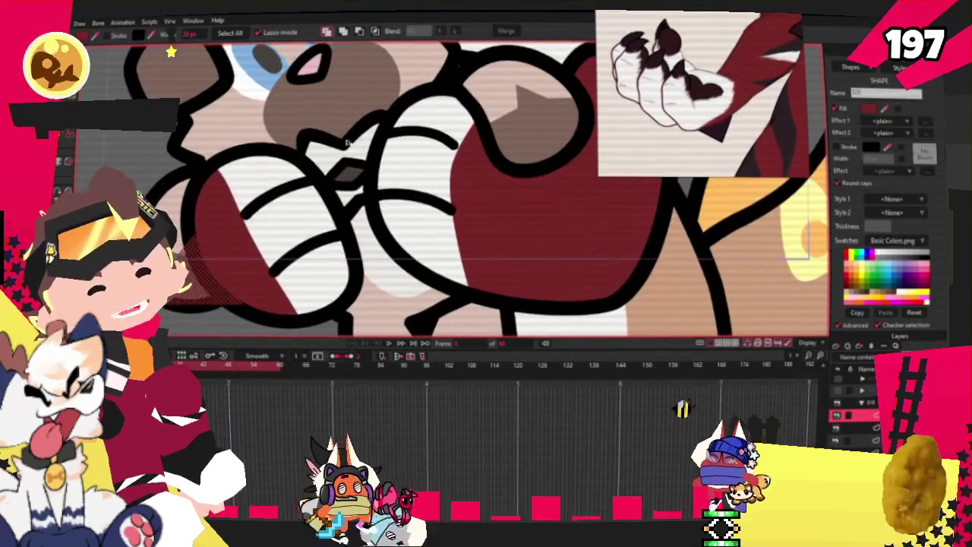
{"action": "scroll", "coordinate": [278, 214], "scroll_direction": "up", "scroll_amount": 2}
{"action": "scroll", "coordinate": [743, 141], "scroll_direction": "up", "scroll_amount": 2}
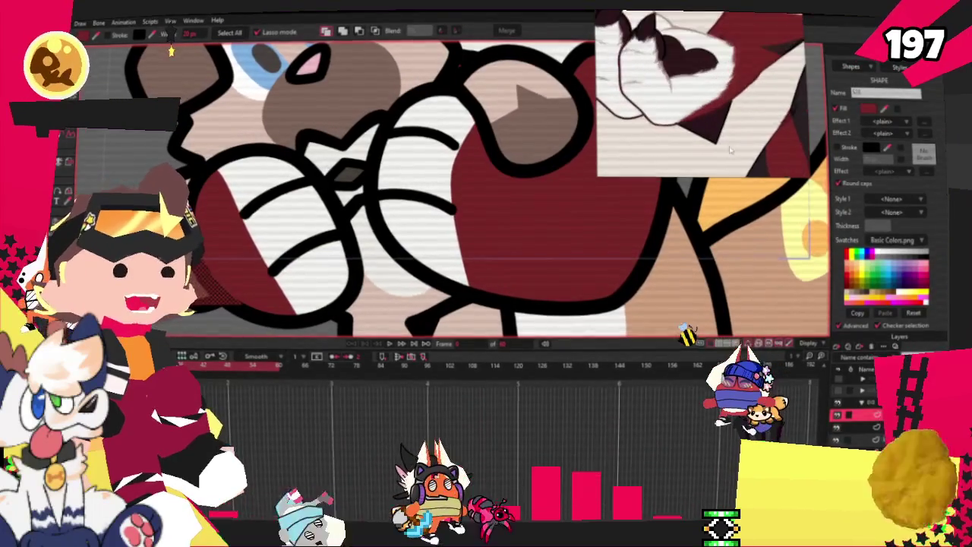
{"action": "scroll", "coordinate": [729, 145], "scroll_direction": "up", "scroll_amount": 2}
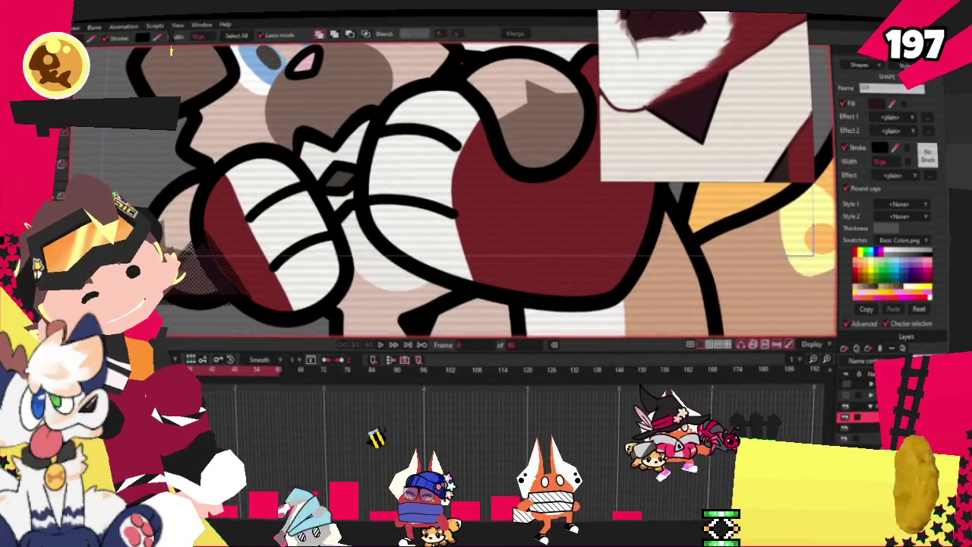
- Show the arm's point-to-bone bindings with Bind Points, then return to Select Bone with the skeleton visible
{"action": "left_click", "coordinate": [62, 171]}
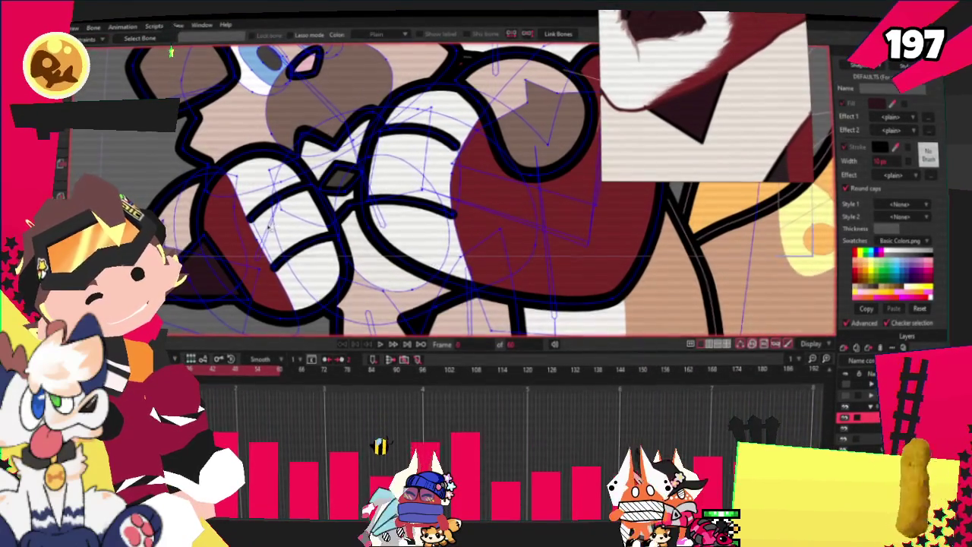
{"action": "scroll", "coordinate": [456, 190], "scroll_direction": "down", "scroll_amount": 5}
{"action": "scroll", "coordinate": [456, 190], "scroll_direction": "up", "scroll_amount": 5}
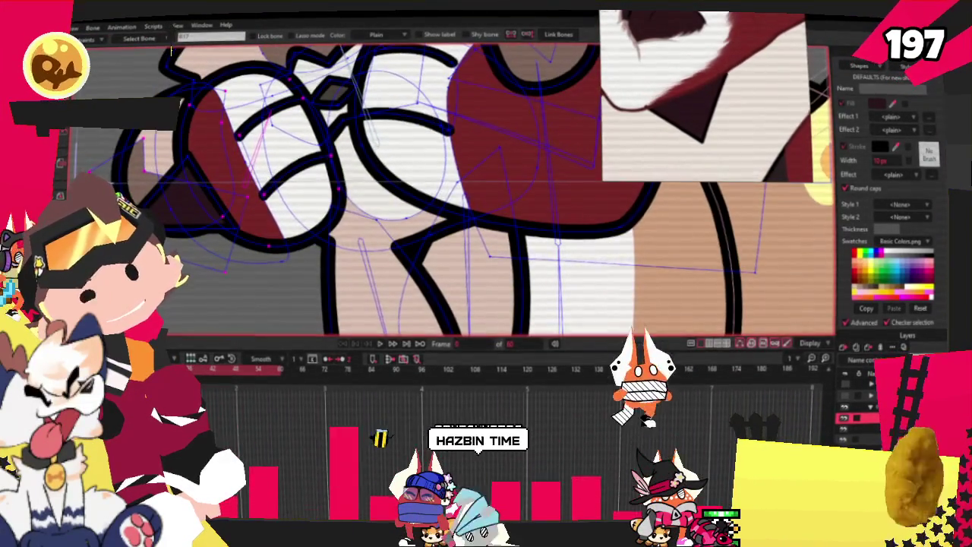
{"action": "key", "text": "g"}
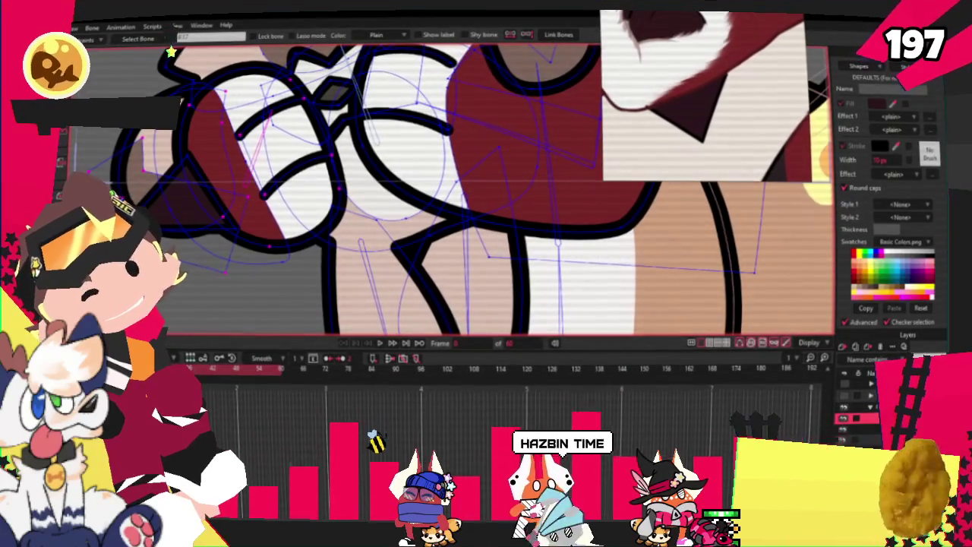
{"action": "scroll", "coordinate": [169, 215], "scroll_direction": "up", "scroll_amount": 2}
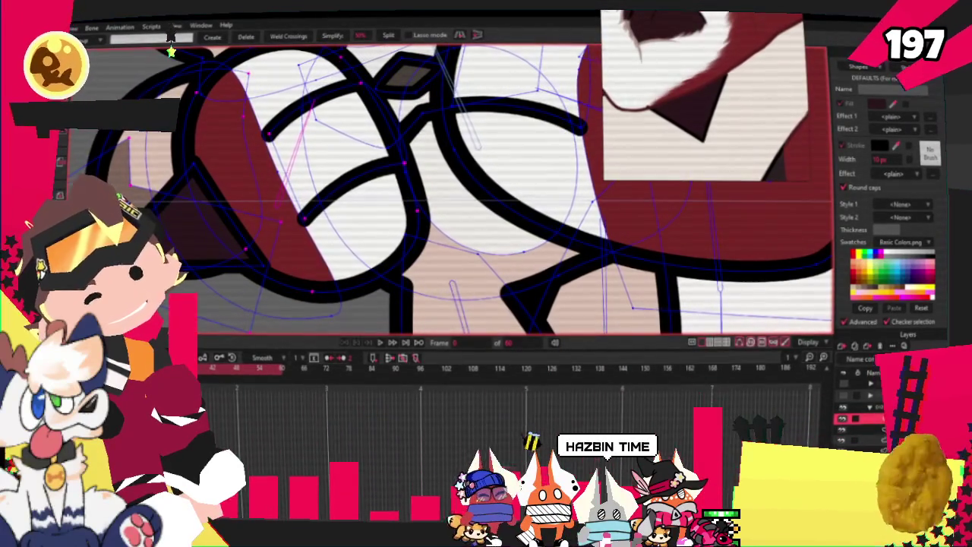
{"action": "key", "text": "i"}
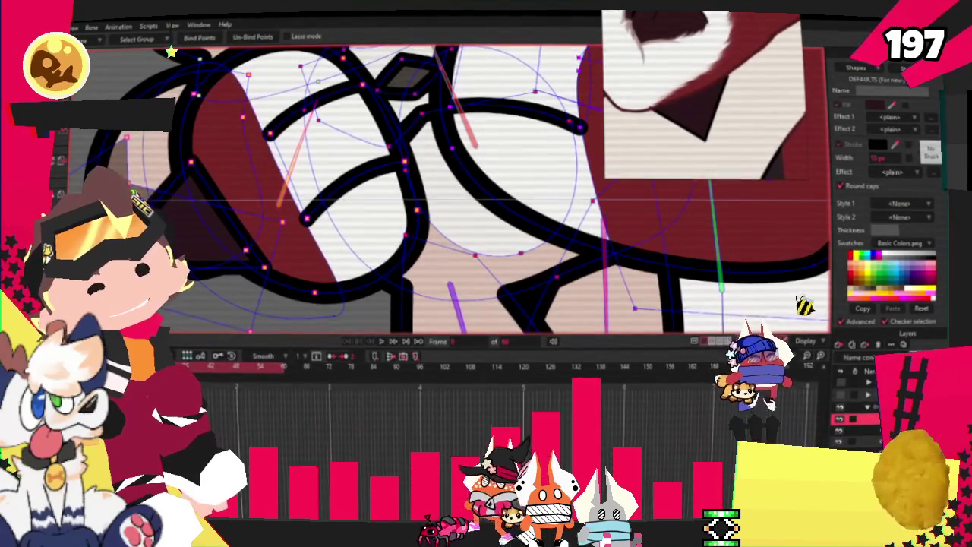
{"action": "key", "text": "b"}
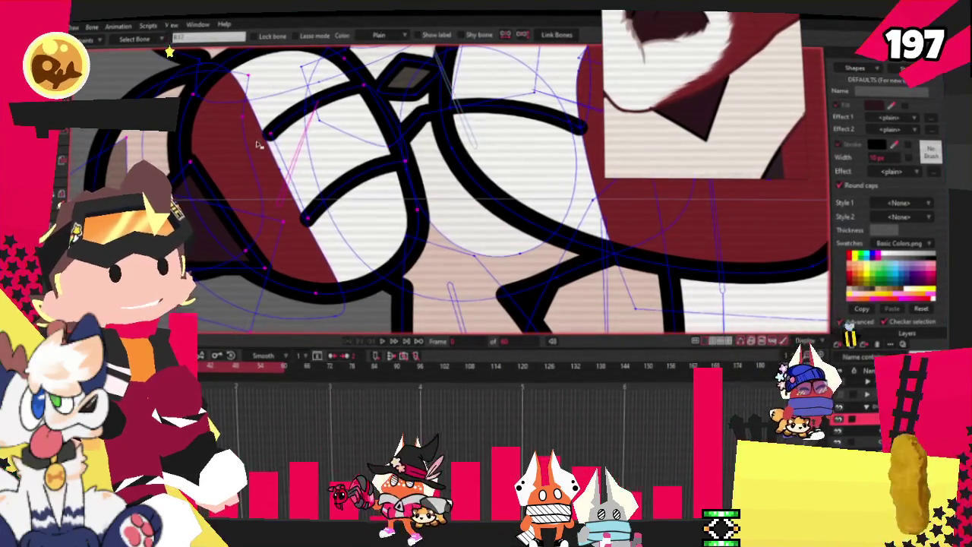
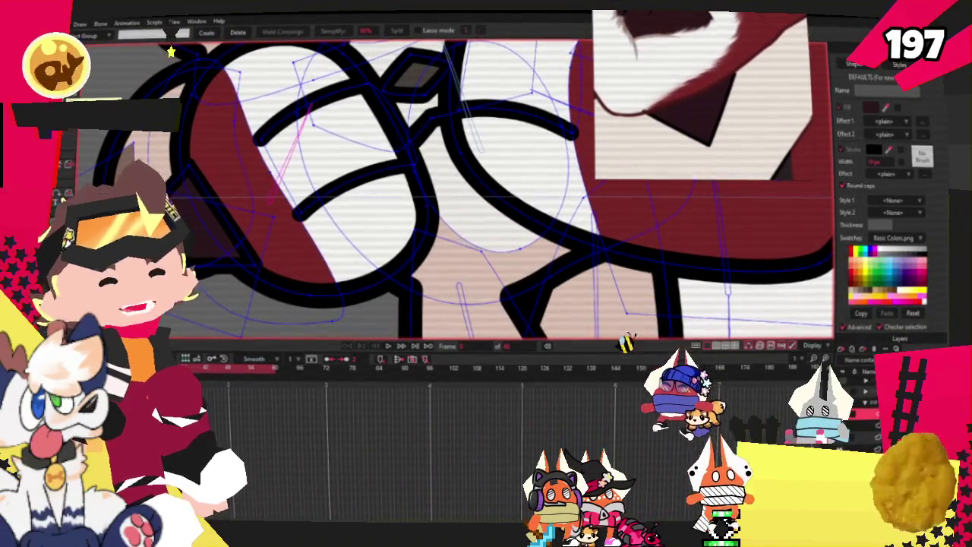
- Bring the left red fur fill back in front of the white fill, then deselect
{"action": "key", "text": "c"}
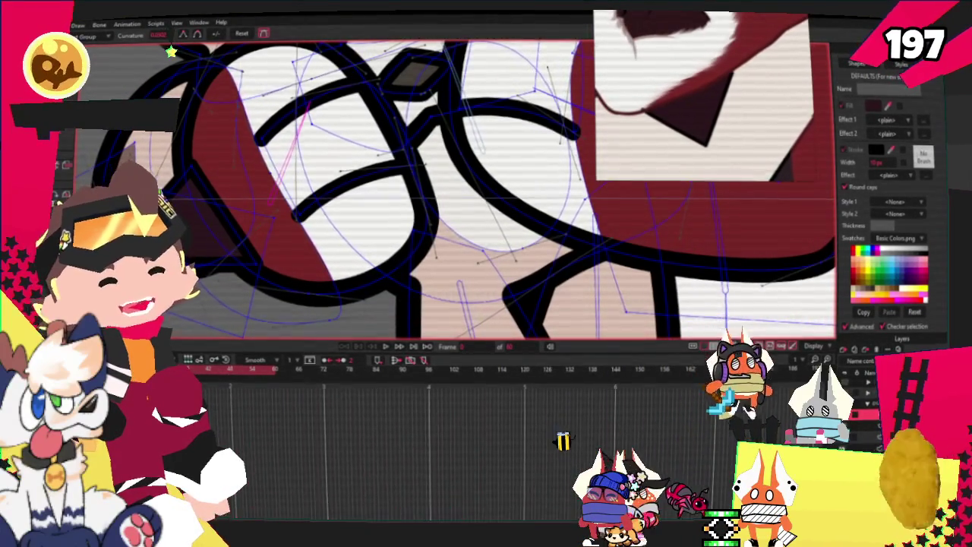
{"action": "key", "text": "g"}
{"action": "left_click", "coordinate": [219, 206]}
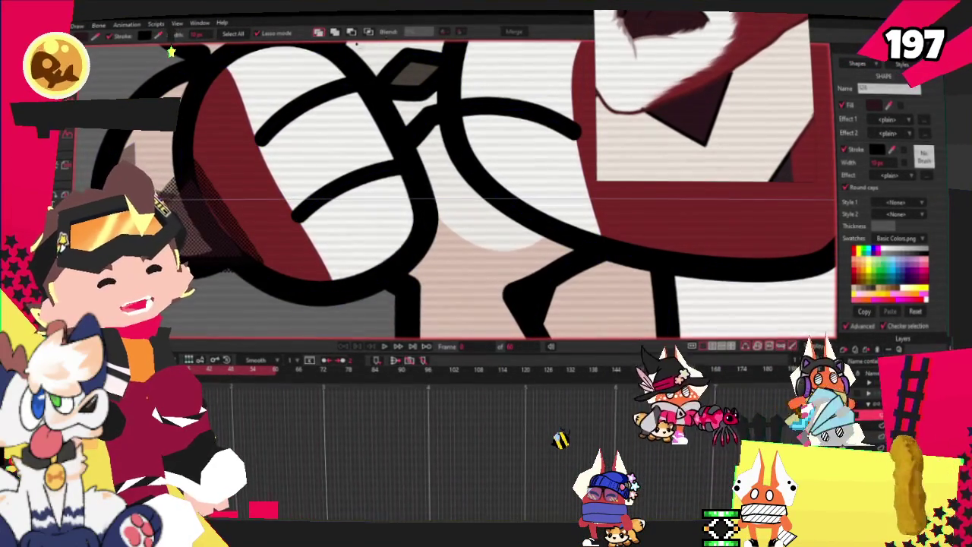
{"action": "key", "text": "Down"}
{"action": "key", "text": "Up"}
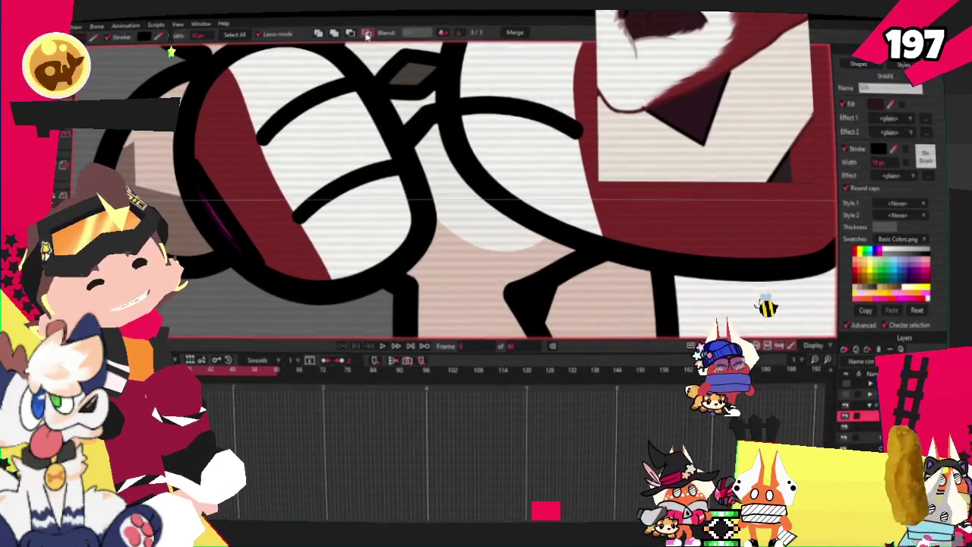
{"action": "scroll", "coordinate": [230, 289], "scroll_direction": "down", "scroll_amount": 2}
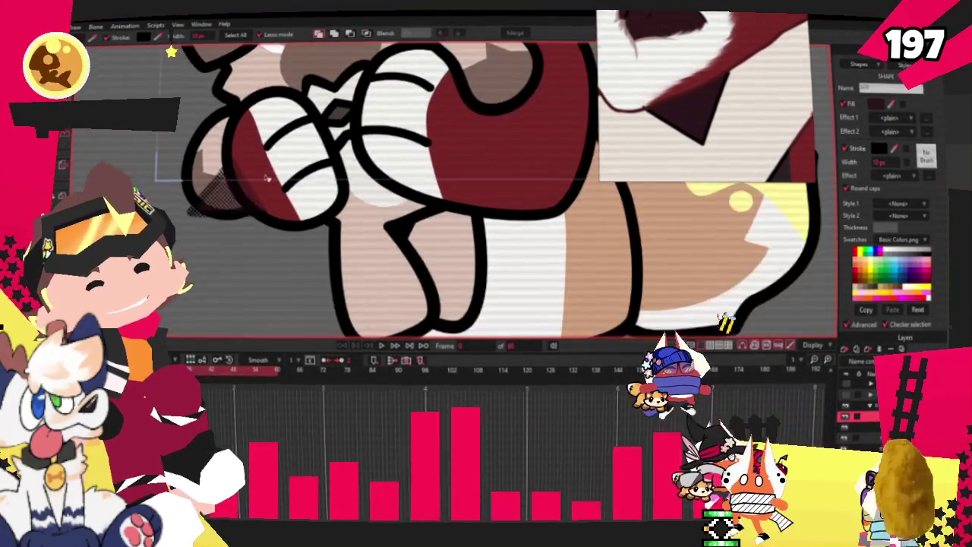
{"action": "left_click", "coordinate": [231, 288]}
{"action": "scroll", "coordinate": [231, 289], "scroll_direction": "up", "scroll_amount": 2}
- Nudge the dark triangle's points rightward and down into place
{"action": "key", "text": "t"}
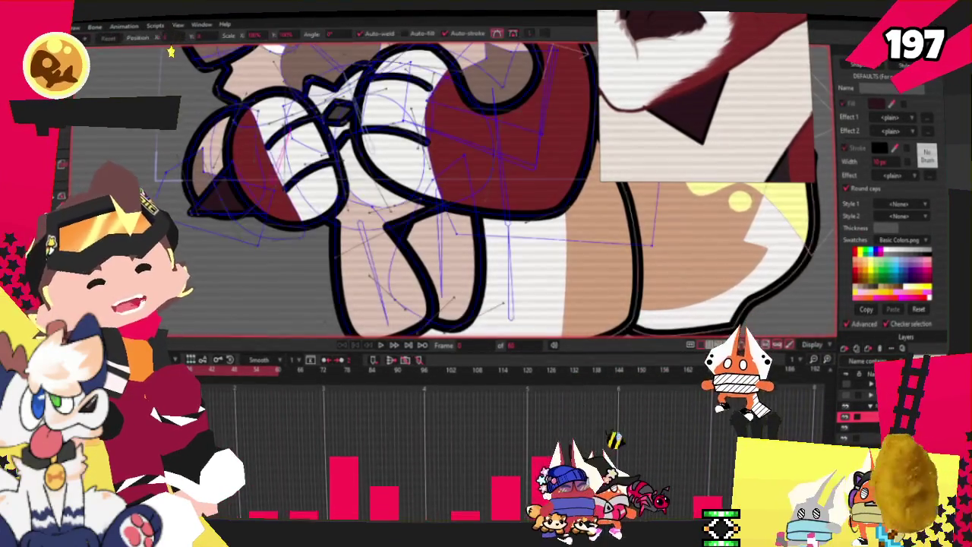
{"action": "scroll", "coordinate": [190, 243], "scroll_direction": "up", "scroll_amount": 2}
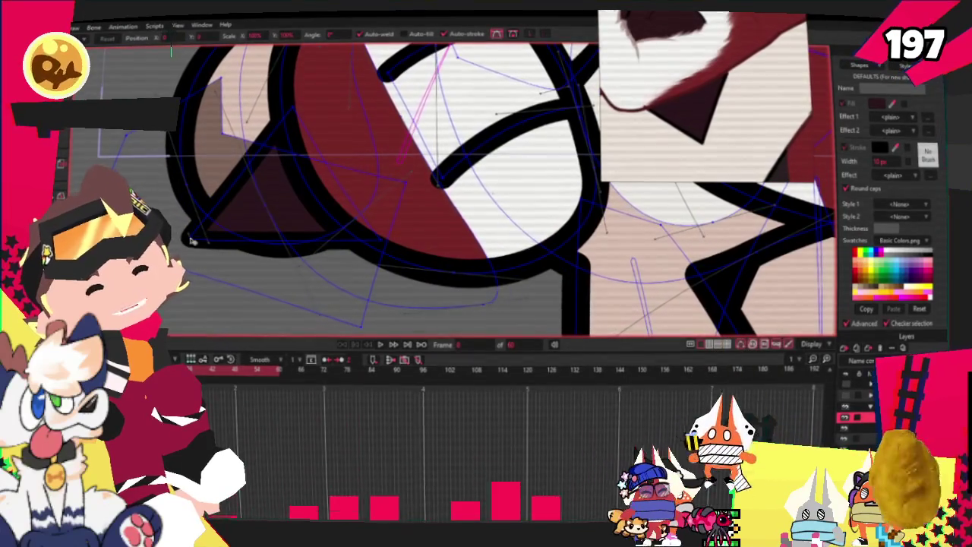
{"action": "left_click_drag", "start_coordinate": [191, 240], "coordinate": [222, 238]}
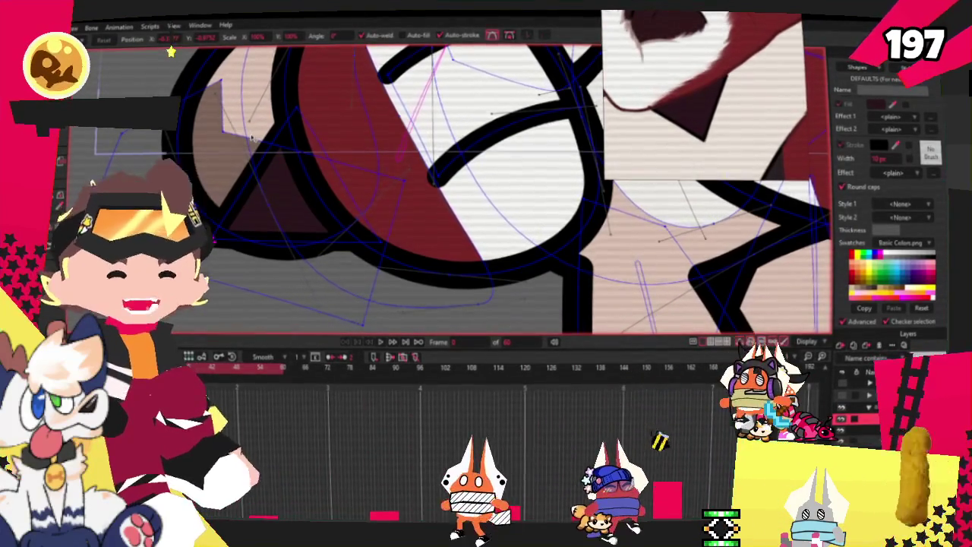
{"action": "scroll", "coordinate": [230, 210], "scroll_direction": "up", "scroll_amount": 2}
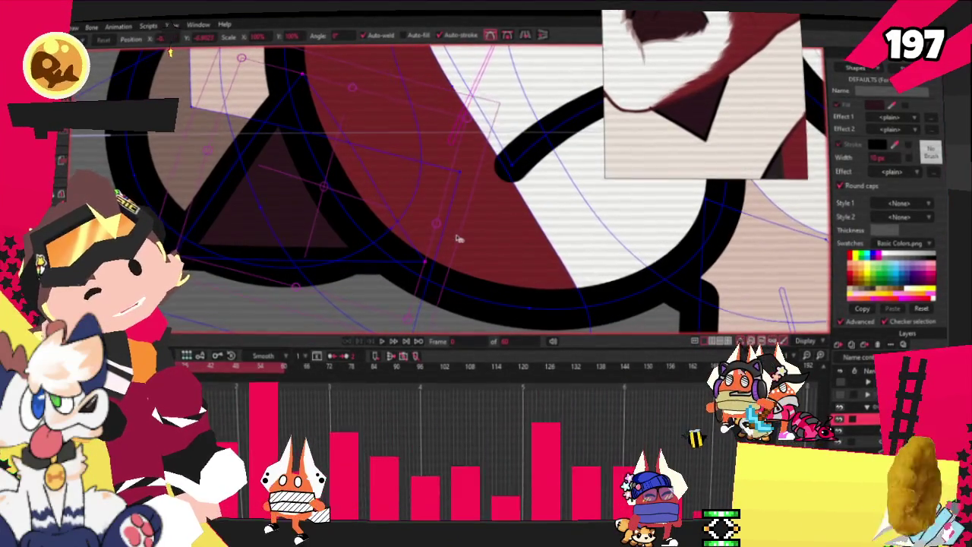
{"action": "left_click_drag", "start_coordinate": [374, 206], "coordinate": [387, 223]}
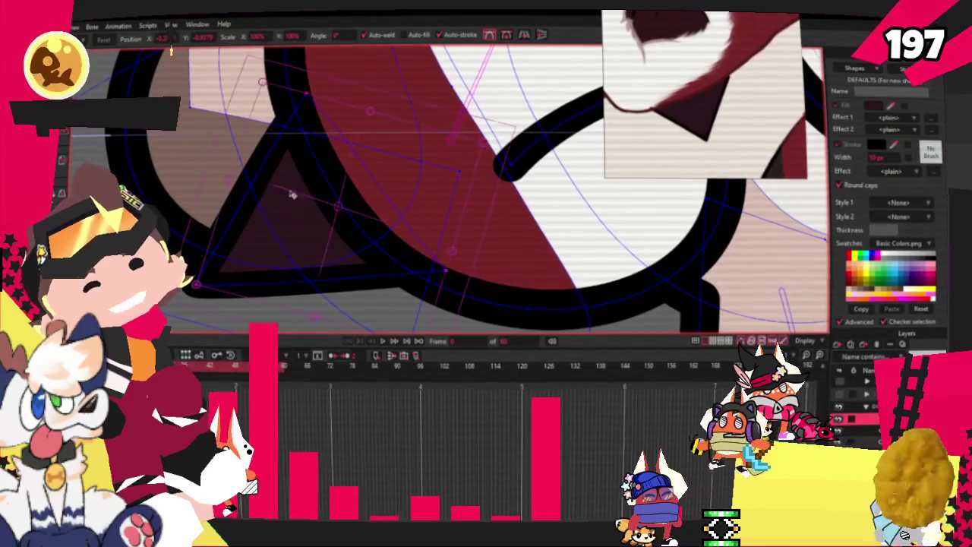
{"action": "key", "text": "b"}
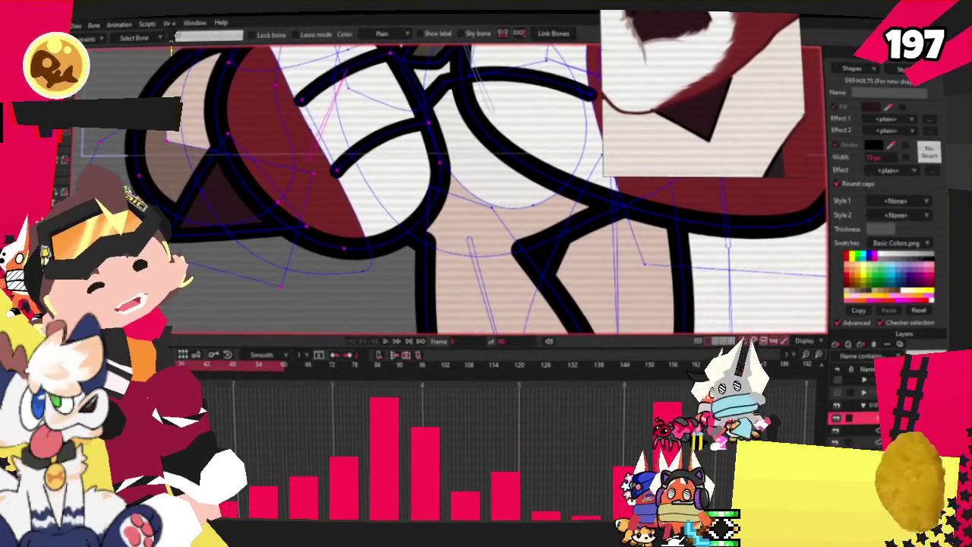
{"action": "scroll", "coordinate": [456, 190], "scroll_direction": "down", "scroll_amount": 3}
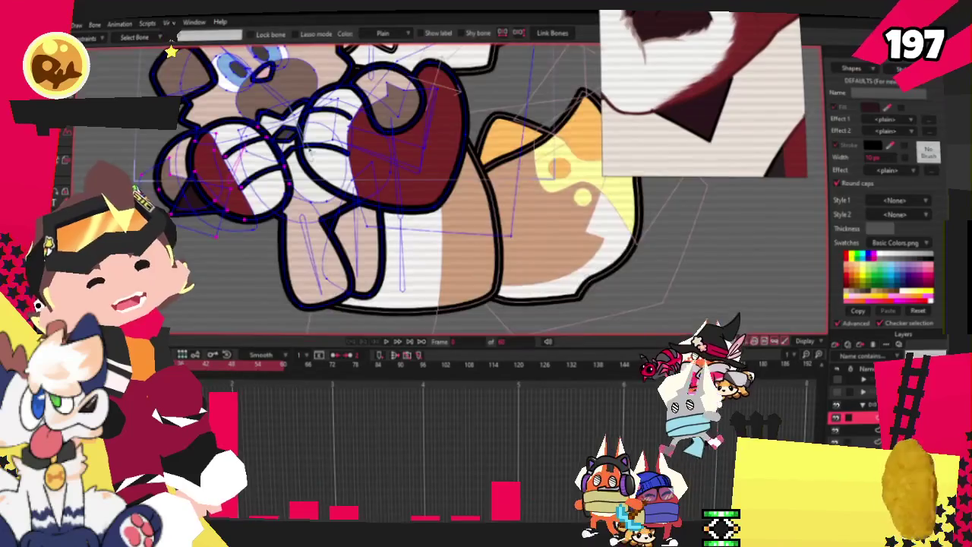
{"action": "scroll", "coordinate": [456, 190], "scroll_direction": "up", "scroll_amount": 3}
- Draw a dark triangle on the red paw fur and pull its lower-left corner down-right
{"action": "key", "text": "r"}
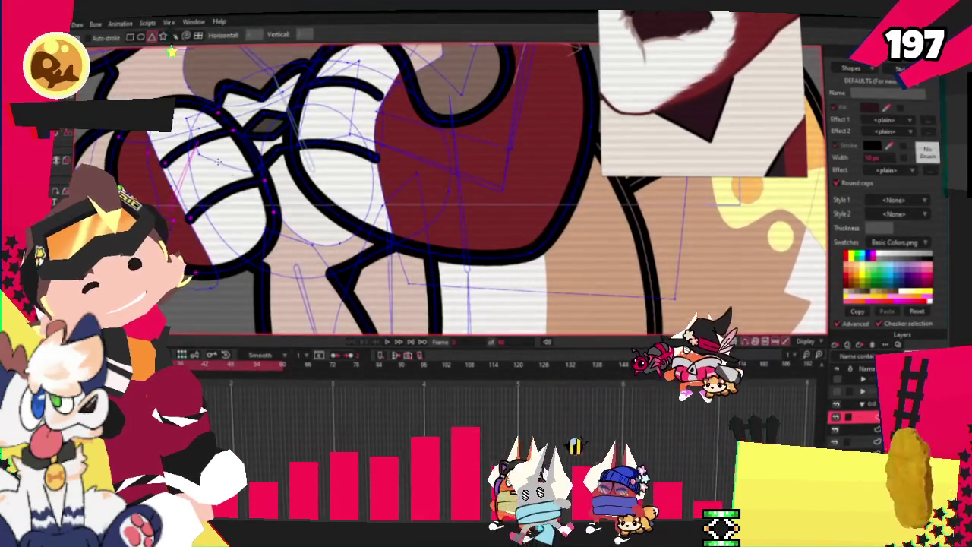
{"action": "scroll", "coordinate": [226, 148], "scroll_direction": "up", "scroll_amount": 3}
{"action": "left_click_drag", "start_coordinate": [225, 148], "coordinate": [322, 235]}
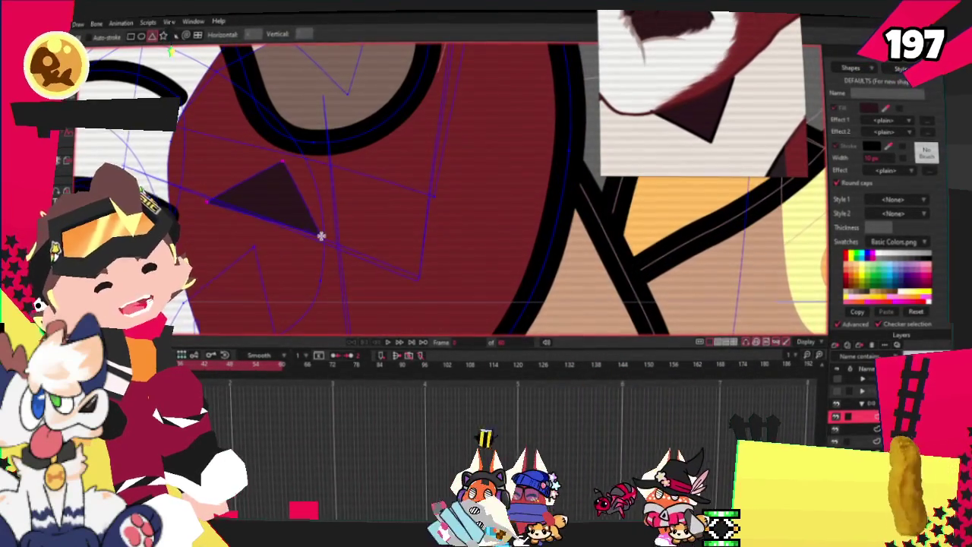
{"action": "key", "text": "t"}
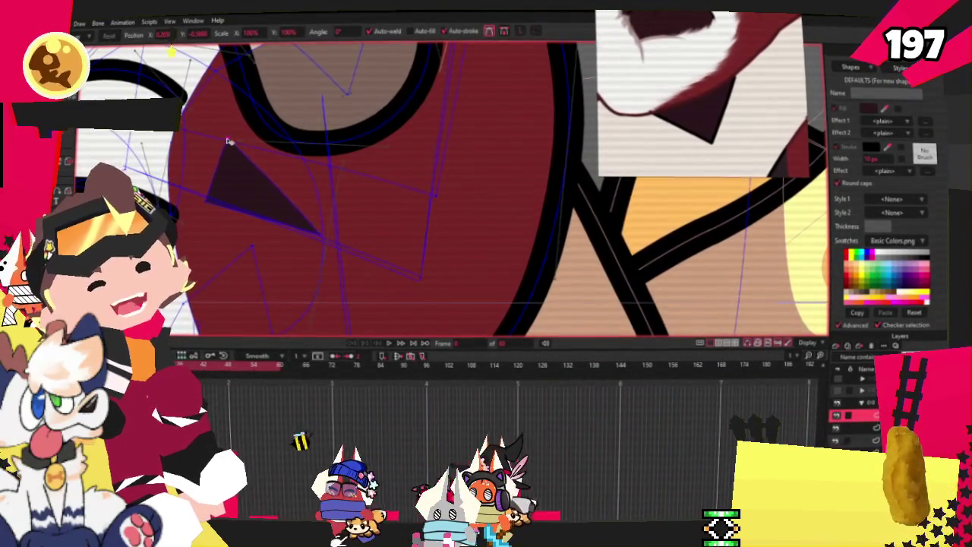
{"action": "left_click_drag", "start_coordinate": [219, 230], "coordinate": [248, 268]}
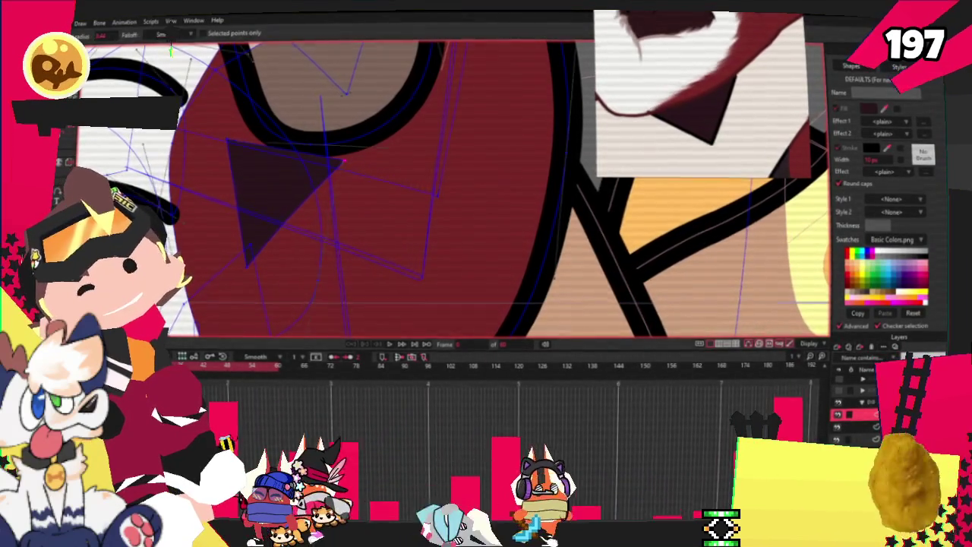
{"action": "scroll", "coordinate": [319, 158], "scroll_direction": "up", "scroll_amount": 2}
{"action": "scroll", "coordinate": [369, 161], "scroll_direction": "up", "scroll_amount": 1}
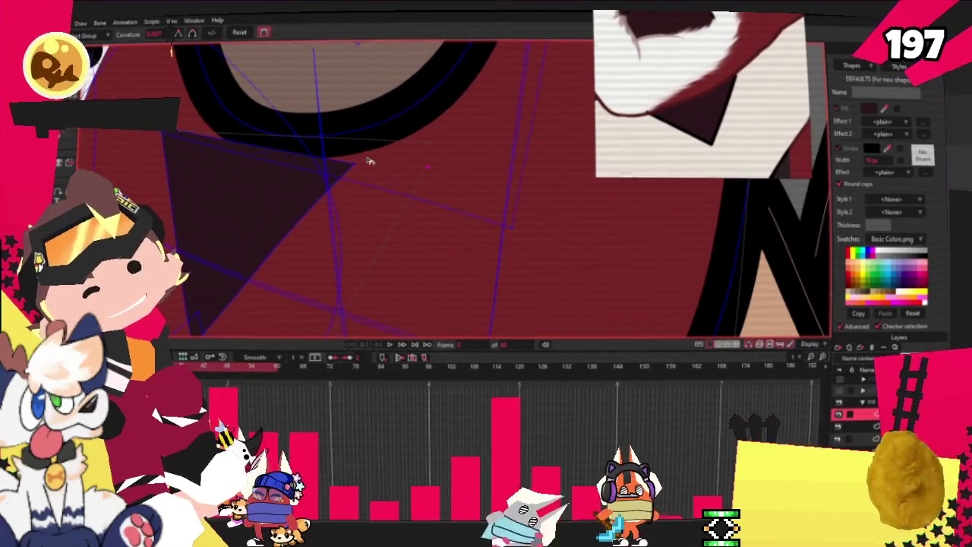
{"action": "left_click", "coordinate": [355, 167]}
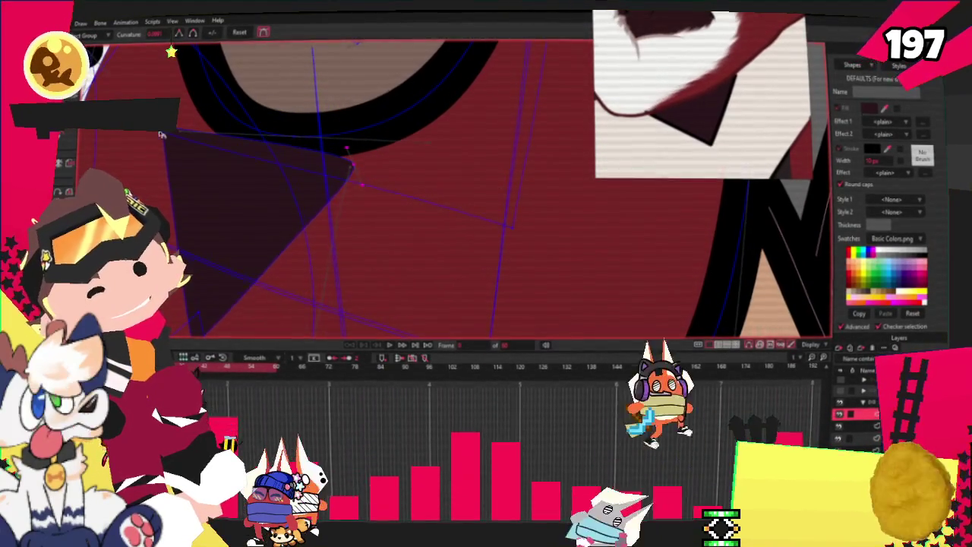
{"action": "left_click_drag", "start_coordinate": [161, 134], "coordinate": [146, 67]}
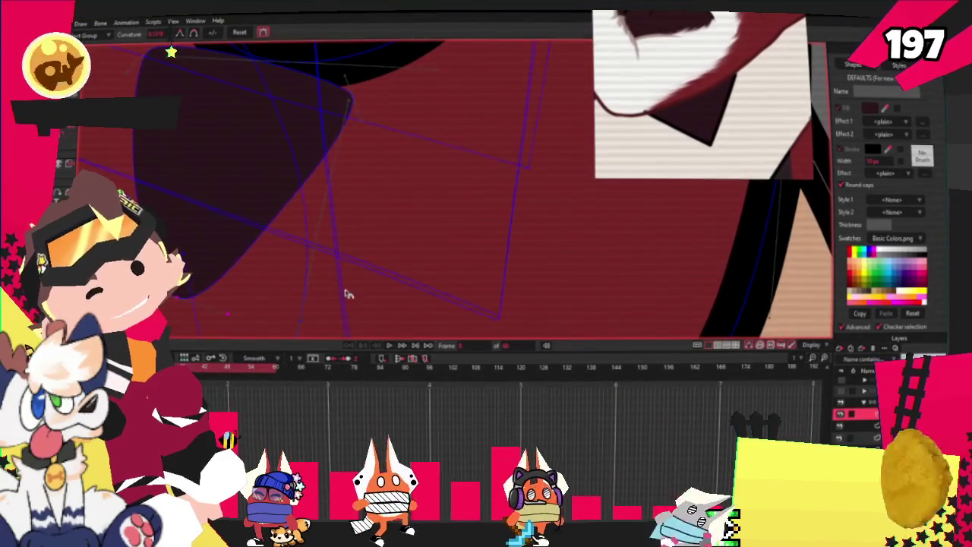
{"action": "scroll", "coordinate": [346, 295], "scroll_direction": "down", "scroll_amount": 3}
- Enlarge and reshape the dark triangular pad
{"action": "key", "text": "g"}
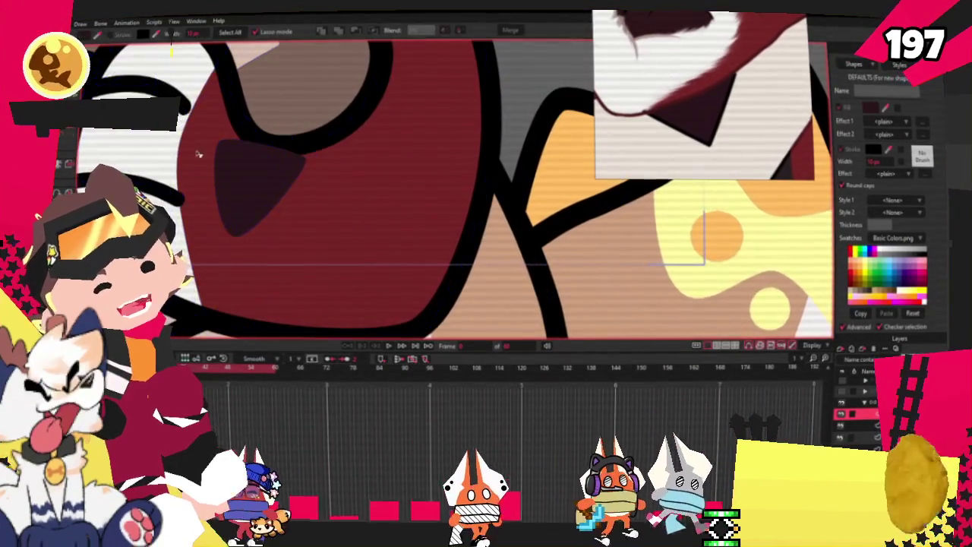
{"action": "left_click", "coordinate": [270, 157]}
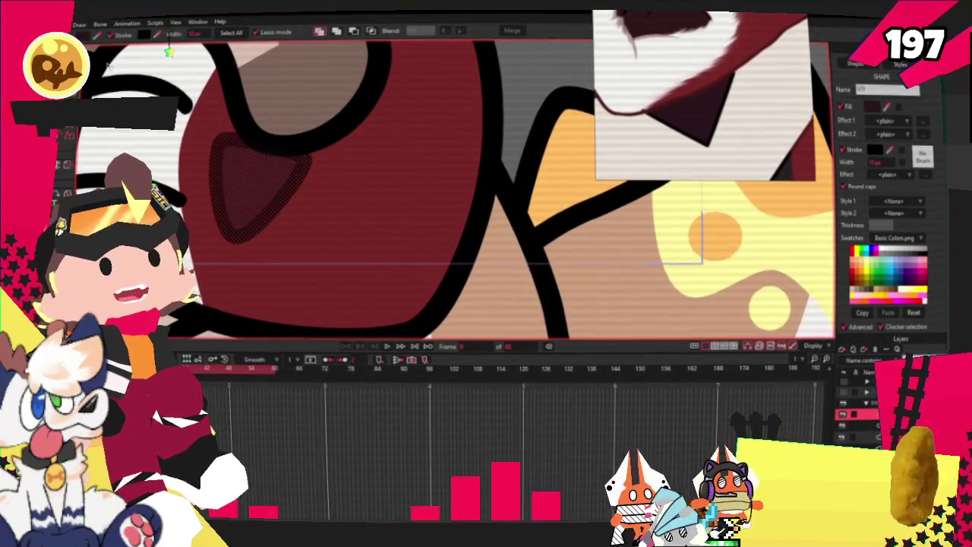
{"action": "key", "text": "t"}
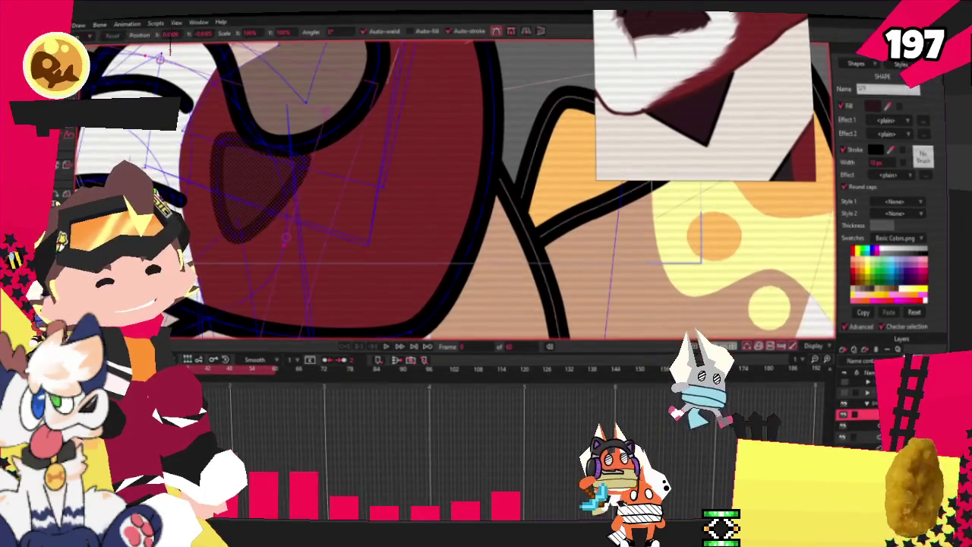
{"action": "scroll", "coordinate": [213, 186], "scroll_direction": "up", "scroll_amount": 2}
{"action": "scroll", "coordinate": [232, 190], "scroll_direction": "up", "scroll_amount": 1}
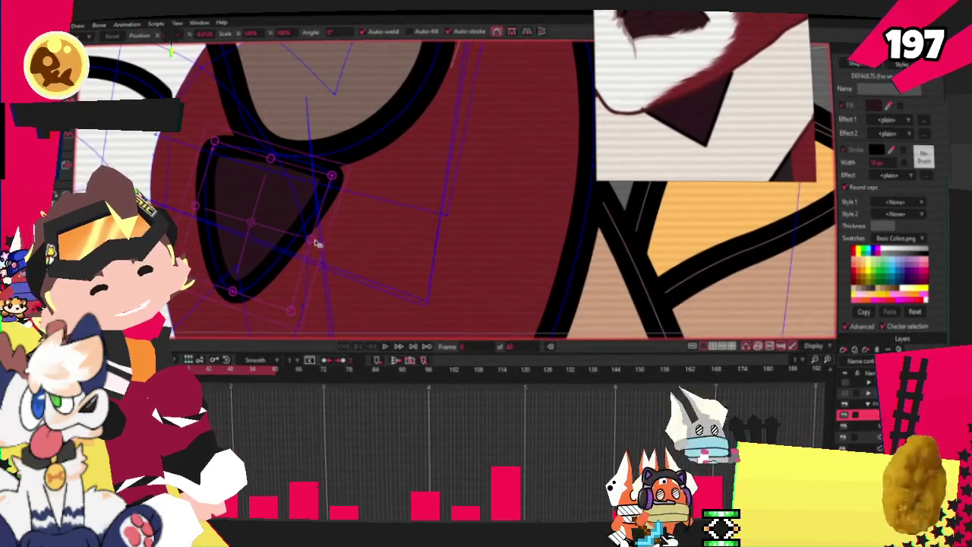
{"action": "left_click", "coordinate": [322, 242]}
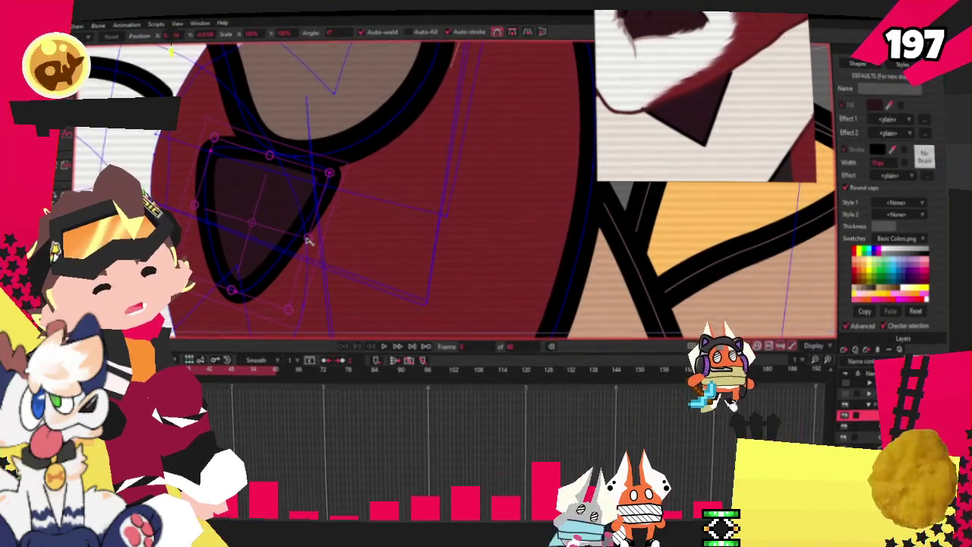
{"action": "left_click_drag", "start_coordinate": [307, 241], "coordinate": [337, 239]}
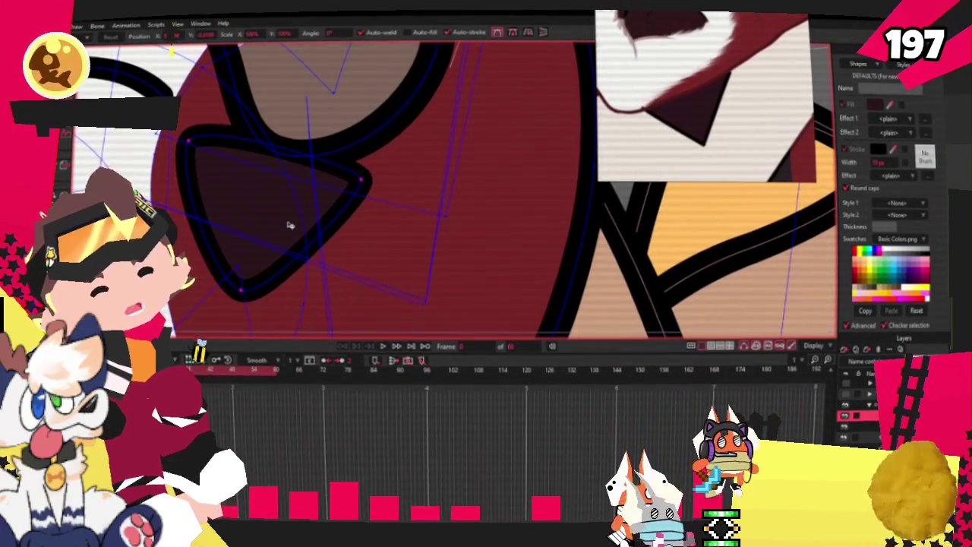
{"action": "scroll", "coordinate": [318, 228], "scroll_direction": "down", "scroll_amount": 2}
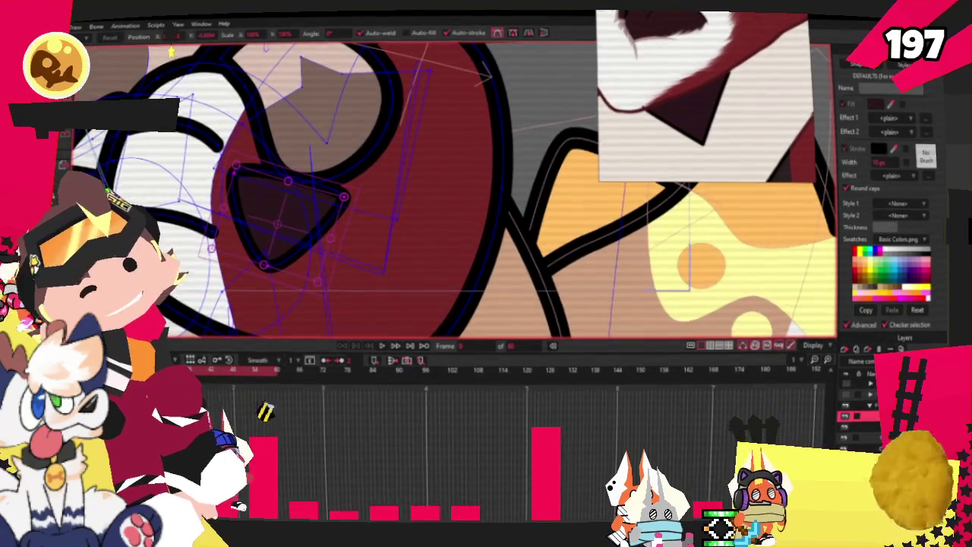
{"action": "scroll", "coordinate": [267, 230], "scroll_direction": "down", "scroll_amount": 2}
- Select the larger cheek shape's points for binding and zoom out to the whole character
{"action": "left_click", "coordinate": [269, 224]}
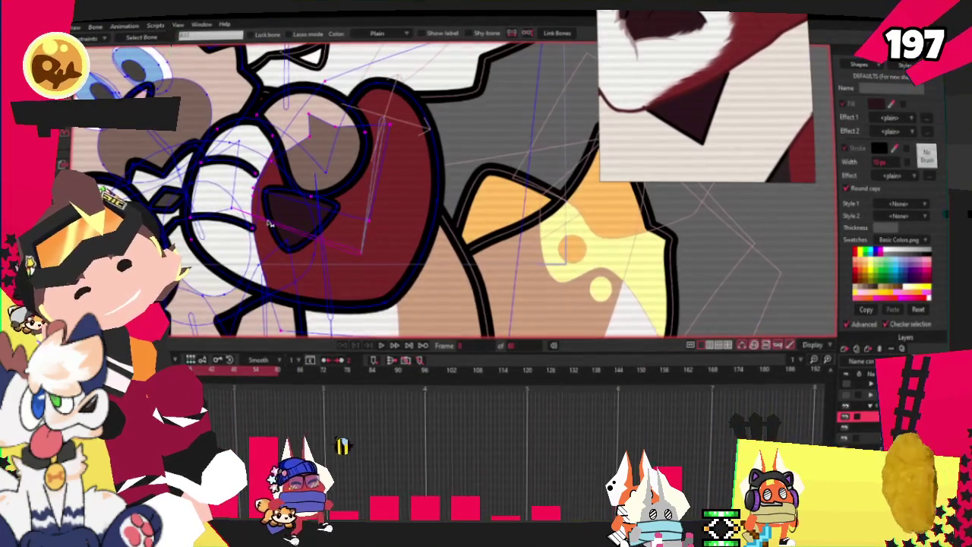
{"action": "scroll", "coordinate": [285, 209], "scroll_direction": "up", "scroll_amount": 2}
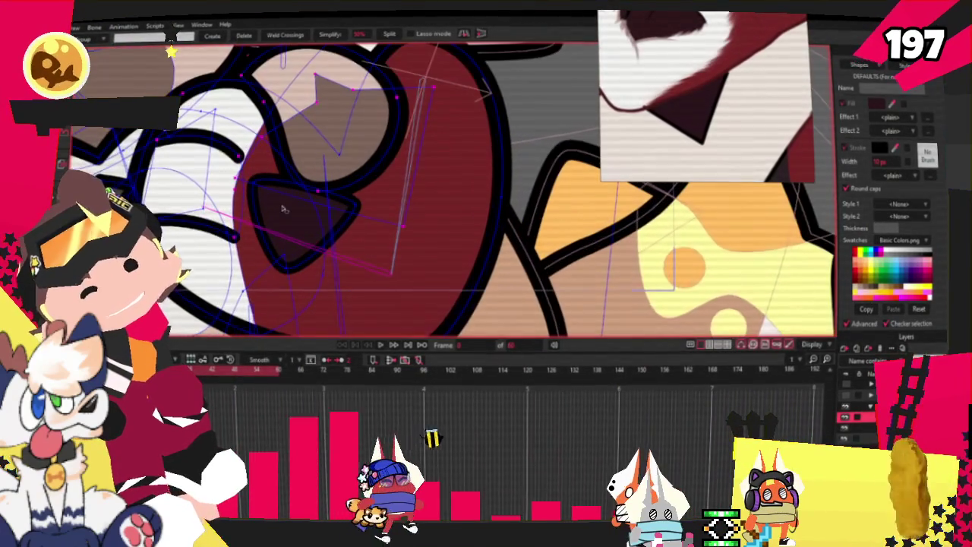
{"action": "key", "text": "i"}
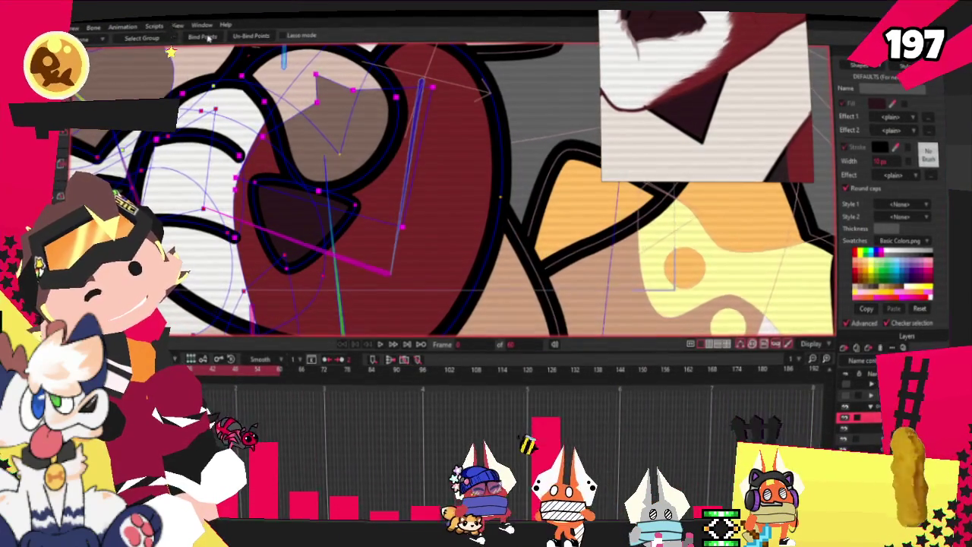
{"action": "scroll", "coordinate": [289, 204], "scroll_direction": "up", "scroll_amount": 2}
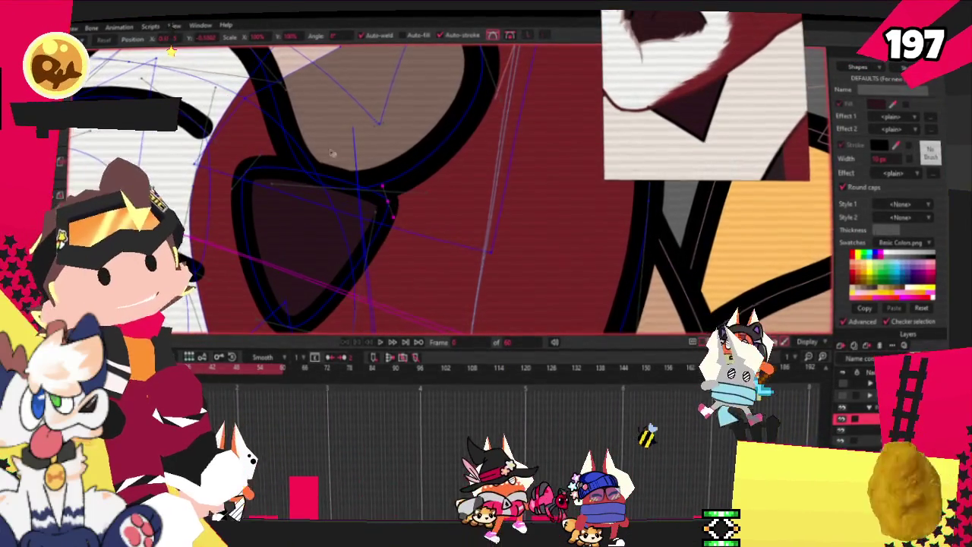
{"action": "scroll", "coordinate": [332, 153], "scroll_direction": "down", "scroll_amount": 2}
{"action": "scroll", "coordinate": [334, 148], "scroll_direction": "down", "scroll_amount": 2}
{"action": "scroll", "coordinate": [342, 133], "scroll_direction": "down", "scroll_amount": 2}
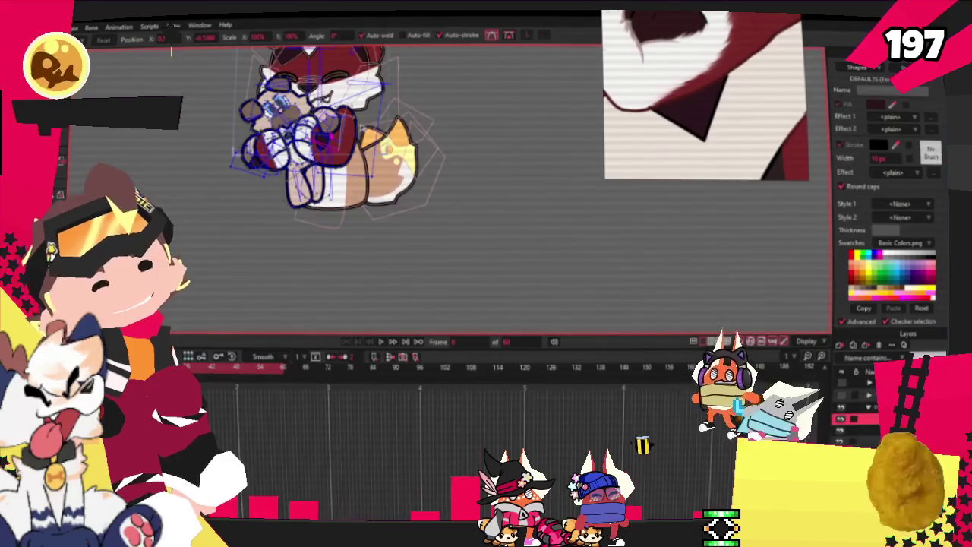
- Give a white body shape an outline stroke in the Style panel, then deselect it
{"action": "scroll", "coordinate": [332, 123], "scroll_direction": "up", "scroll_amount": 2}
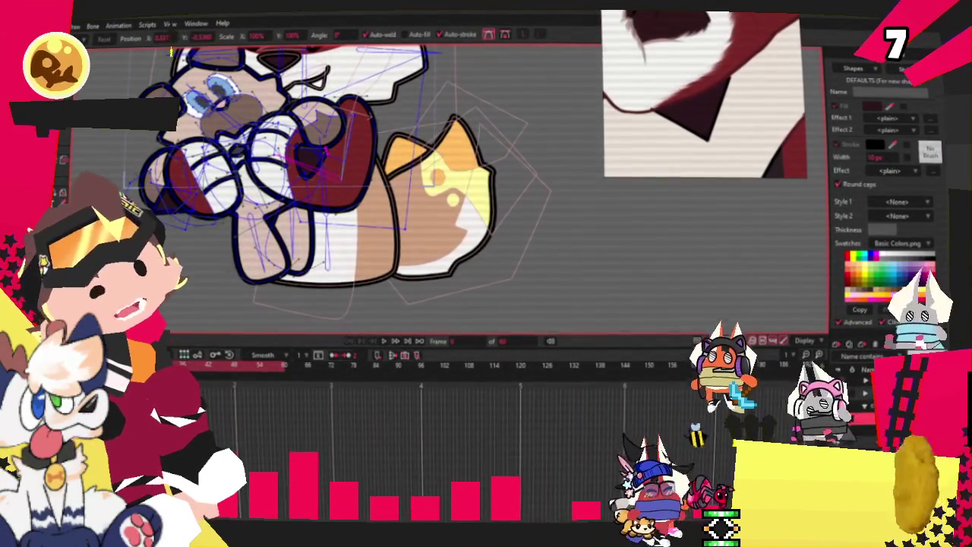
{"action": "scroll", "coordinate": [423, 176], "scroll_direction": "down", "scroll_amount": 2}
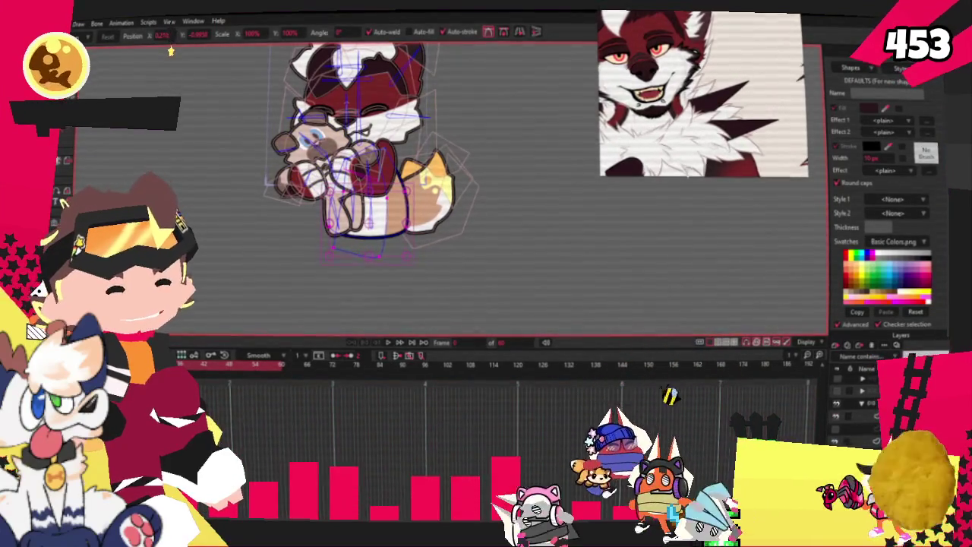
{"action": "scroll", "coordinate": [425, 215], "scroll_direction": "up", "scroll_amount": 5}
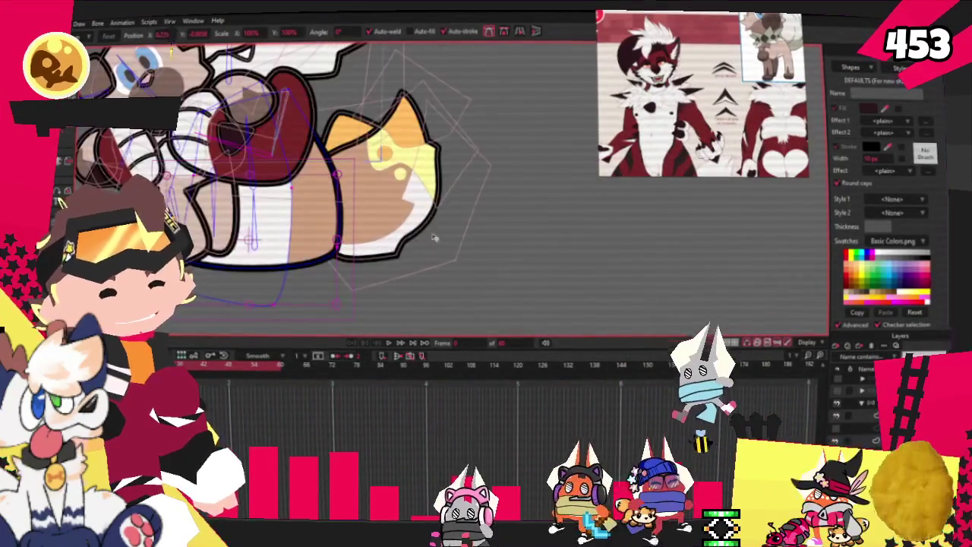
{"action": "key", "text": "q"}
{"action": "left_click", "coordinate": [251, 213]}
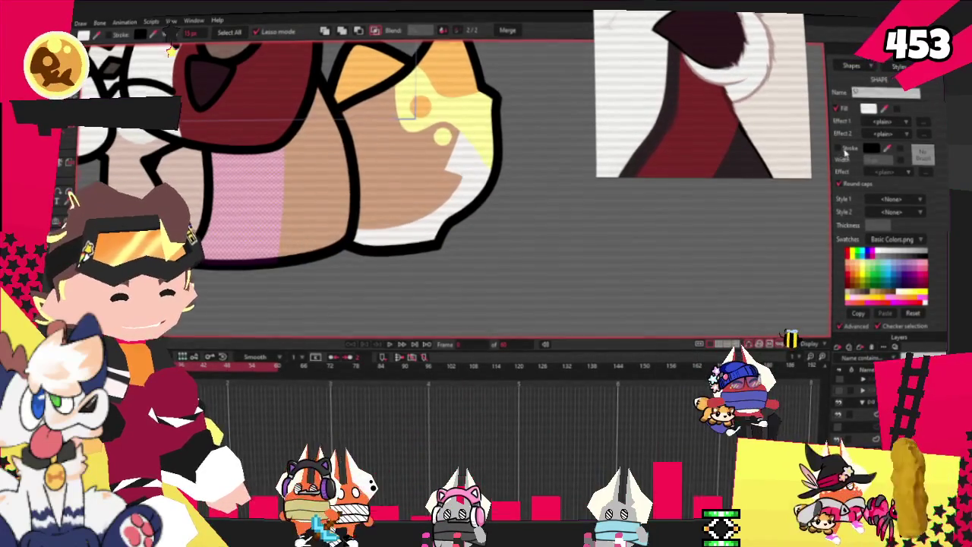
{"action": "left_click", "coordinate": [840, 149]}
{"action": "left_click", "coordinate": [312, 193]}
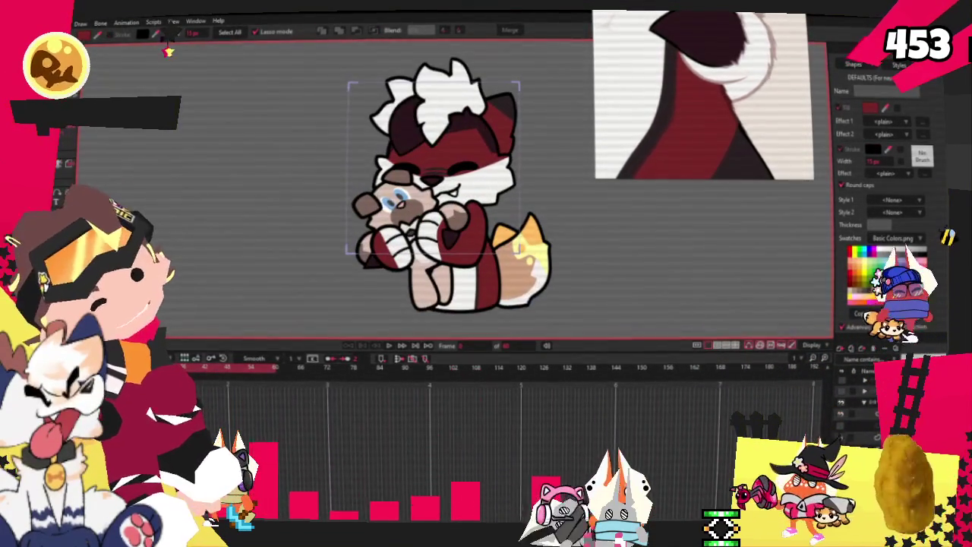
- Select the wolf's tail fill shape, then start playback to preview the rig
{"action": "scroll", "coordinate": [171, 51], "scroll_direction": "down", "scroll_amount": 2}
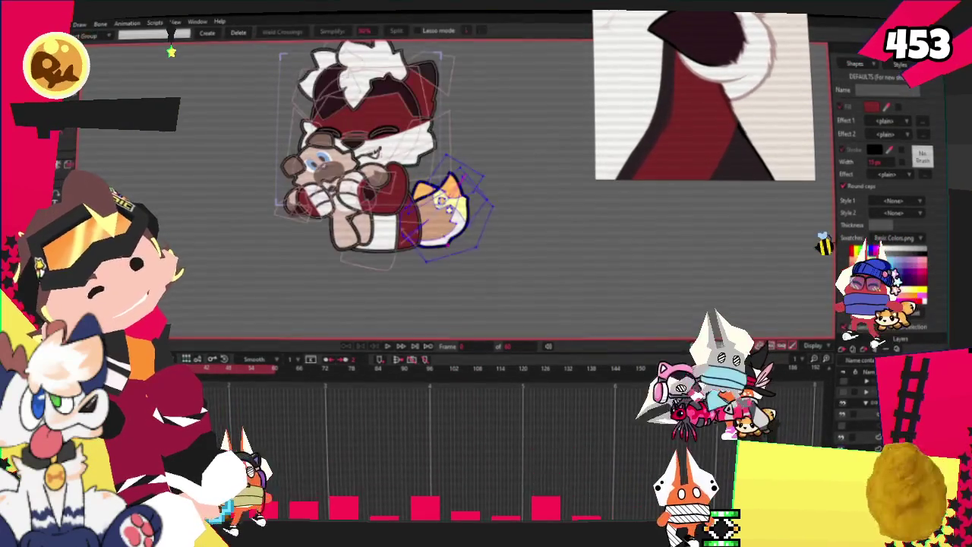
{"action": "scroll", "coordinate": [171, 51], "scroll_direction": "up", "scroll_amount": 3}
{"action": "scroll", "coordinate": [171, 51], "scroll_direction": "up", "scroll_amount": 1}
{"action": "scroll", "coordinate": [171, 51], "scroll_direction": "up", "scroll_amount": 1}
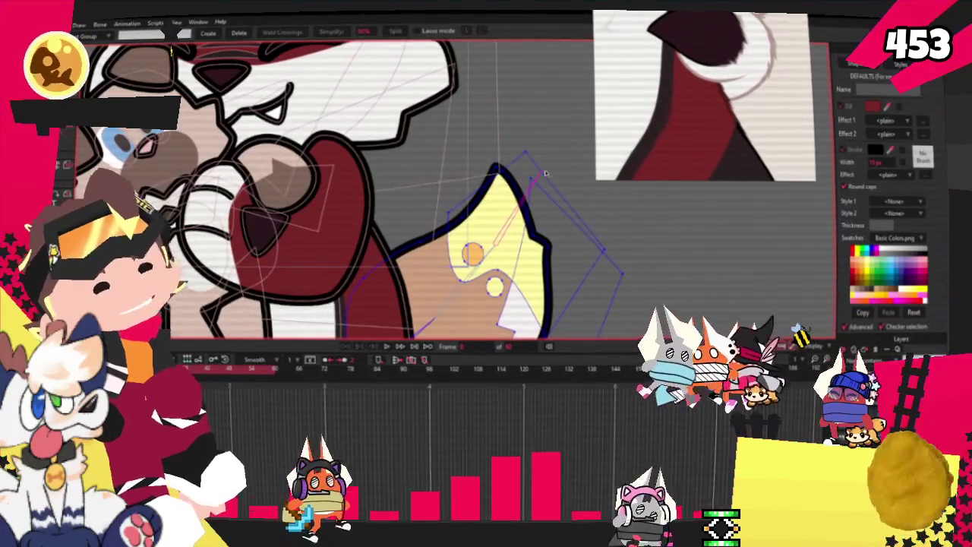
{"action": "scroll", "coordinate": [171, 51], "scroll_direction": "down", "scroll_amount": 1}
{"action": "scroll", "coordinate": [171, 51], "scroll_direction": "up", "scroll_amount": 1}
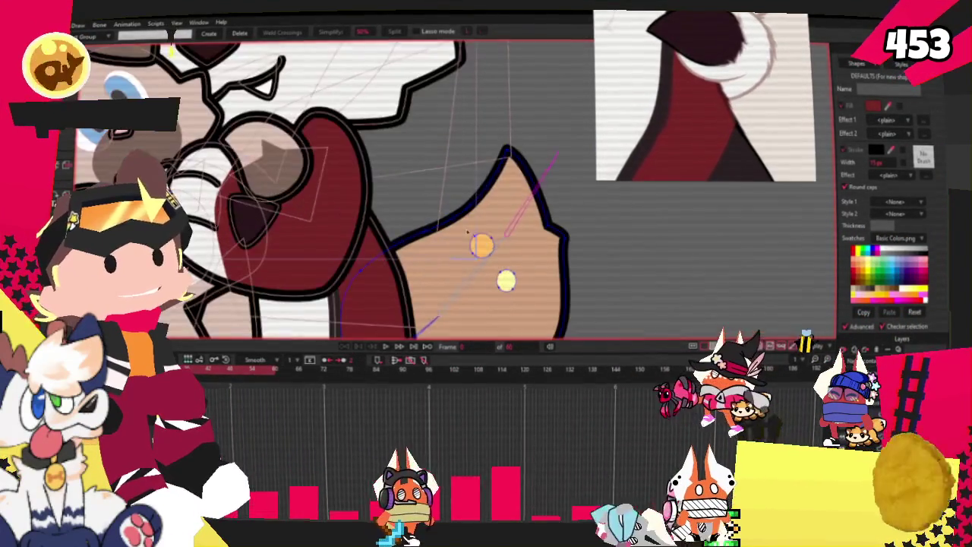
{"action": "scroll", "coordinate": [506, 280], "scroll_direction": "down", "scroll_amount": 1}
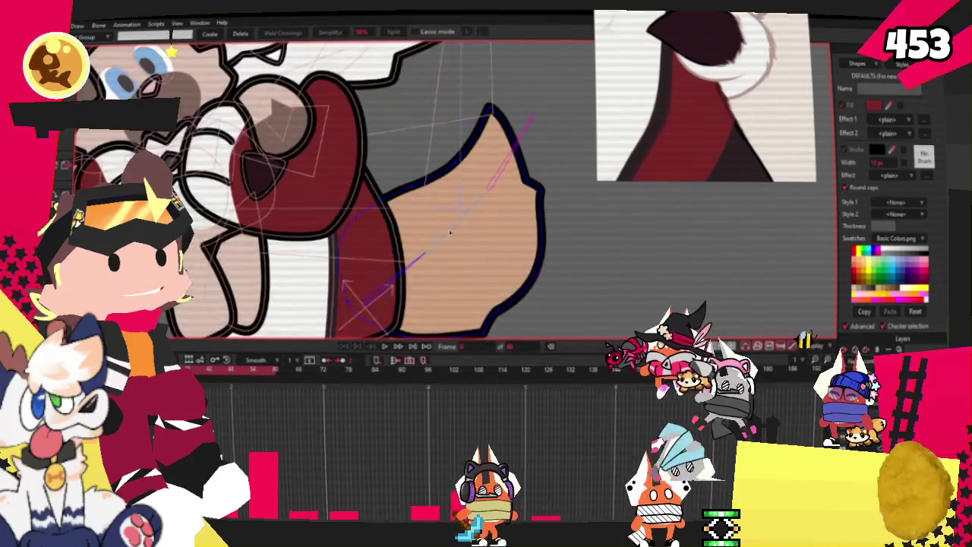
{"action": "key", "text": "q"}
{"action": "left_click", "coordinate": [476, 251]}
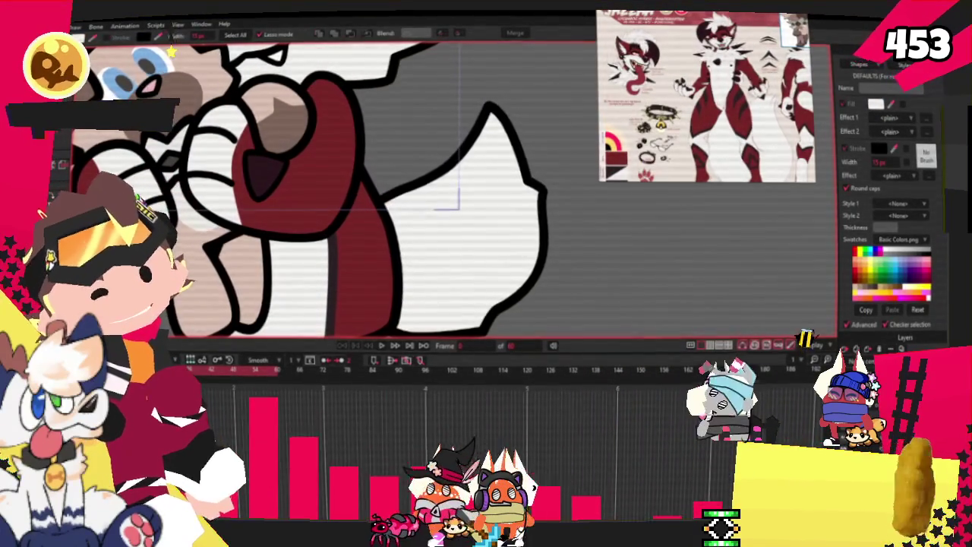
{"action": "scroll", "coordinate": [319, 148], "scroll_direction": "up", "scroll_amount": 1}
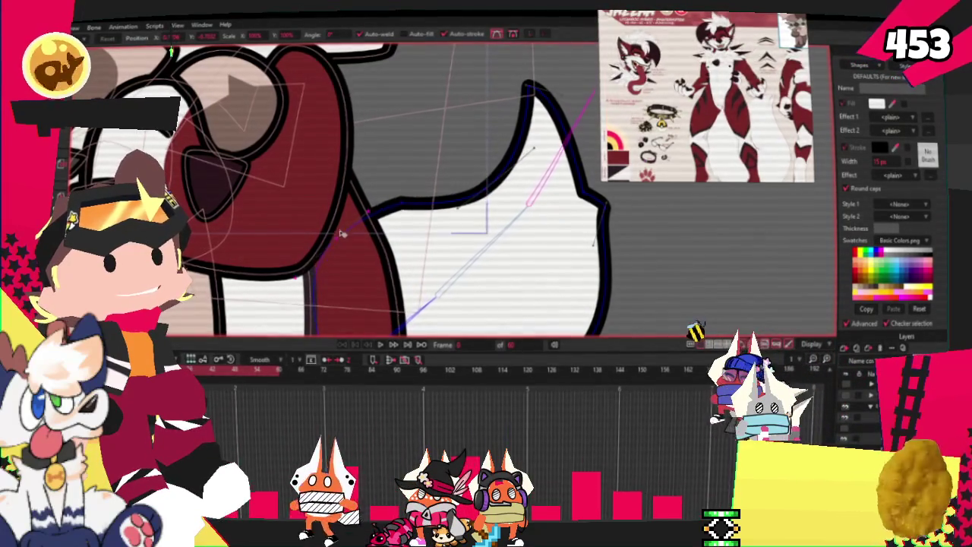
{"action": "scroll", "coordinate": [343, 234], "scroll_direction": "down", "scroll_amount": 2}
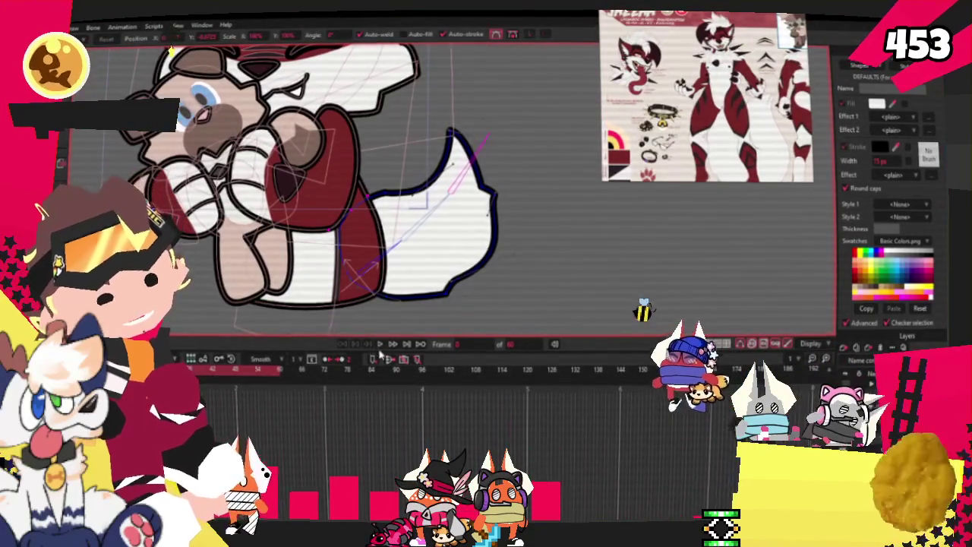
{"action": "left_click", "coordinate": [380, 343]}
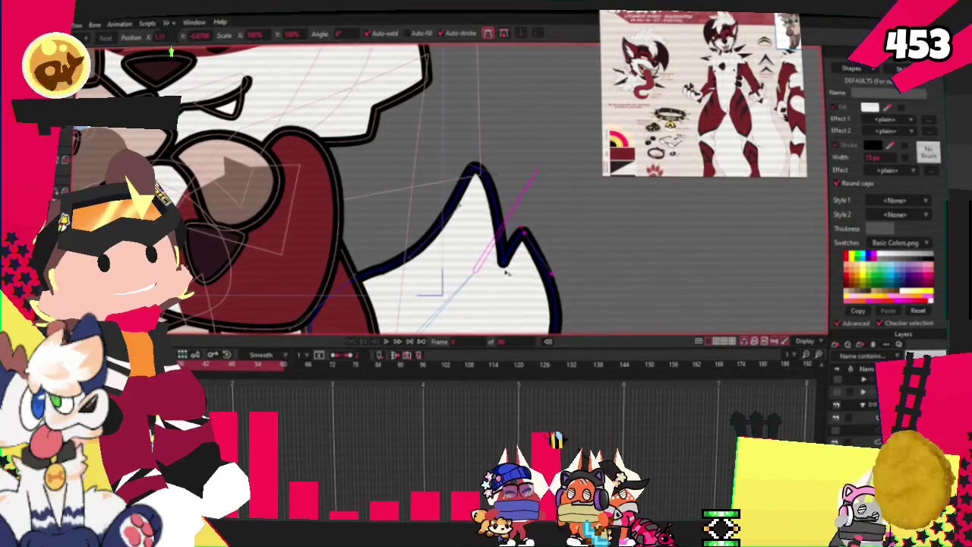
- Replay the animation to check the wolf's and cat's poses
{"action": "left_click", "coordinate": [387, 342]}
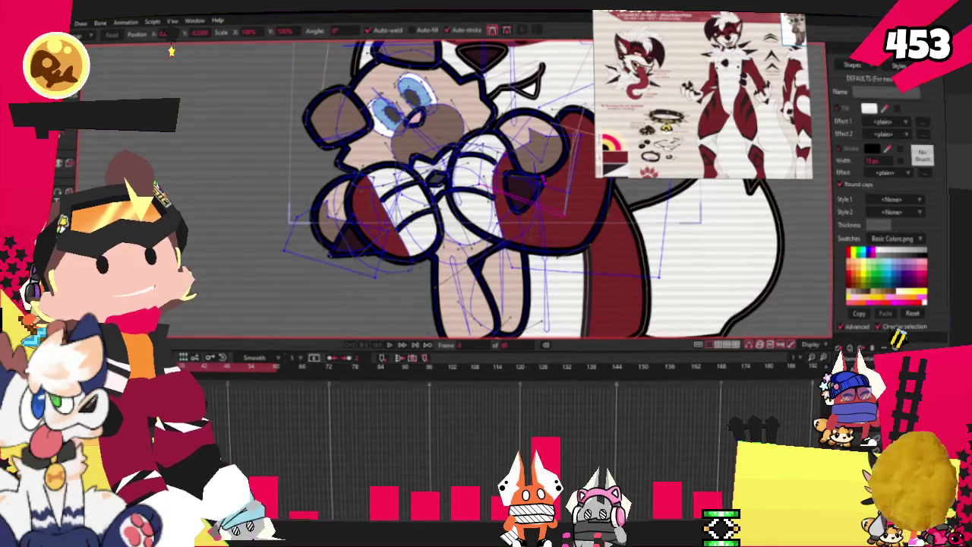
- Pick an arm bone and prepare to bind the paw outline points to it
{"action": "key", "text": "z"}
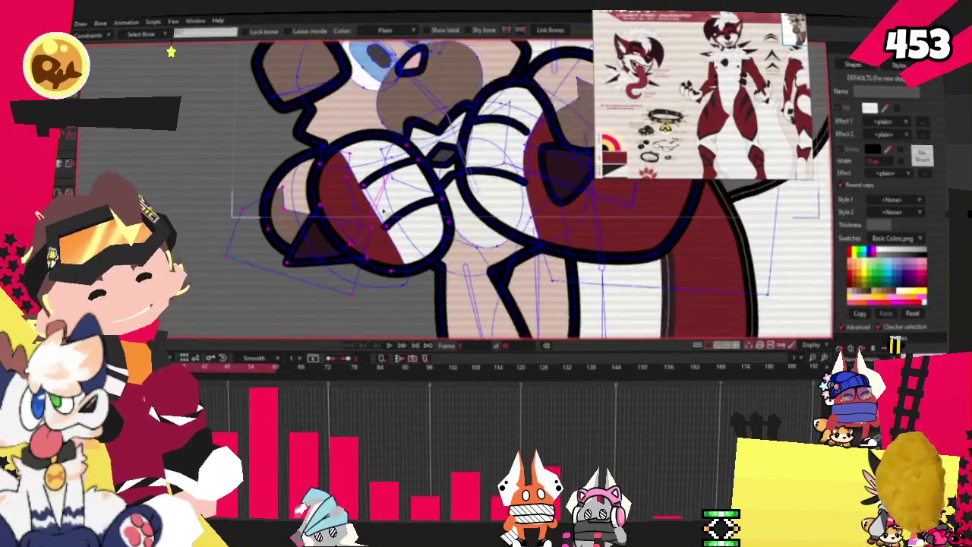
{"action": "scroll", "coordinate": [382, 211], "scroll_direction": "up", "scroll_amount": 2}
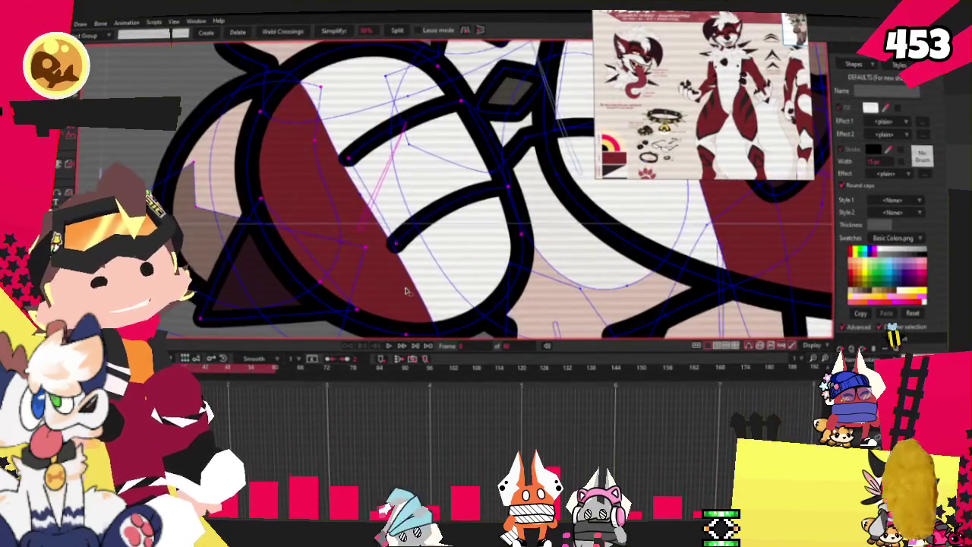
{"action": "key", "text": "i"}
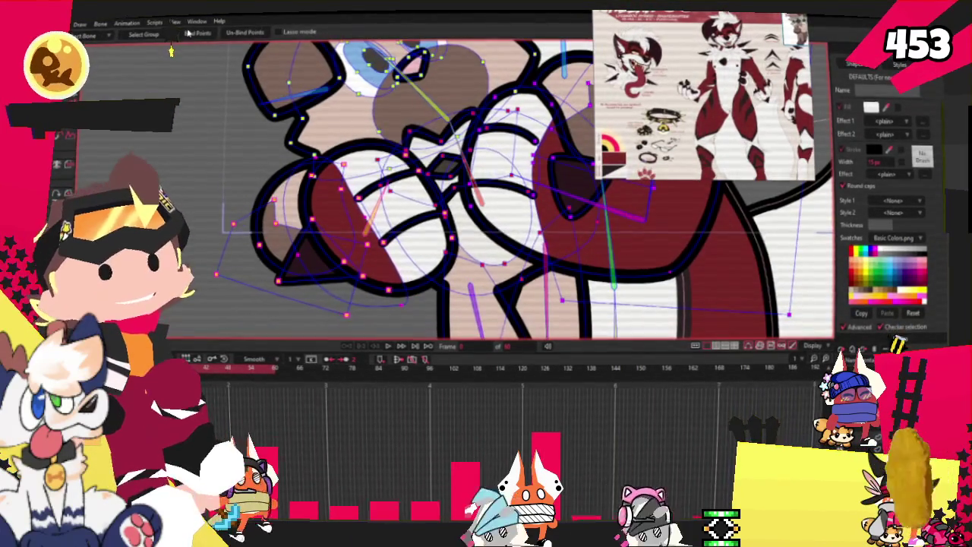
{"action": "key", "text": "g"}
{"action": "scroll", "coordinate": [383, 322], "scroll_direction": "down", "scroll_amount": 3}
{"action": "scroll", "coordinate": [383, 322], "scroll_direction": "down", "scroll_amount": 2}
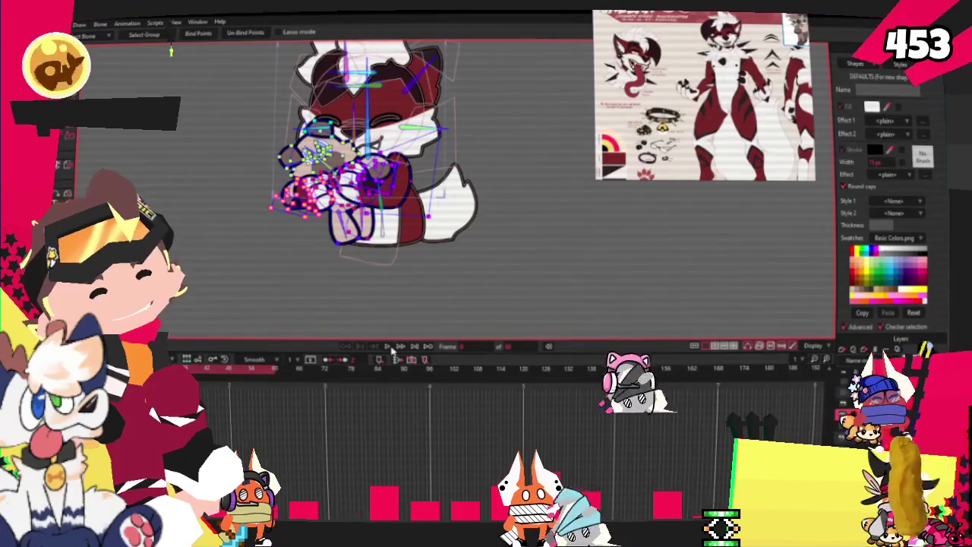
{"action": "scroll", "coordinate": [382, 322], "scroll_direction": "up", "scroll_amount": 5}
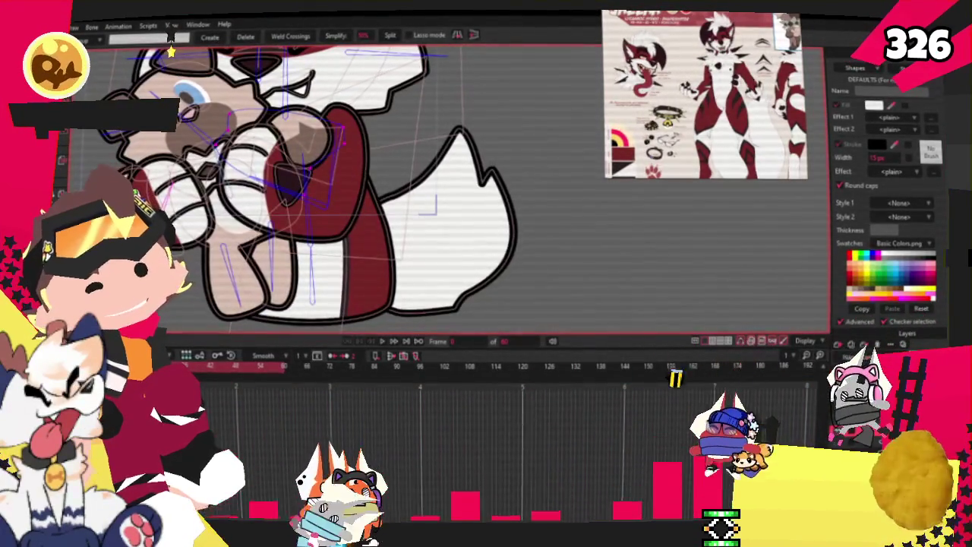
- Stop playback, deselect, and pull a new spike point out of the wolf's outline
{"action": "key", "text": "q"}
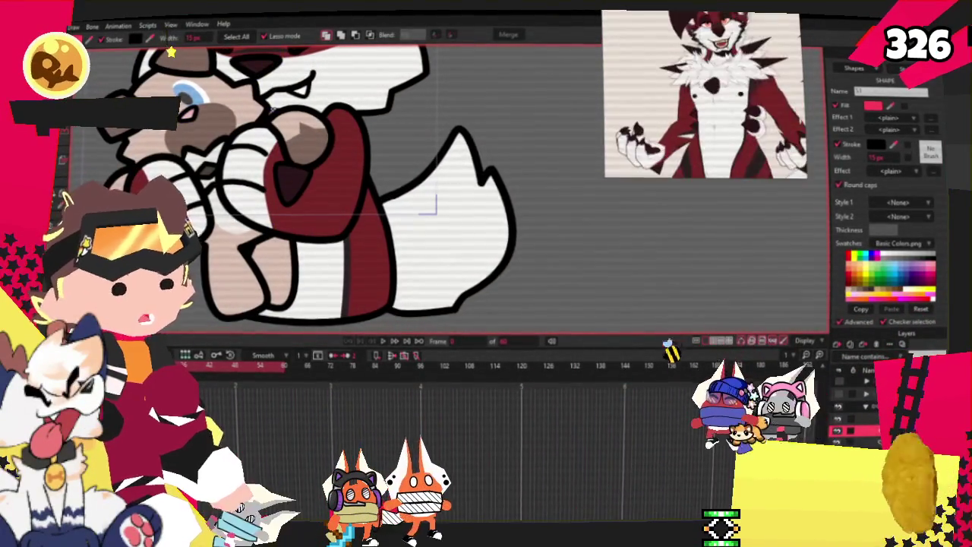
{"action": "left_click", "coordinate": [171, 52]}
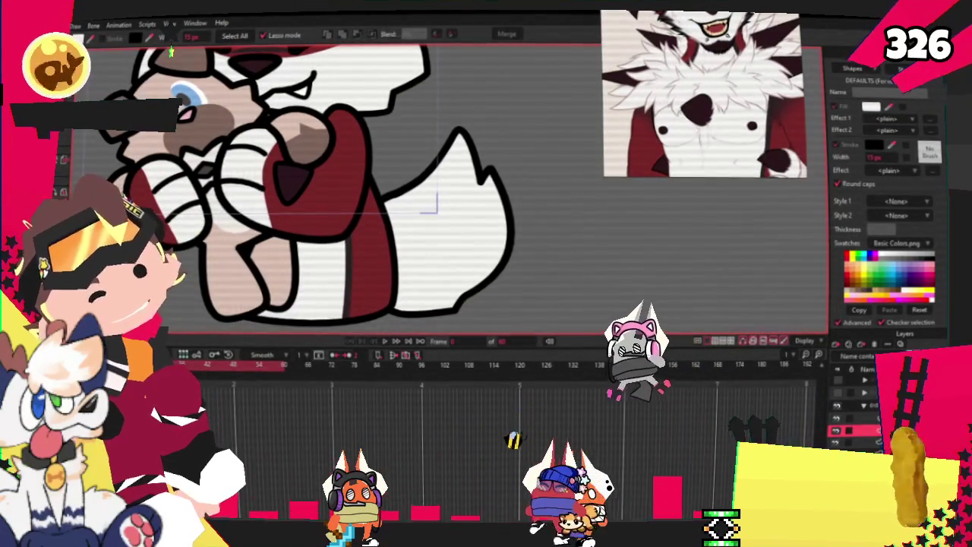
{"action": "key", "text": "a"}
{"action": "scroll", "coordinate": [353, 174], "scroll_direction": "up", "scroll_amount": 2}
{"action": "scroll", "coordinate": [353, 174], "scroll_direction": "up", "scroll_amount": 2}
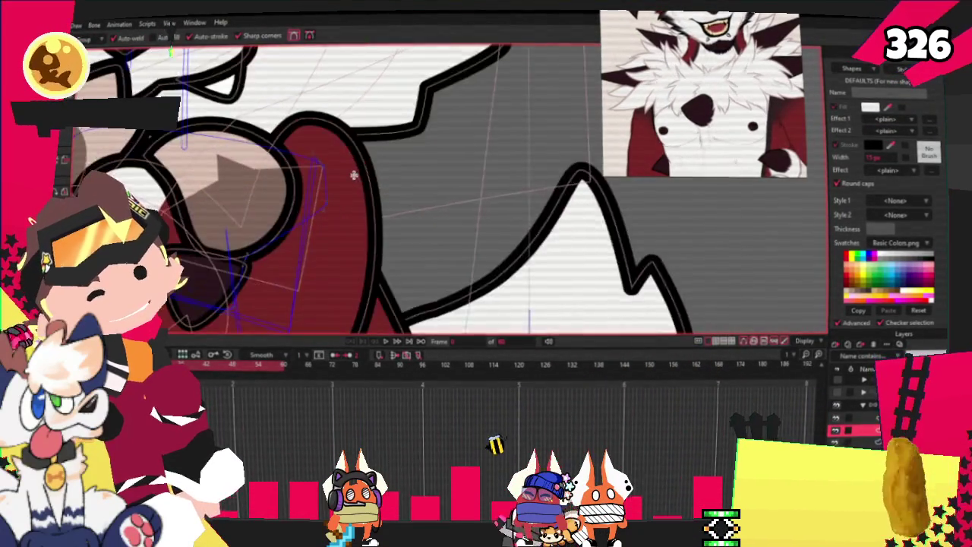
{"action": "scroll", "coordinate": [354, 175], "scroll_direction": "up", "scroll_amount": 2}
{"action": "left_click_drag", "start_coordinate": [498, 134], "coordinate": [511, 128]}
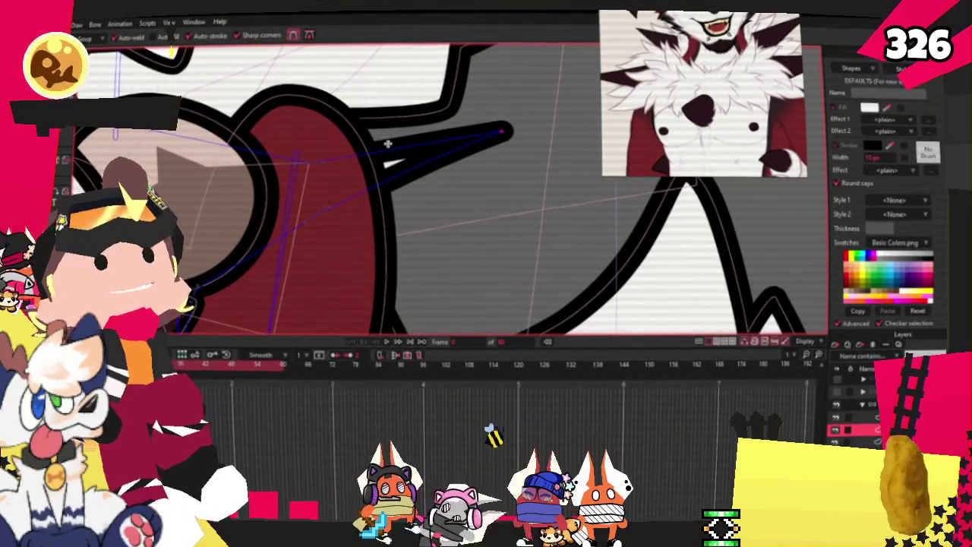
- Shift the new spike's points up and to the left
{"action": "key", "text": "g"}
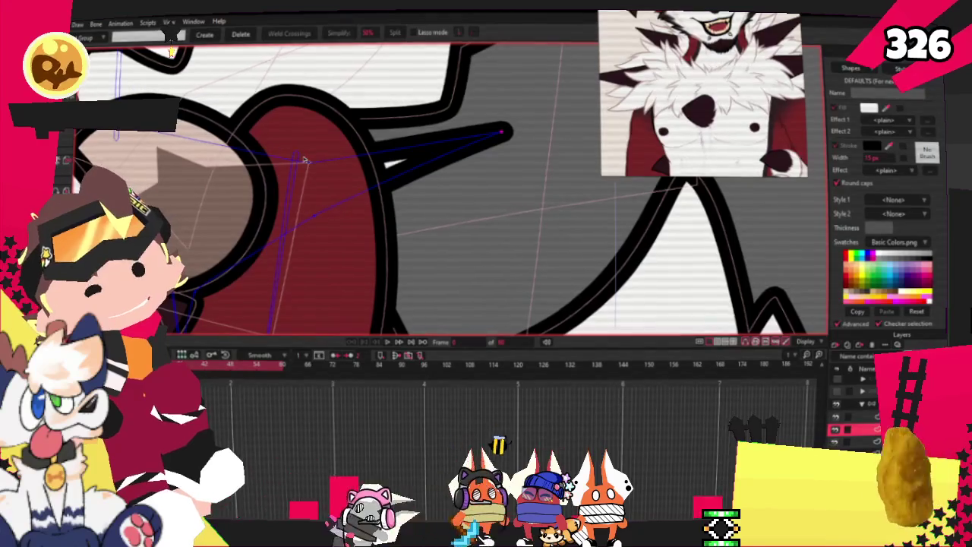
{"action": "key", "text": "t"}
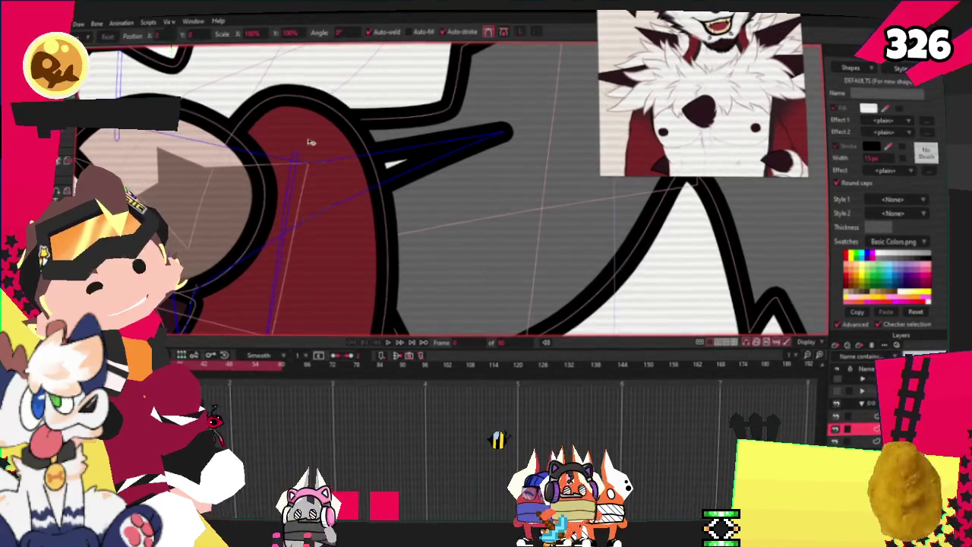
{"action": "left_click_drag", "start_coordinate": [322, 166], "coordinate": [304, 120]}
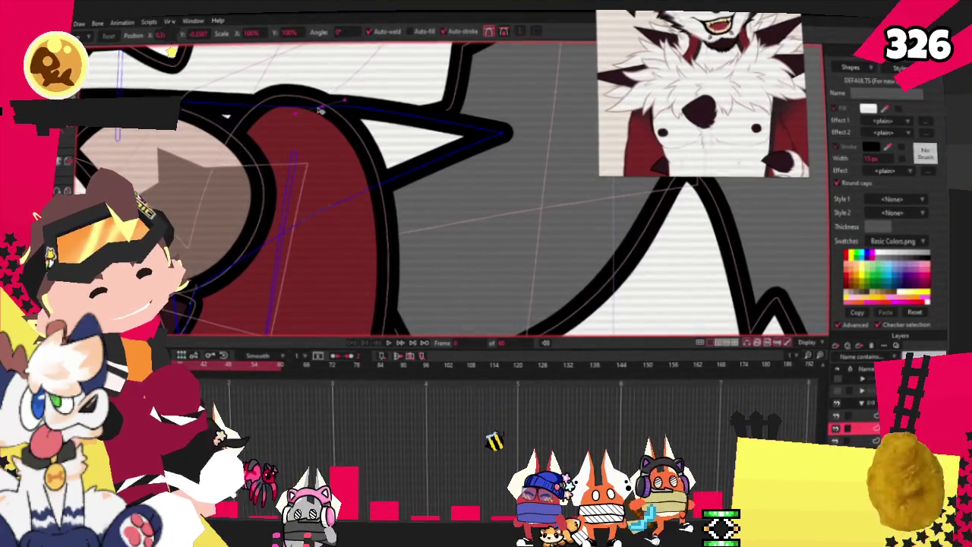
{"action": "scroll", "coordinate": [304, 120], "scroll_direction": "down", "scroll_amount": 1}
{"action": "scroll", "coordinate": [304, 120], "scroll_direction": "down", "scroll_amount": 2}
{"action": "scroll", "coordinate": [228, 92], "scroll_direction": "down", "scroll_amount": 2}
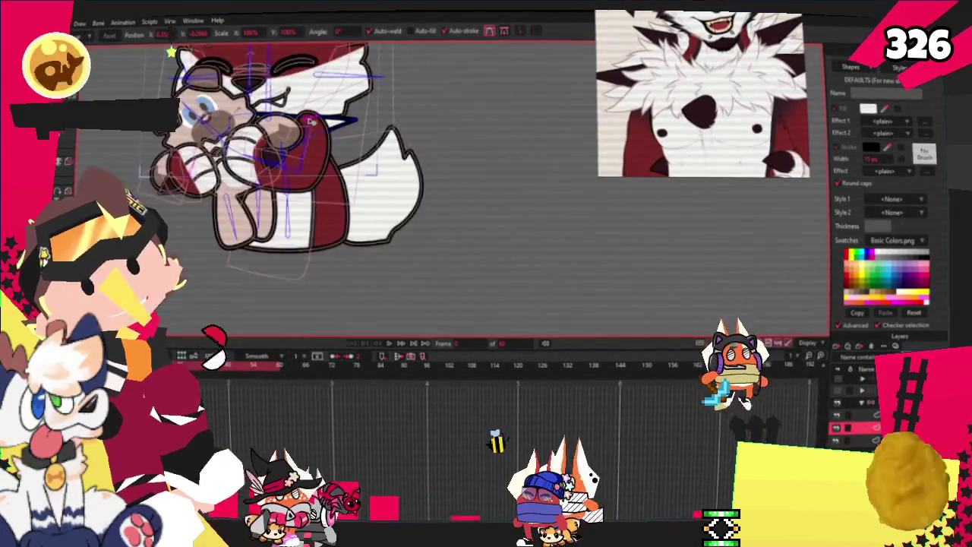
{"action": "scroll", "coordinate": [173, 52], "scroll_direction": "up", "scroll_amount": 3}
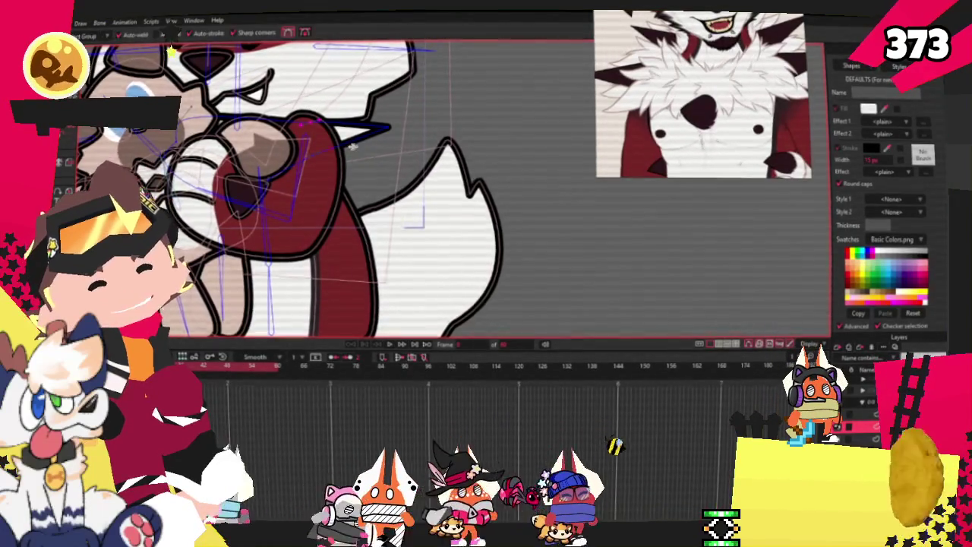
- Pull one spike of the white fur outline higher
{"action": "scroll", "coordinate": [220, 156], "scroll_direction": "up", "scroll_amount": 2}
{"action": "scroll", "coordinate": [220, 156], "scroll_direction": "down", "scroll_amount": 1}
{"action": "scroll", "coordinate": [220, 155], "scroll_direction": "down", "scroll_amount": 2}
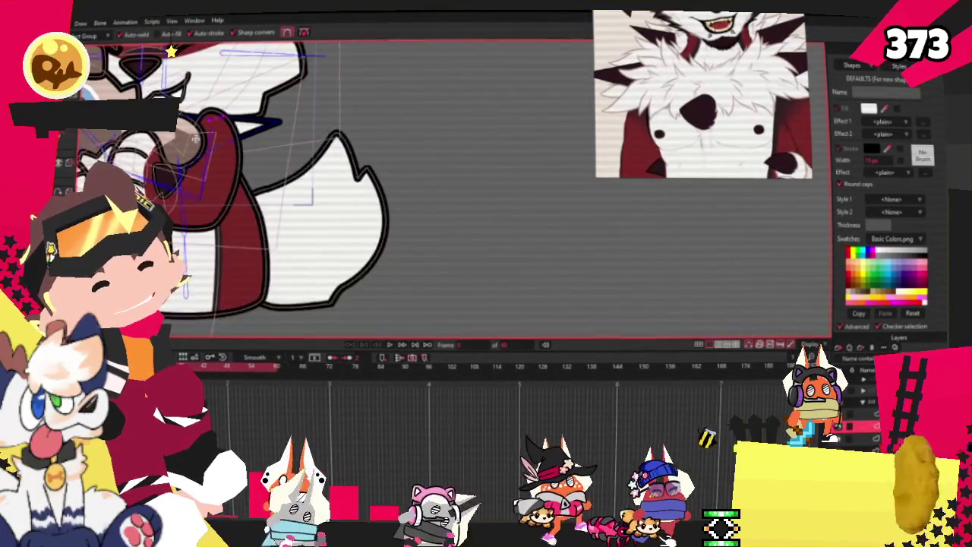
{"action": "scroll", "coordinate": [304, 183], "scroll_direction": "down", "scroll_amount": 2}
{"action": "scroll", "coordinate": [380, 205], "scroll_direction": "up", "scroll_amount": 3}
{"action": "scroll", "coordinate": [415, 214], "scroll_direction": "up", "scroll_amount": 2}
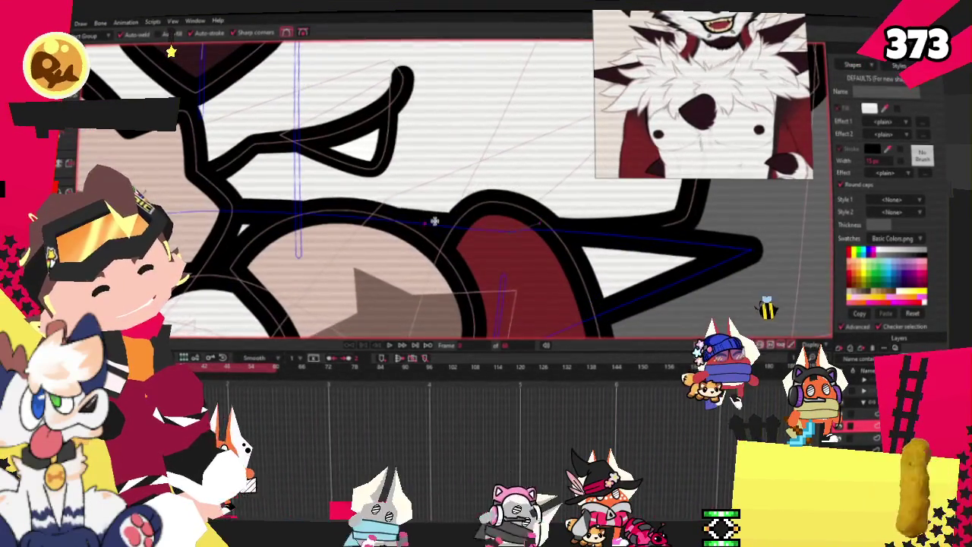
{"action": "left_click_drag", "start_coordinate": [490, 221], "coordinate": [494, 179]}
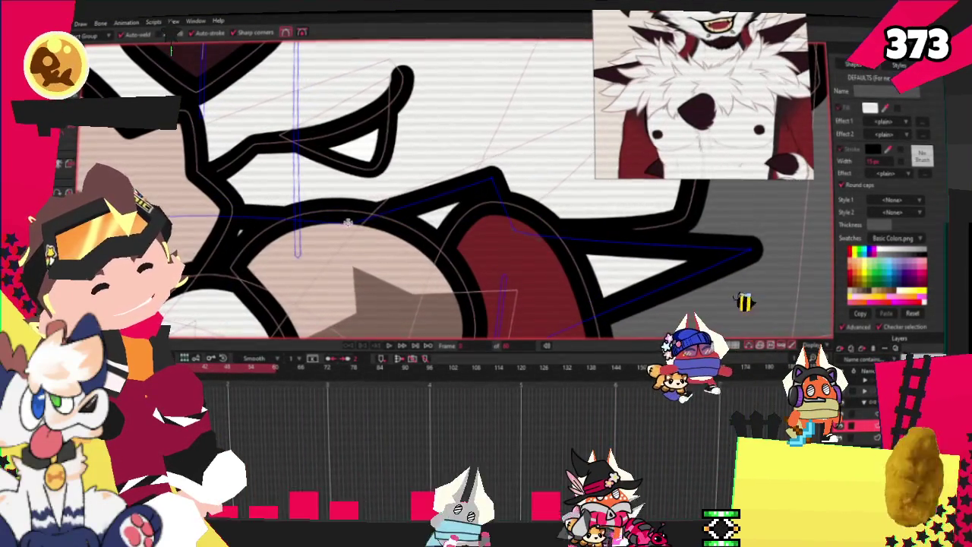
{"action": "scroll", "coordinate": [349, 213], "scroll_direction": "up", "scroll_amount": 1}
{"action": "scroll", "coordinate": [335, 197], "scroll_direction": "down", "scroll_amount": 2}
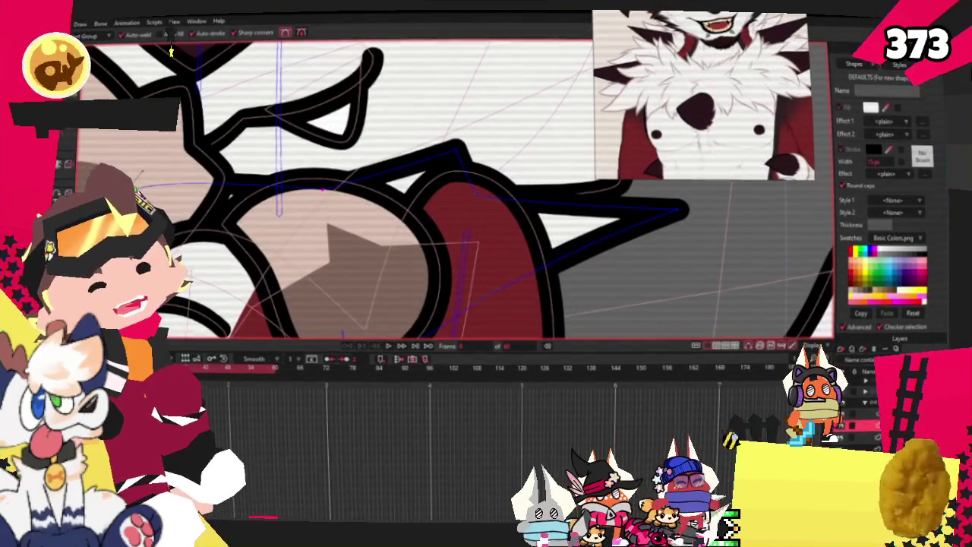
{"action": "scroll", "coordinate": [76, 209], "scroll_direction": "up", "scroll_amount": 2}
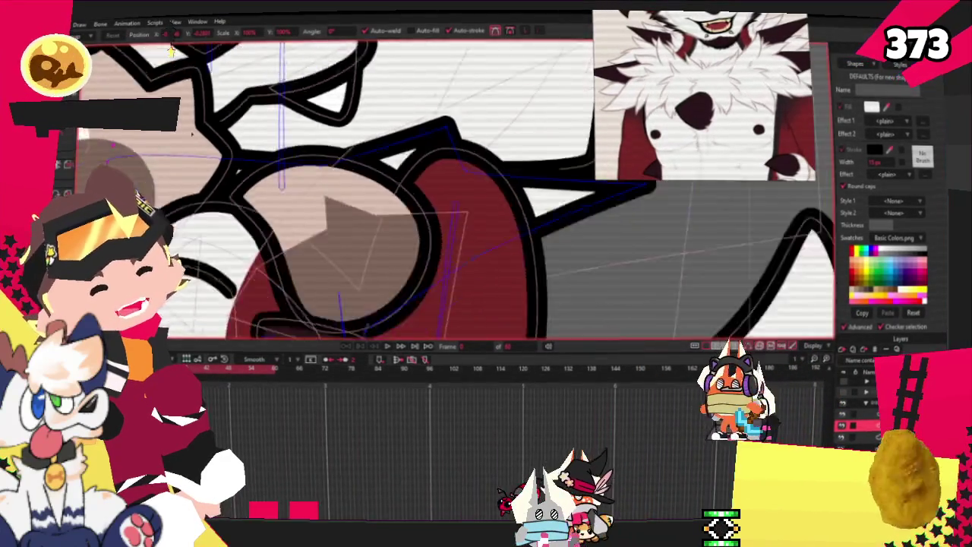
- Rotate, pan and zoom the view around the paw and red arm
{"action": "mouse_move", "coordinate": [91, 166]}
{"action": "left_mouse_down"}
{"action": "mouse_move", "coordinate": [150, 156]}
{"action": "mouse_move", "coordinate": [186, 98]}
{"action": "mouse_move", "coordinate": [171, 52]}
{"action": "left_mouse_up"}
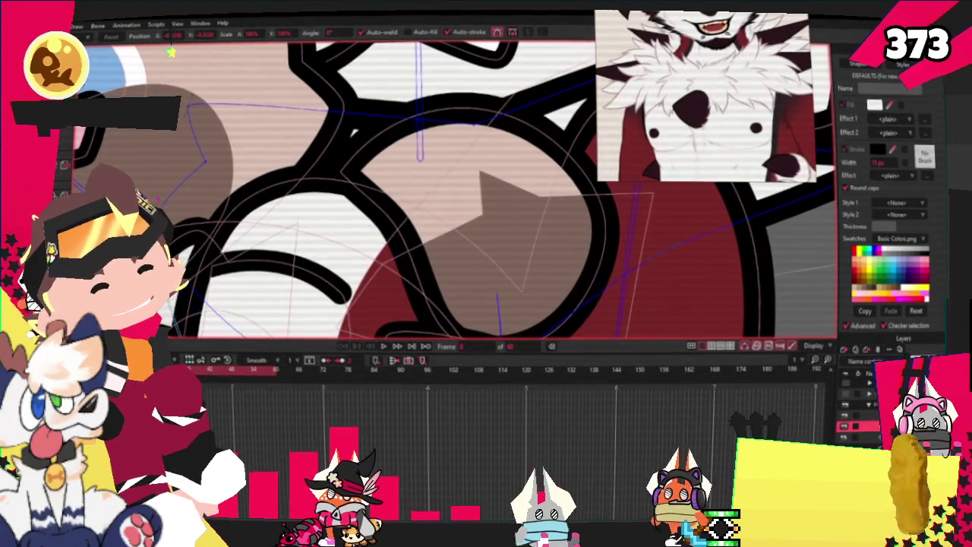
{"action": "left_click_drag", "start_coordinate": [171, 51], "coordinate": [172, 50]}
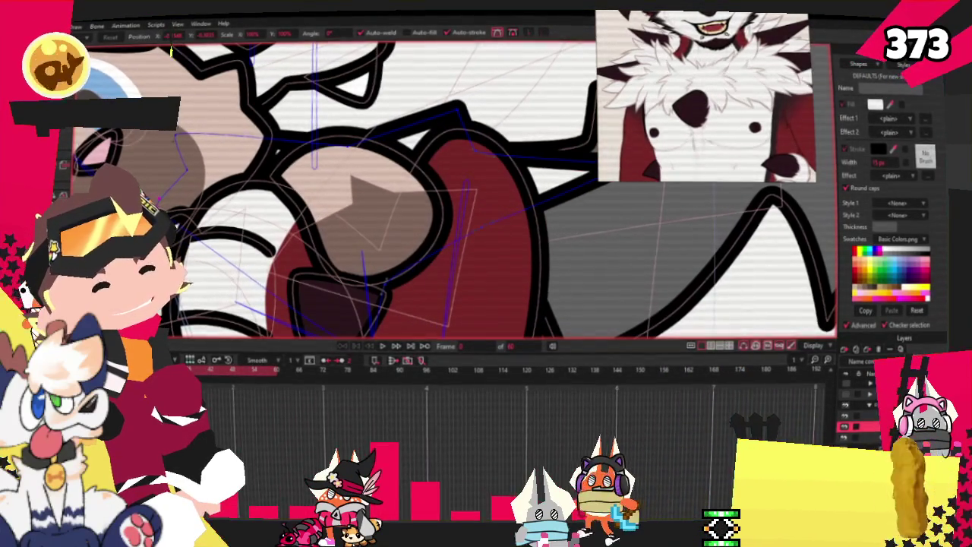
{"action": "left_click_drag", "start_coordinate": [171, 52], "coordinate": [172, 50]}
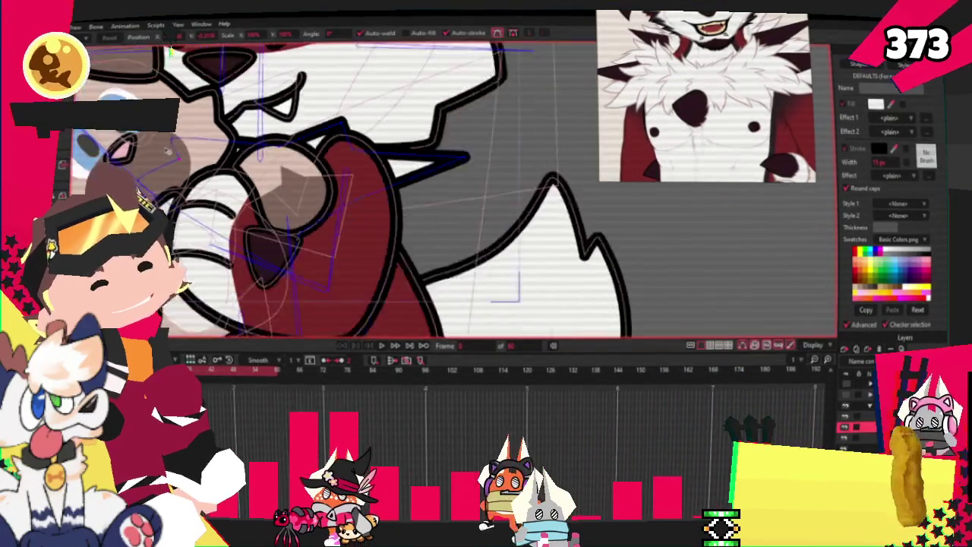
{"action": "mouse_move", "coordinate": [265, 238]}
{"action": "left_mouse_down"}
{"action": "mouse_move", "coordinate": [282, 228]}
{"action": "mouse_move", "coordinate": [233, 193]}
{"action": "left_mouse_up"}
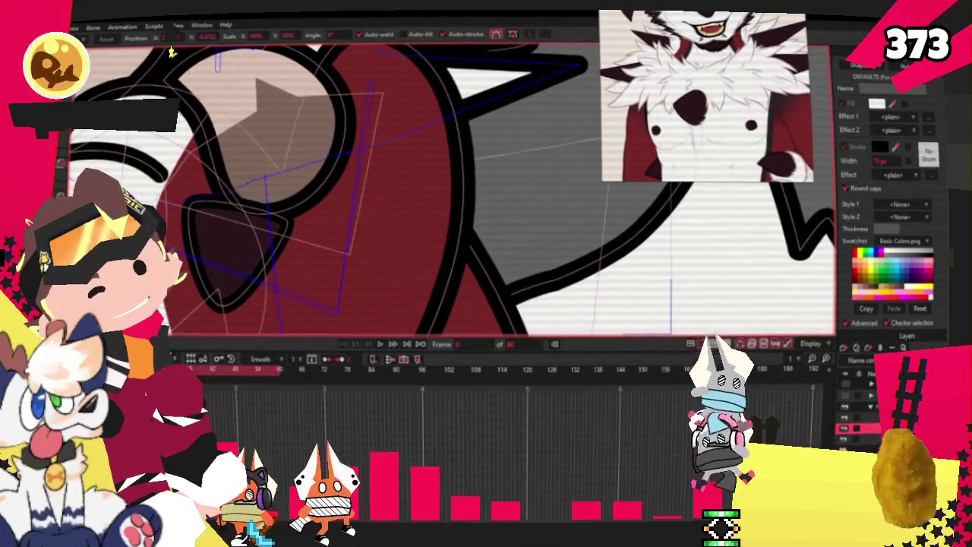
{"action": "left_click_drag", "start_coordinate": [416, 201], "coordinate": [144, 155]}
{"action": "key", "text": "a"}
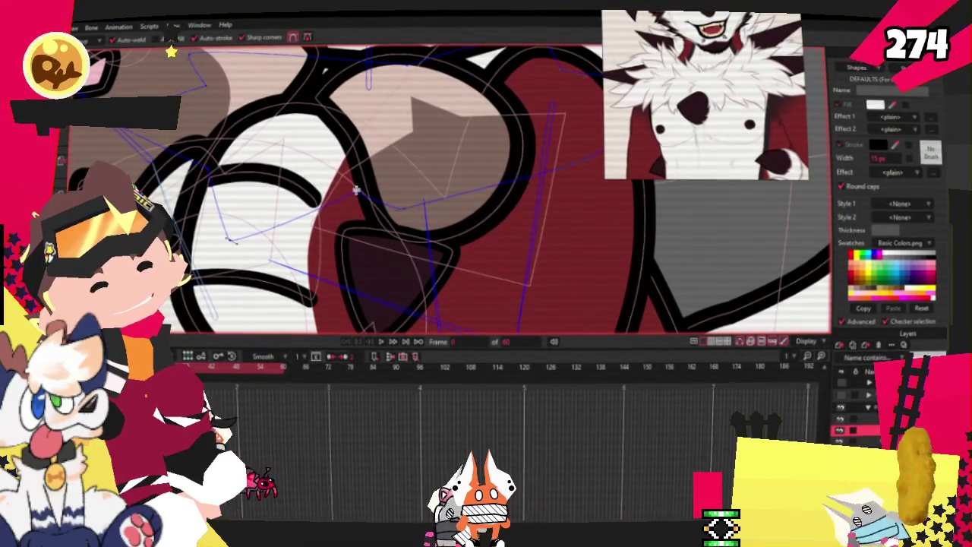
{"action": "scroll", "coordinate": [356, 190], "scroll_direction": "down", "scroll_amount": 3}
{"action": "scroll", "coordinate": [356, 190], "scroll_direction": "up", "scroll_amount": 3}
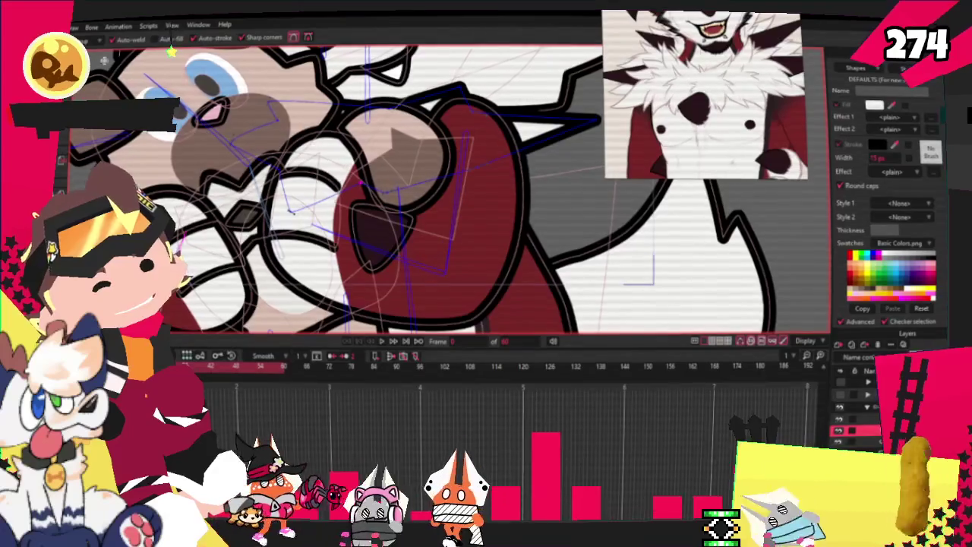
{"action": "scroll", "coordinate": [425, 190], "scroll_direction": "up", "scroll_amount": 2}
{"action": "scroll", "coordinate": [425, 190], "scroll_direction": "down", "scroll_amount": 3}
{"action": "scroll", "coordinate": [425, 190], "scroll_direction": "up", "scroll_amount": 3}
{"action": "scroll", "coordinate": [425, 190], "scroll_direction": "up", "scroll_amount": 1}
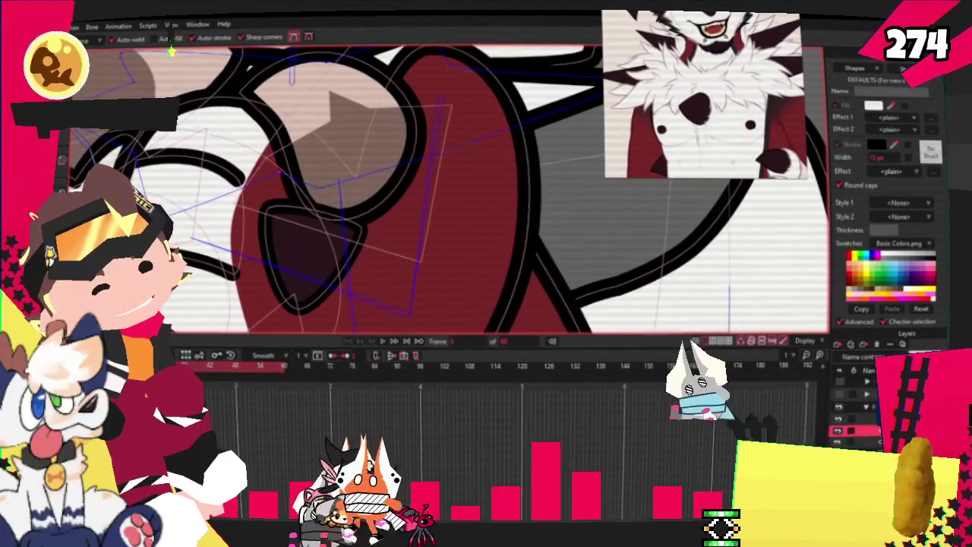
{"action": "scroll", "coordinate": [171, 51], "scroll_direction": "down", "scroll_amount": 2}
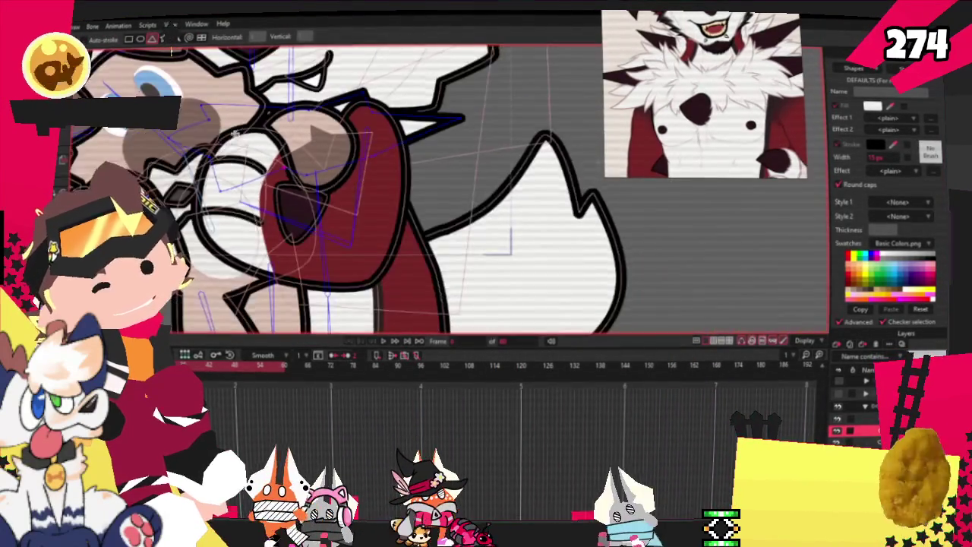
{"action": "scroll", "coordinate": [172, 51], "scroll_direction": "up", "scroll_amount": 2}
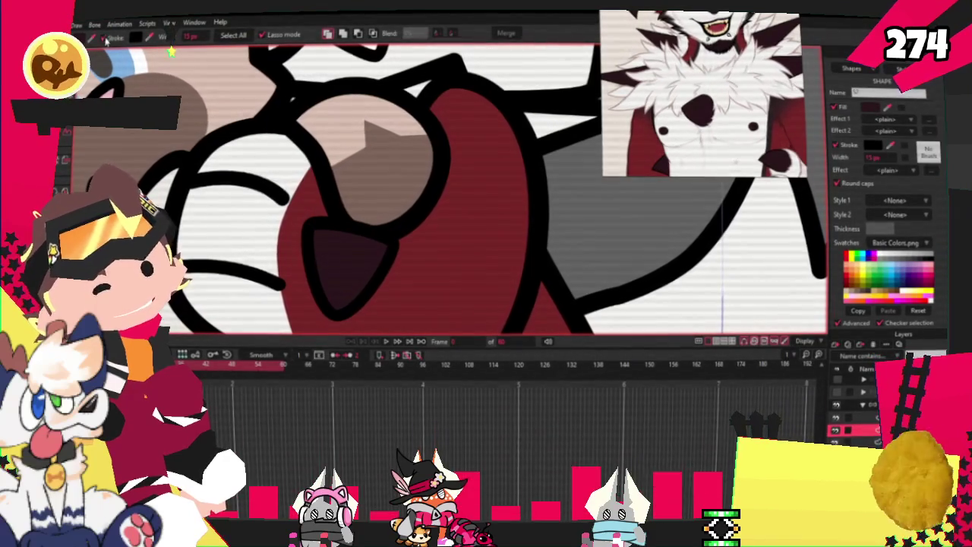
{"action": "left_click_drag", "start_coordinate": [722, 308], "coordinate": [619, 298]}
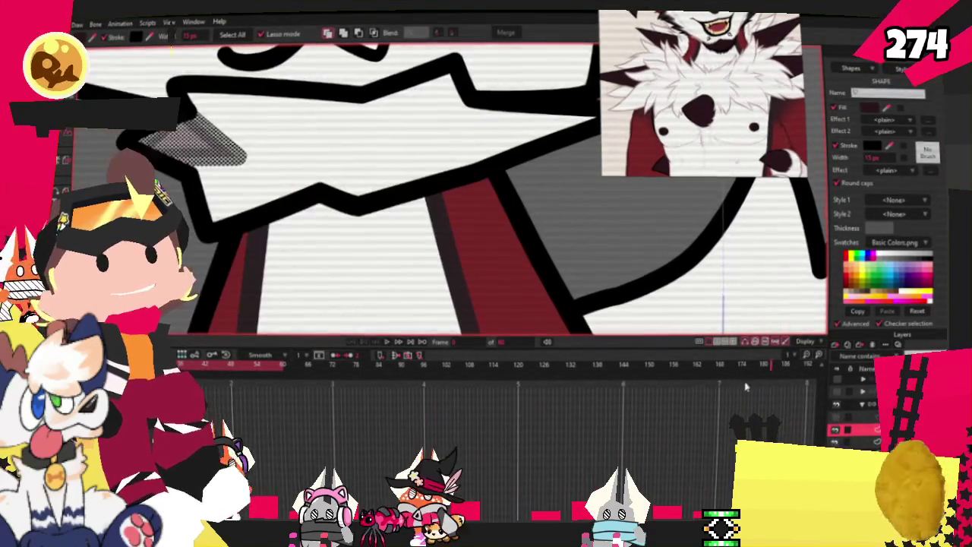
- Pull the dark triangle's left tip down-right and nudge its right tip slightly up
{"action": "key", "text": "t"}
{"action": "scroll", "coordinate": [456, 190], "scroll_direction": "up", "scroll_amount": 1}
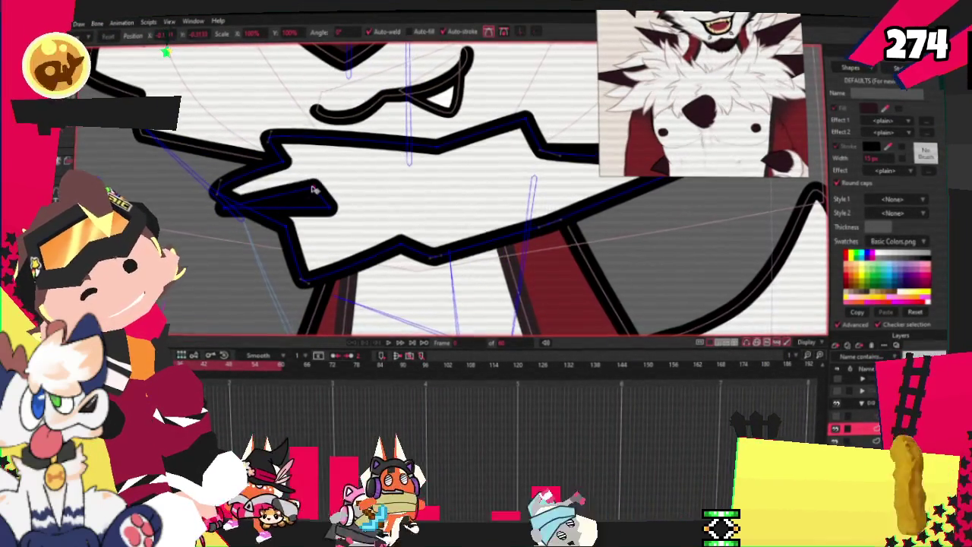
{"action": "left_click_drag", "start_coordinate": [221, 215], "coordinate": [241, 251]}
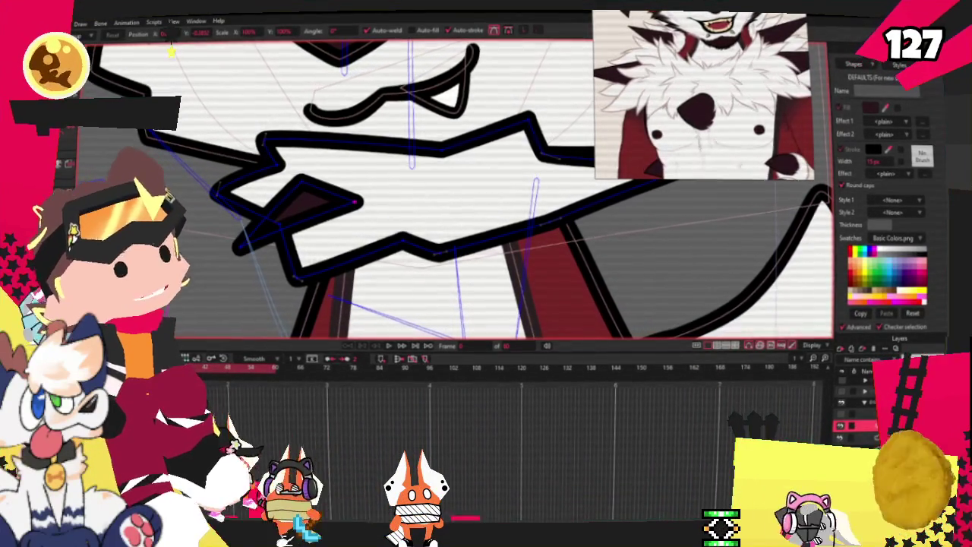
{"action": "scroll", "coordinate": [371, 216], "scroll_direction": "up", "scroll_amount": 2}
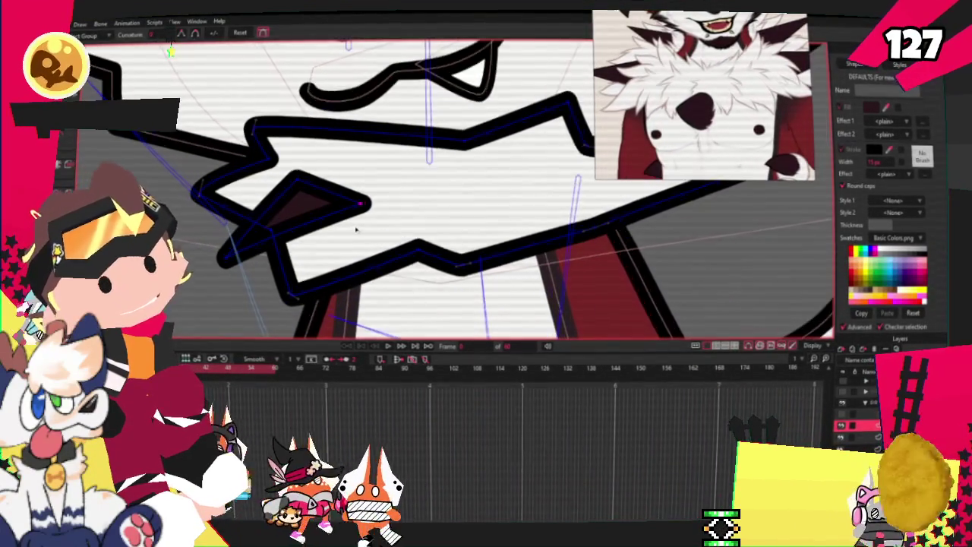
{"action": "scroll", "coordinate": [370, 215], "scroll_direction": "up", "scroll_amount": 2}
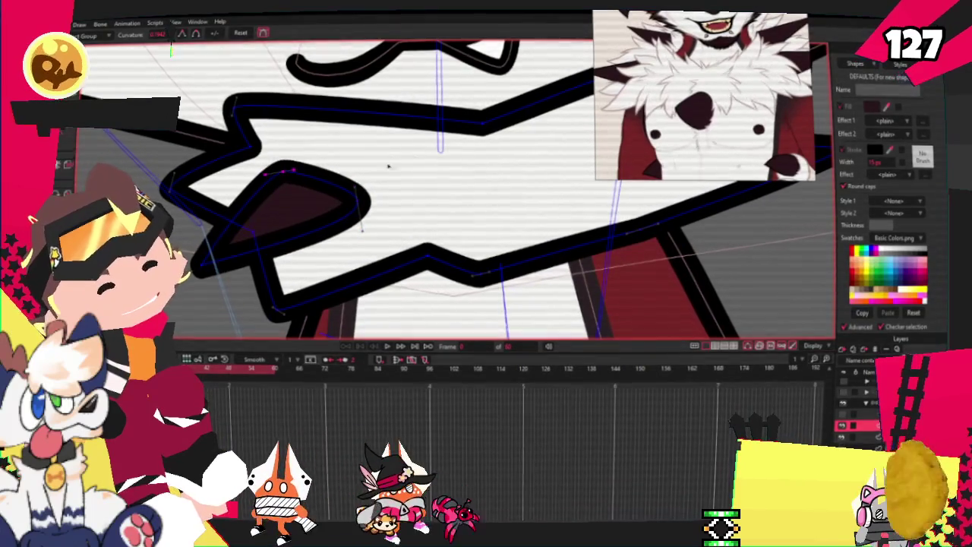
{"action": "left_click", "coordinate": [362, 220]}
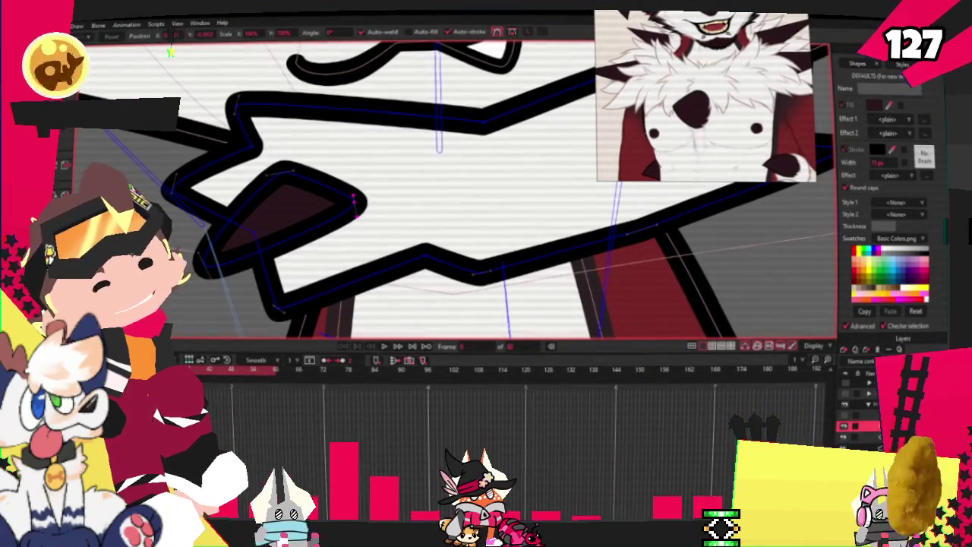
{"action": "left_click_drag", "start_coordinate": [366, 215], "coordinate": [366, 207]}
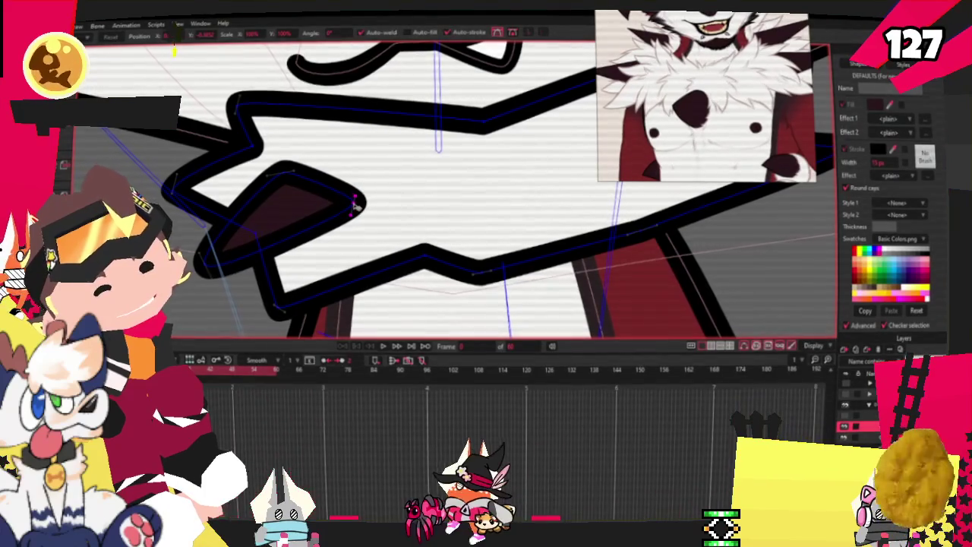
{"action": "left_click", "coordinate": [268, 169]}
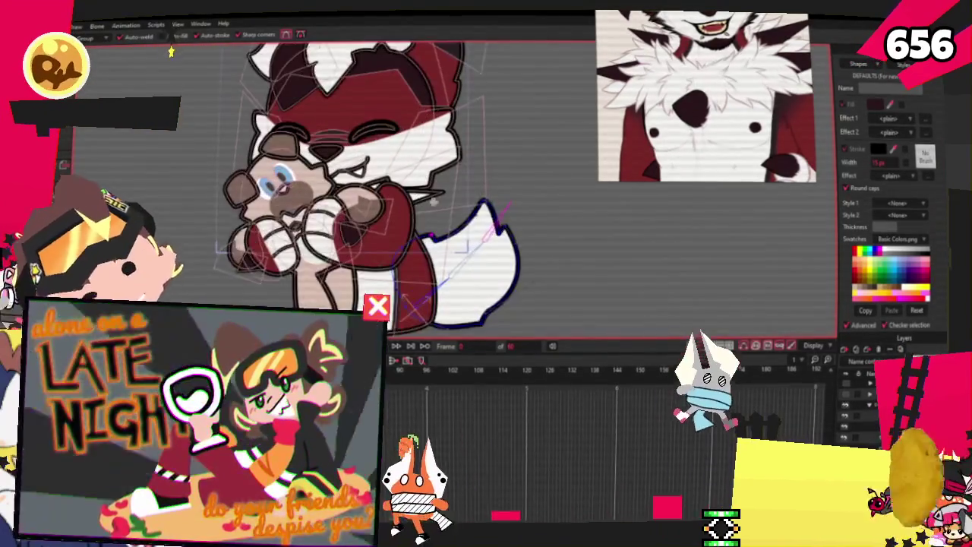
- Switch to the Curvature tool and zoom in on the collar fur
{"action": "key", "text": "c"}
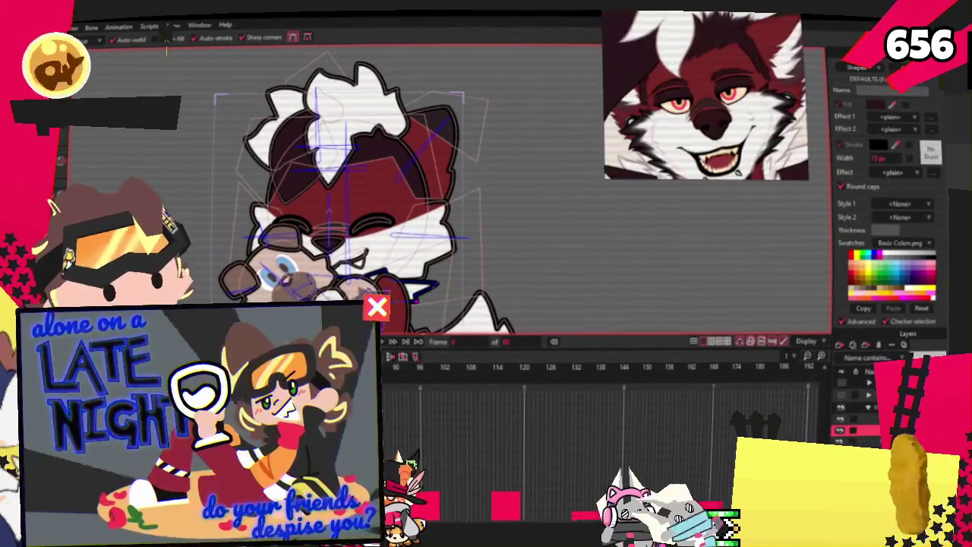
{"action": "scroll", "coordinate": [364, 256], "scroll_direction": "up", "scroll_amount": 3}
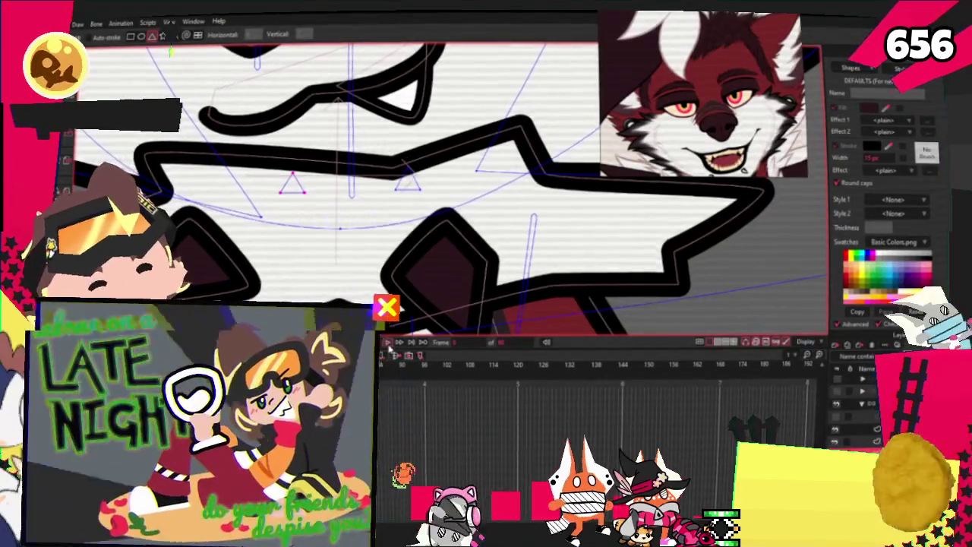
{"action": "scroll", "coordinate": [425, 190], "scroll_direction": "down", "scroll_amount": 2}
{"action": "scroll", "coordinate": [426, 190], "scroll_direction": "down", "scroll_amount": 2}
{"action": "scroll", "coordinate": [426, 190], "scroll_direction": "down", "scroll_amount": 2}
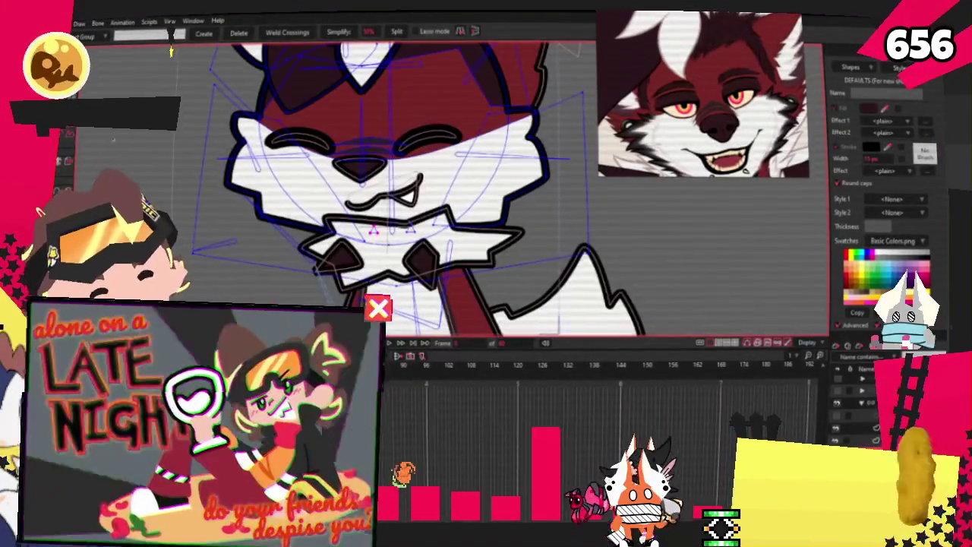
{"action": "scroll", "coordinate": [416, 215], "scroll_direction": "up", "scroll_amount": 2}
{"action": "scroll", "coordinate": [416, 215], "scroll_direction": "up", "scroll_amount": 2}
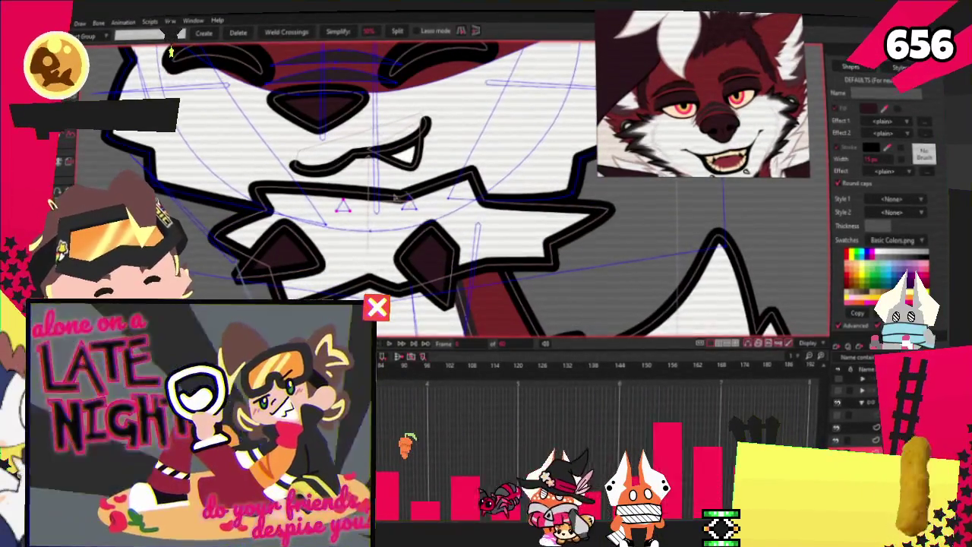
{"action": "scroll", "coordinate": [426, 211], "scroll_direction": "down", "scroll_amount": 2}
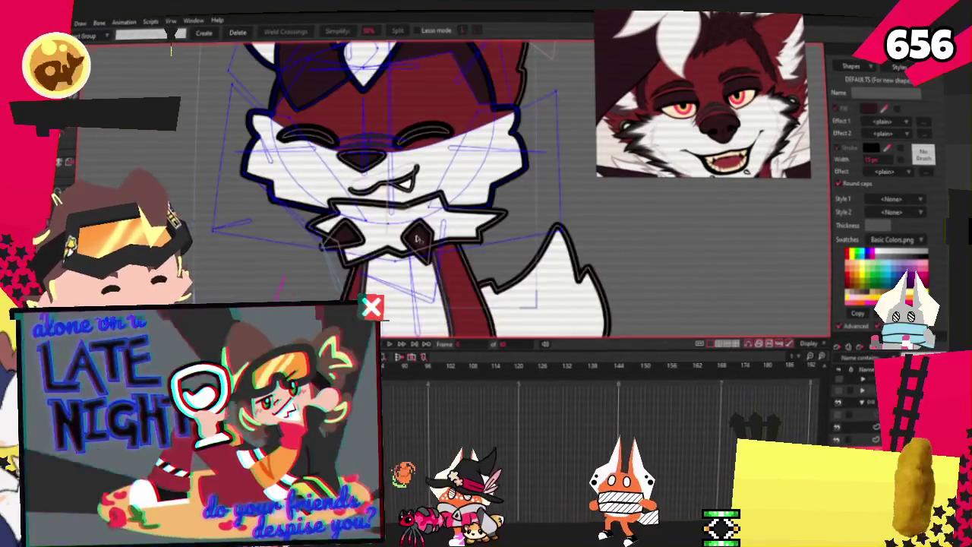
{"action": "scroll", "coordinate": [471, 201], "scroll_direction": "down", "scroll_amount": 1}
{"action": "scroll", "coordinate": [470, 199], "scroll_direction": "up", "scroll_amount": 2}
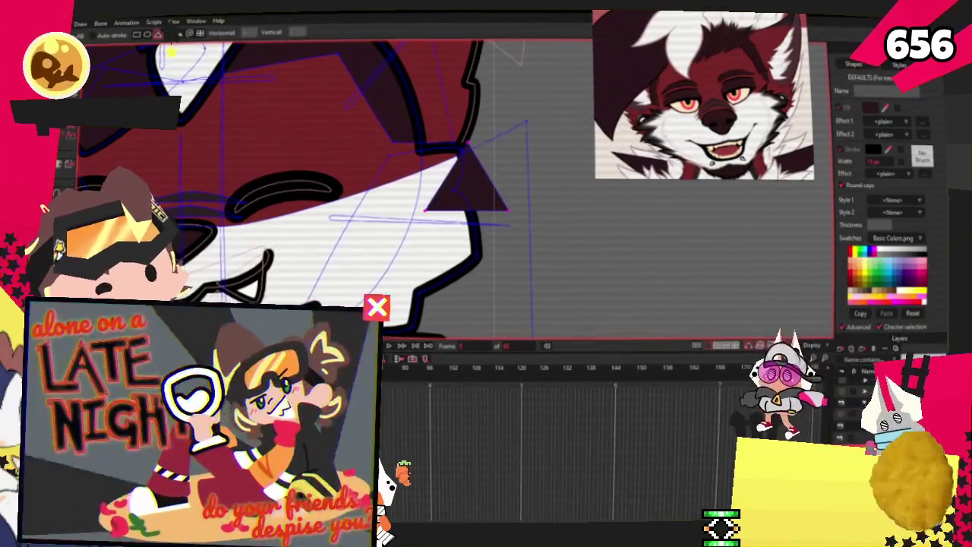
- Delete the cheek triangle, restore it, then select the white jaw fur shape
{"action": "key", "text": "g"}
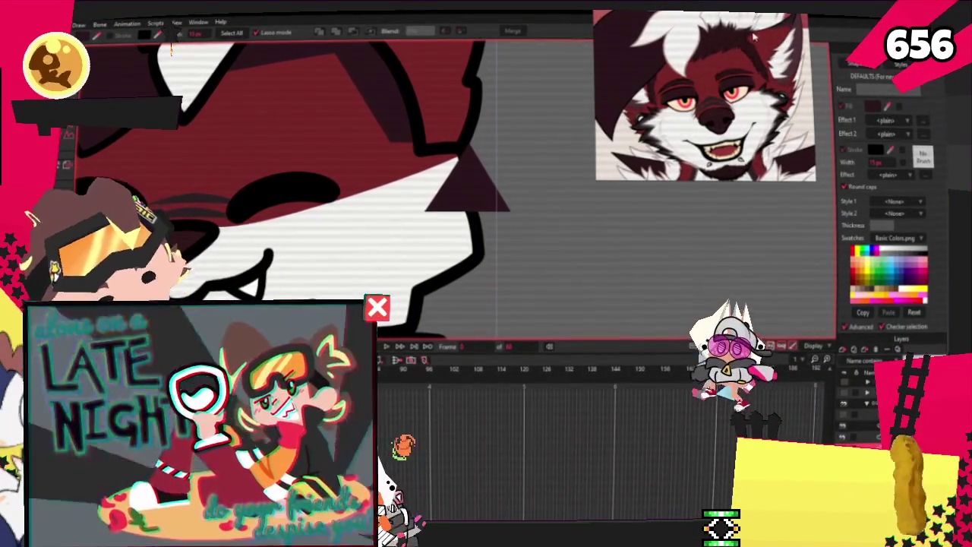
{"action": "left_click", "coordinate": [478, 200]}
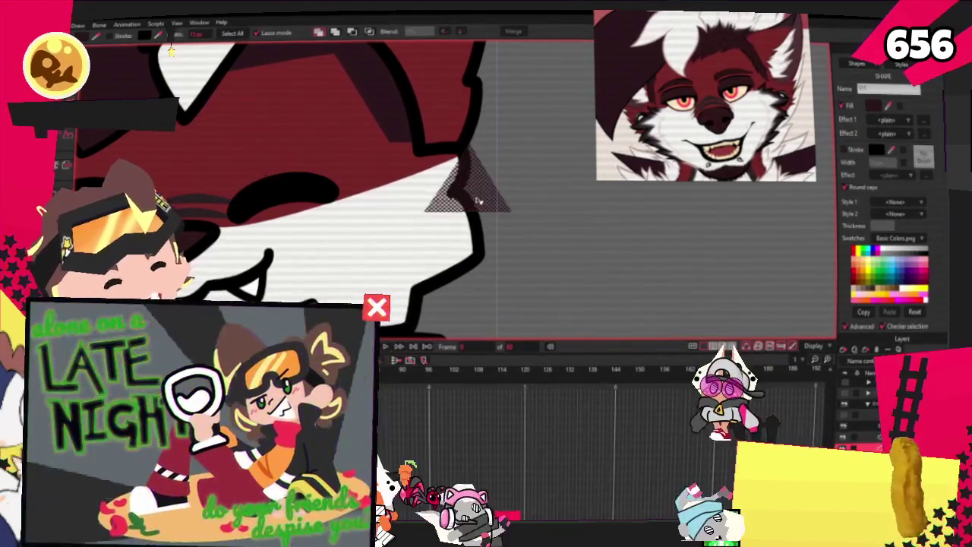
{"action": "left_click", "coordinate": [369, 32]}
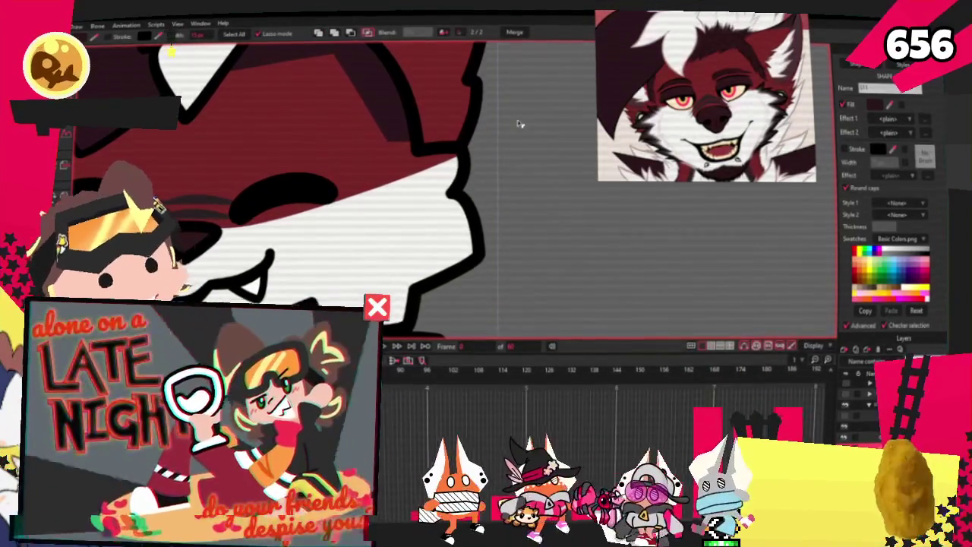
{"action": "left_click", "coordinate": [554, 250]}
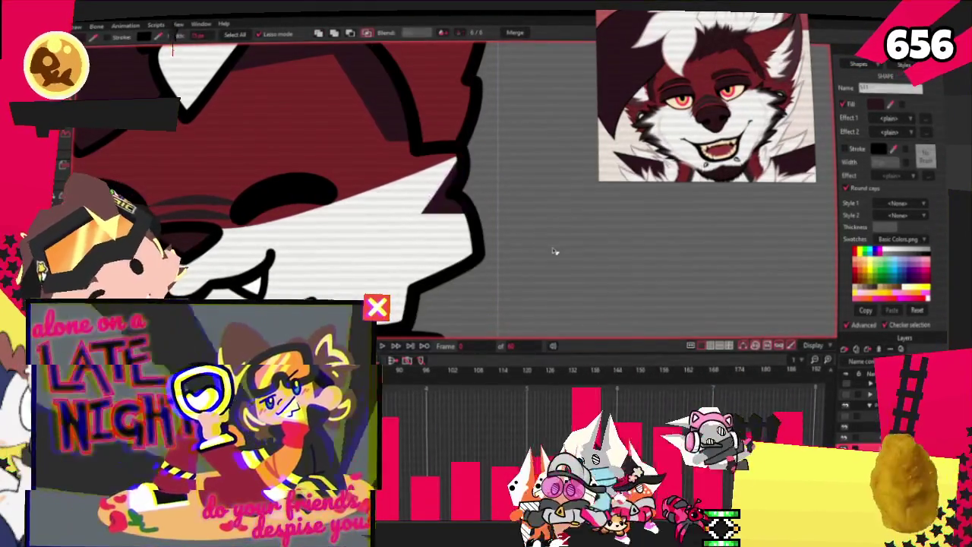
{"action": "left_click", "coordinate": [449, 199]}
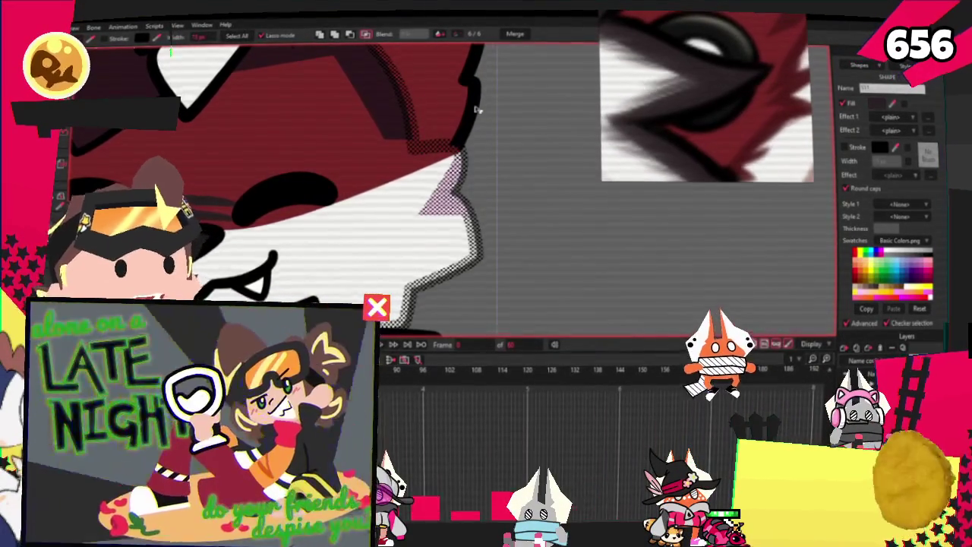
{"action": "scroll", "coordinate": [517, 152], "scroll_direction": "down", "scroll_amount": 3}
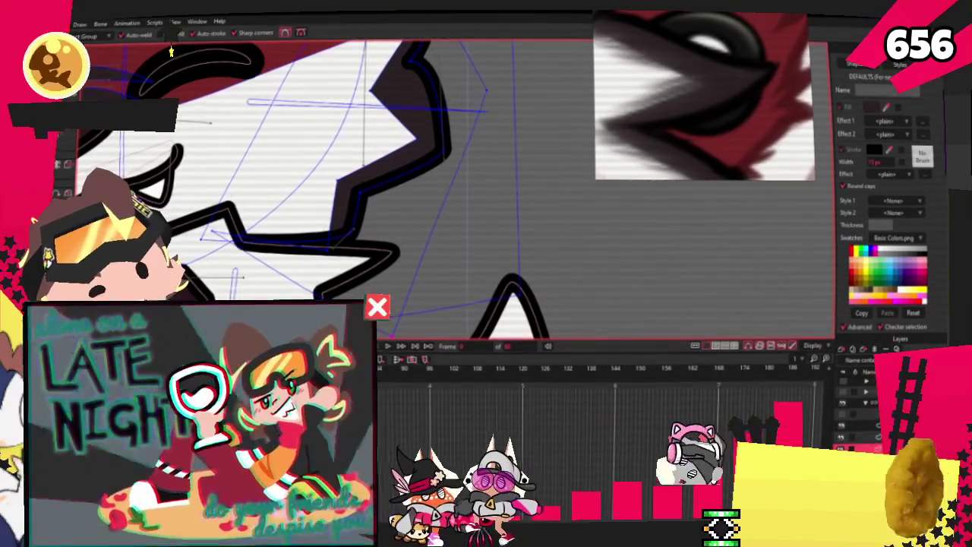
- Pull a point on the jagged cheek fur outline upward
{"action": "key", "text": "t"}
{"action": "left_click_drag", "start_coordinate": [337, 276], "coordinate": [342, 240]}
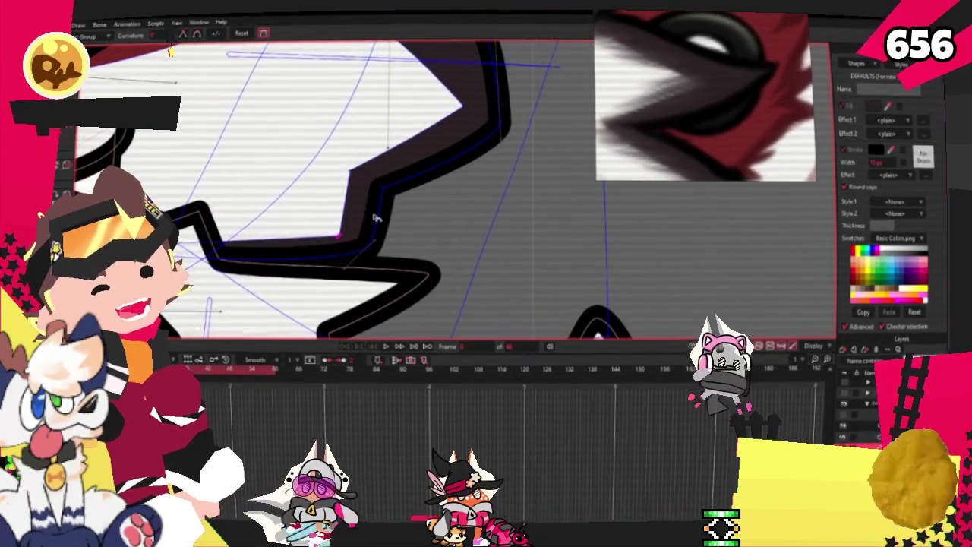
{"action": "scroll", "coordinate": [361, 212], "scroll_direction": "down", "scroll_amount": 3}
{"action": "scroll", "coordinate": [400, 186], "scroll_direction": "up", "scroll_amount": 3}
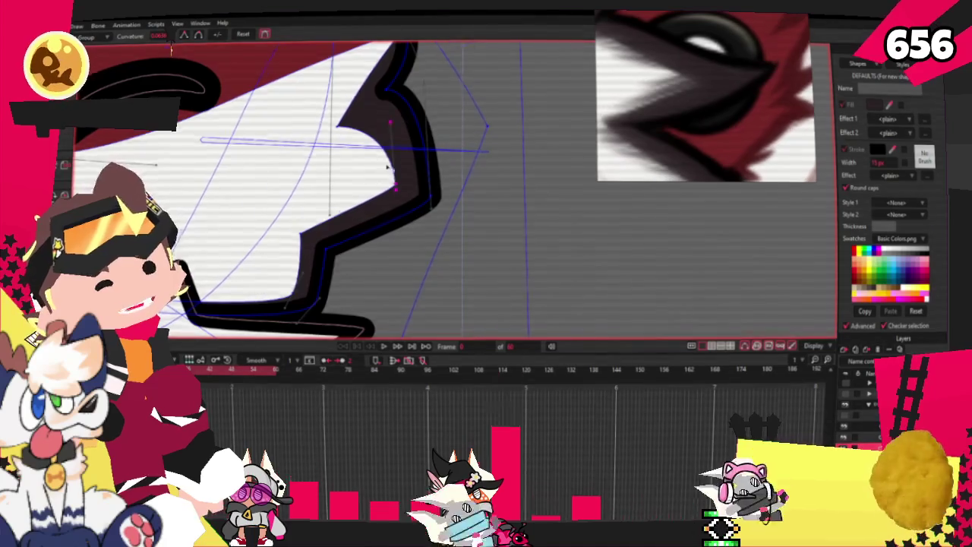
{"action": "scroll", "coordinate": [388, 166], "scroll_direction": "down", "scroll_amount": 2}
{"action": "scroll", "coordinate": [388, 167], "scroll_direction": "up", "scroll_amount": 3}
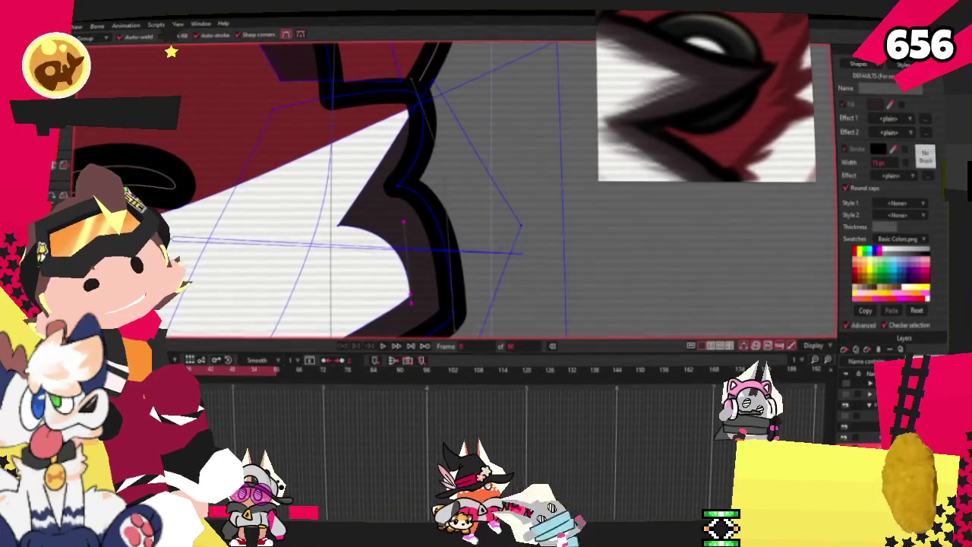
{"action": "scroll", "coordinate": [418, 95], "scroll_direction": "up", "scroll_amount": 2}
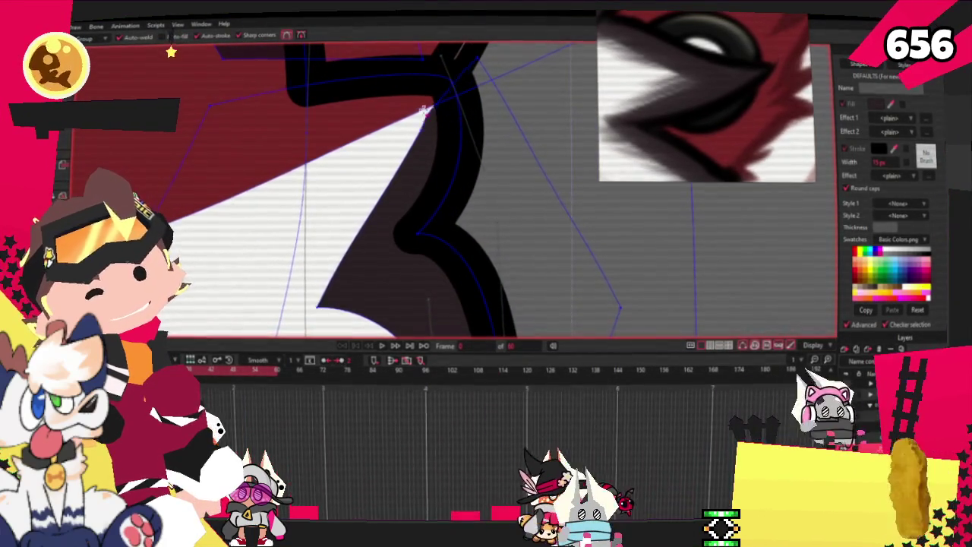
{"action": "scroll", "coordinate": [327, 90], "scroll_direction": "down", "scroll_amount": 1}
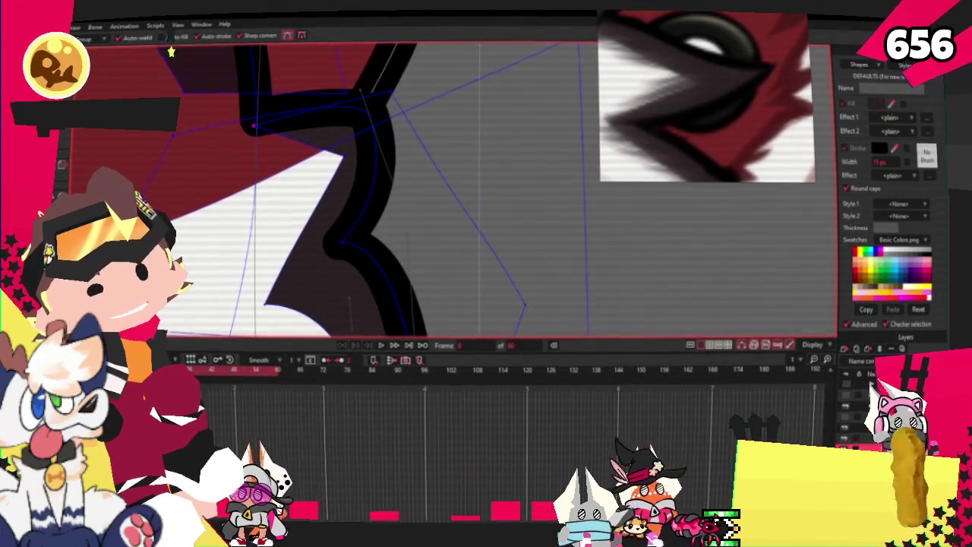
- Adjust the cheek points' curvature, then draw a dark triangle over the face's left side
{"action": "key", "text": "c"}
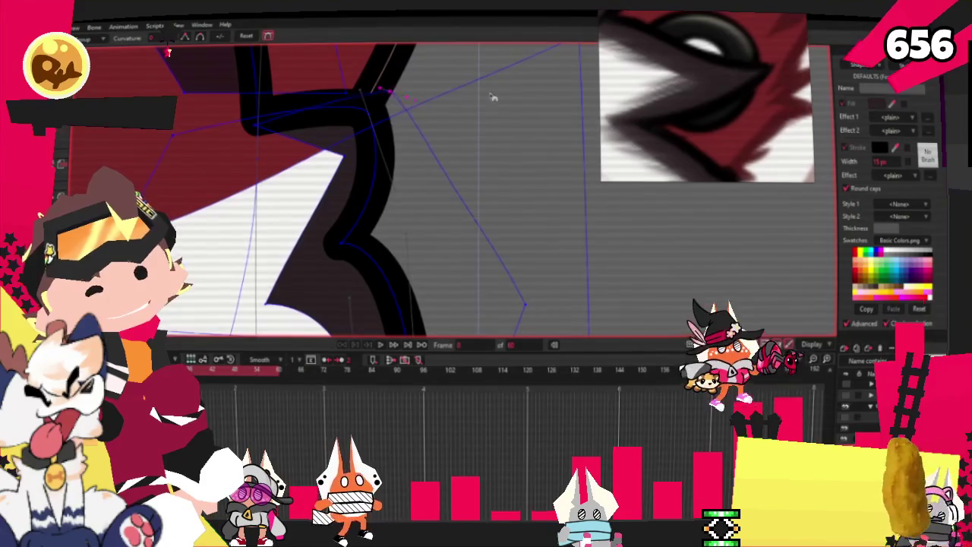
{"action": "scroll", "coordinate": [347, 95], "scroll_direction": "down", "scroll_amount": 2}
{"action": "scroll", "coordinate": [289, 87], "scroll_direction": "down", "scroll_amount": 3}
{"action": "scroll", "coordinate": [263, 207], "scroll_direction": "up", "scroll_amount": 2}
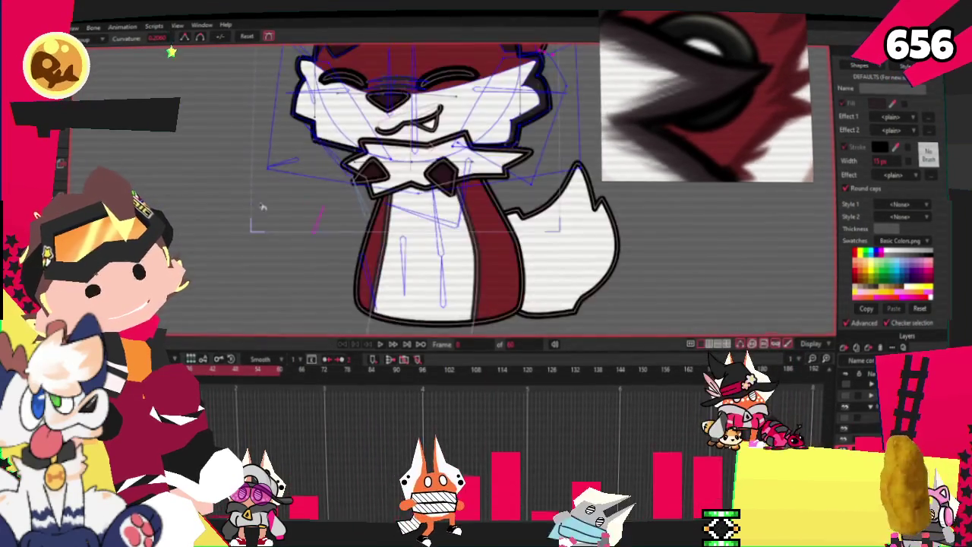
{"action": "scroll", "coordinate": [262, 207], "scroll_direction": "up", "scroll_amount": 3}
{"action": "scroll", "coordinate": [456, 220], "scroll_direction": "up", "scroll_amount": 2}
{"action": "scroll", "coordinate": [482, 226], "scroll_direction": "up", "scroll_amount": 1}
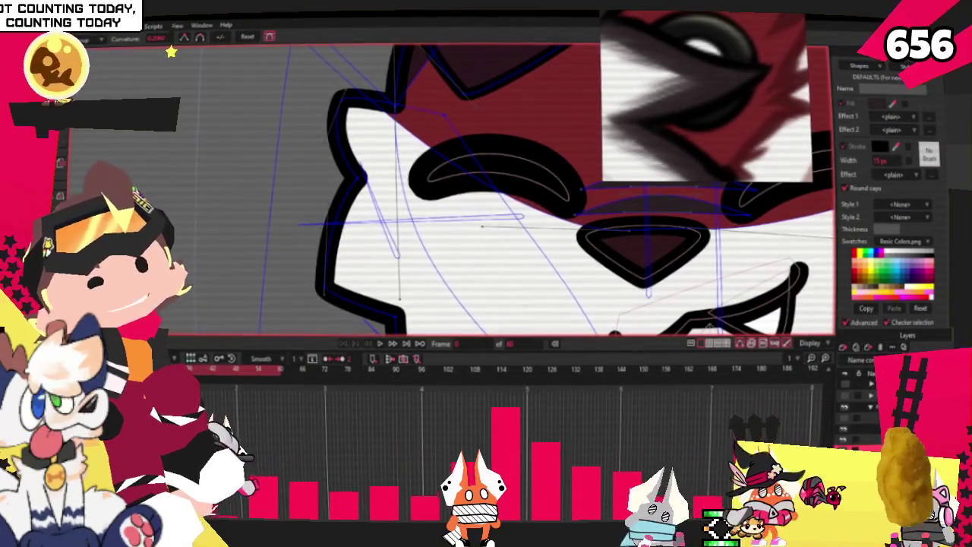
{"action": "scroll", "coordinate": [482, 225], "scroll_direction": "down", "scroll_amount": 1}
{"action": "scroll", "coordinate": [481, 225], "scroll_direction": "down", "scroll_amount": 1}
{"action": "key", "text": "r"}
{"action": "mouse_move", "coordinate": [255, 115]}
{"action": "left_mouse_down"}
{"action": "mouse_move", "coordinate": [354, 284]}
{"action": "mouse_move", "coordinate": [414, 330]}
{"action": "left_mouse_up"}
- Delete the new dark triangle, then select and transform the white face shape's points
{"action": "key", "text": "g"}
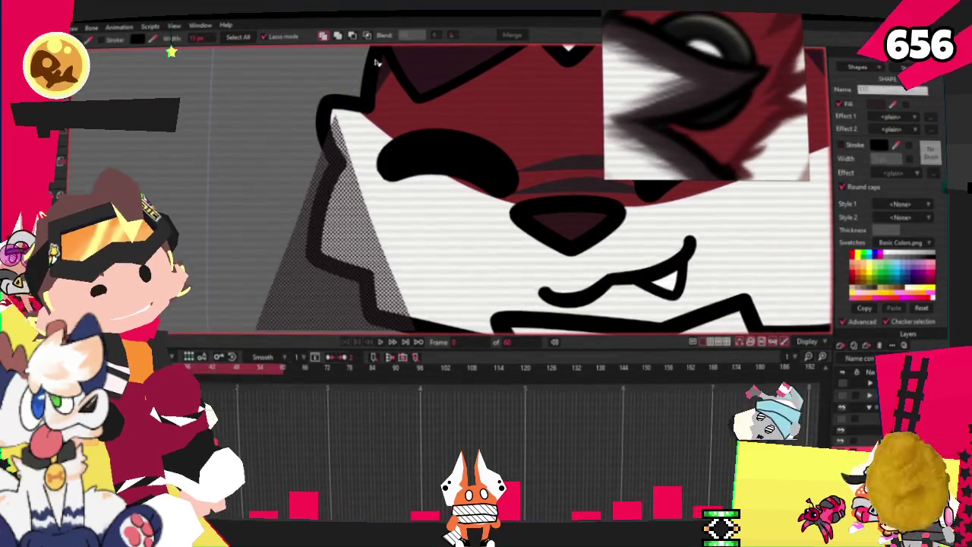
{"action": "key", "text": "Delete"}
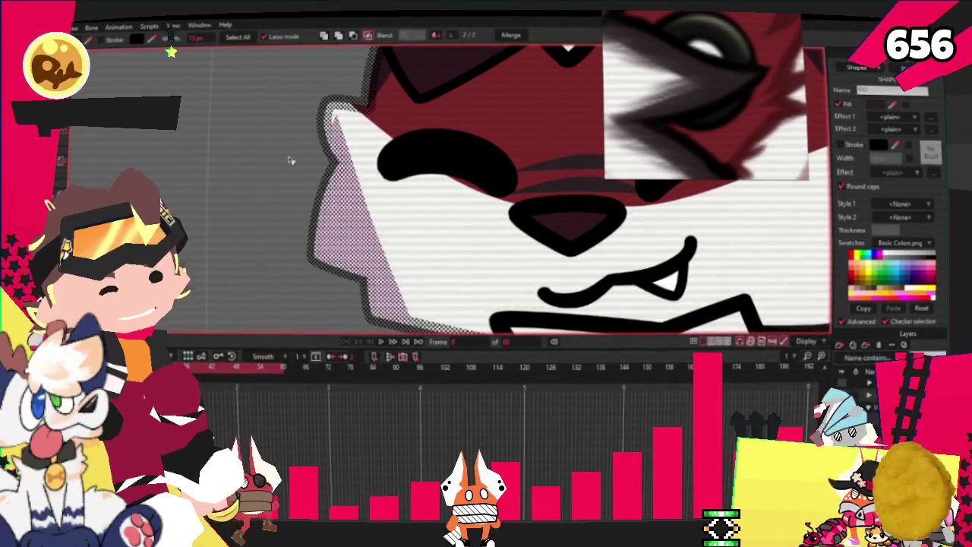
{"action": "key", "text": "ctrl+a"}
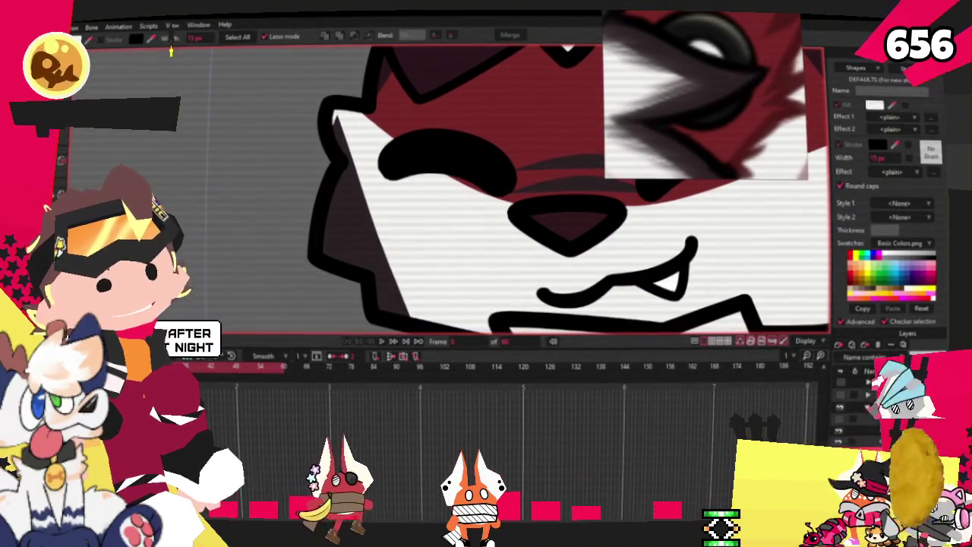
{"action": "key", "text": "t"}
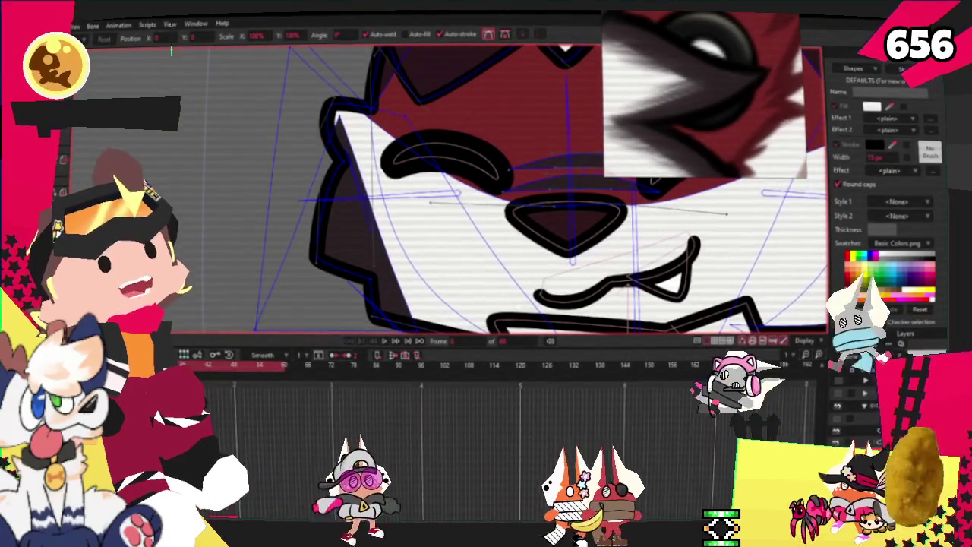
{"action": "scroll", "coordinate": [335, 133], "scroll_direction": "up", "scroll_amount": 2}
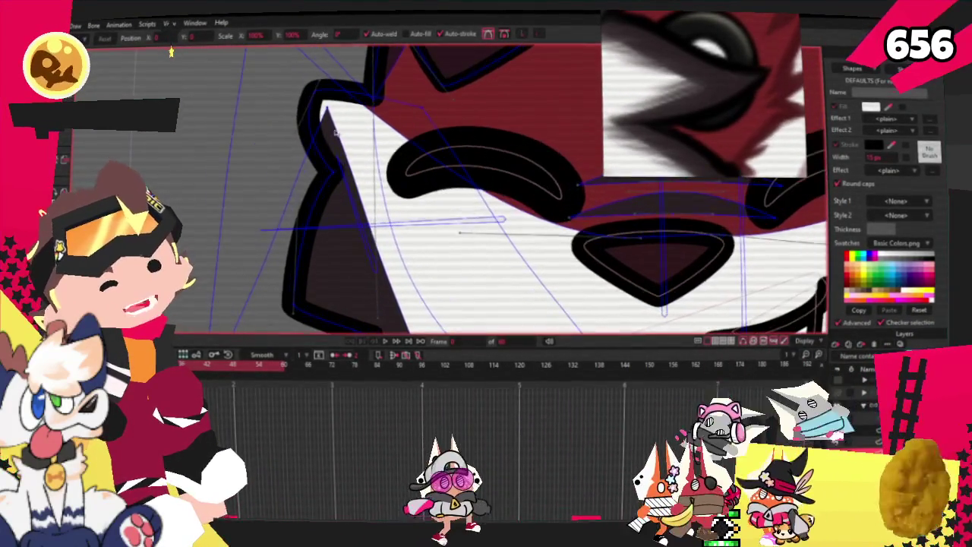
{"action": "scroll", "coordinate": [335, 132], "scroll_direction": "up", "scroll_amount": 1}
{"action": "scroll", "coordinate": [292, 59], "scroll_direction": "down", "scroll_amount": 2}
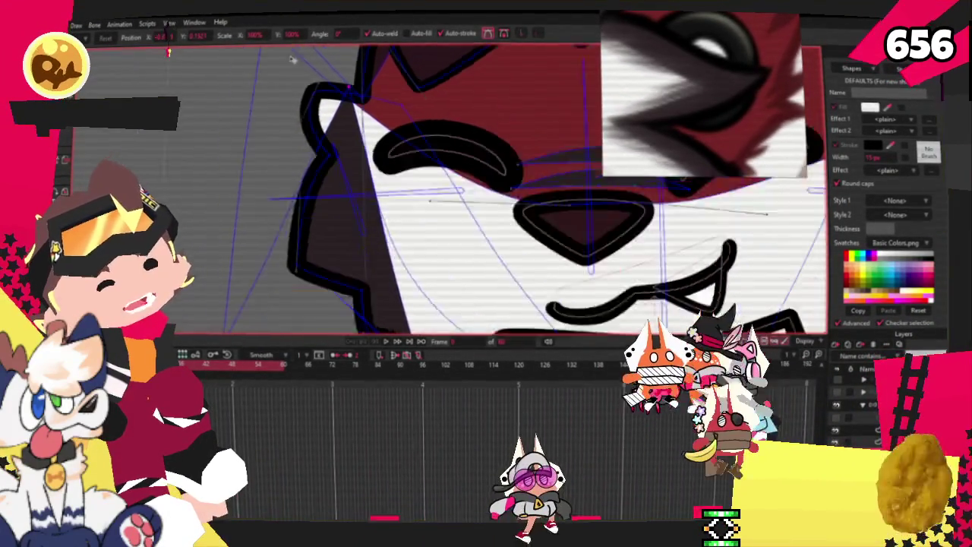
{"action": "scroll", "coordinate": [292, 59], "scroll_direction": "down", "scroll_amount": 2}
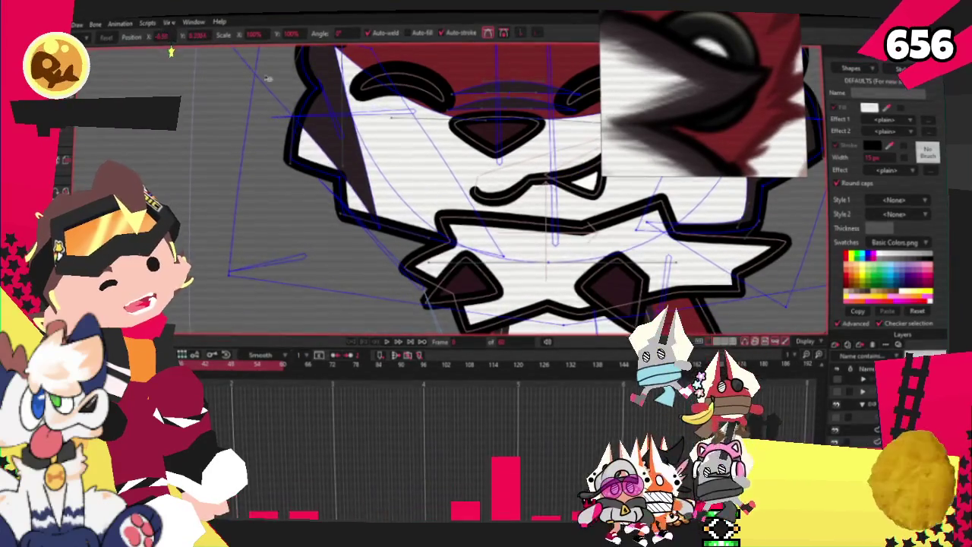
{"action": "scroll", "coordinate": [267, 78], "scroll_direction": "down", "scroll_amount": 2}
- Add points along the white fur edge and refill so the dark shadow sits left of it
{"action": "key", "text": "a"}
{"action": "scroll", "coordinate": [305, 109], "scroll_direction": "up", "scroll_amount": 3}
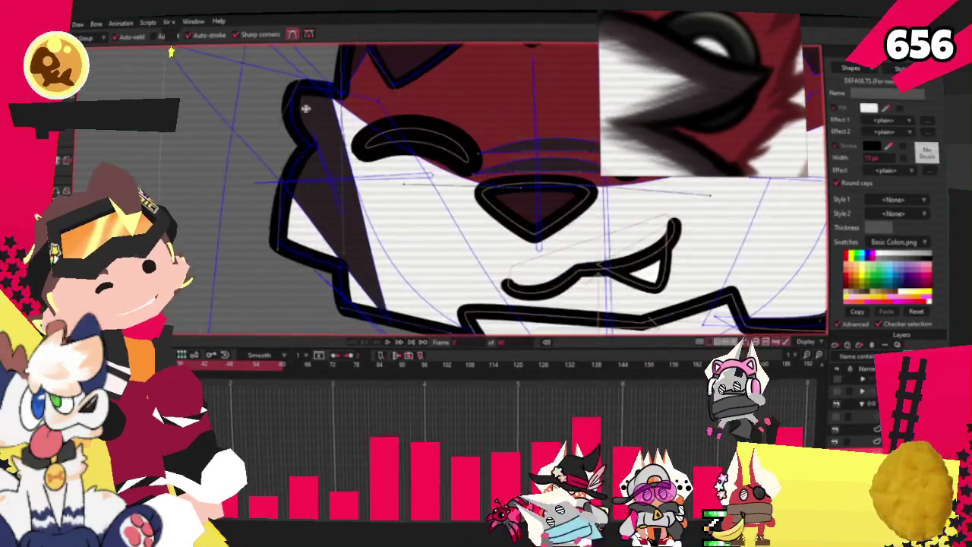
{"action": "scroll", "coordinate": [305, 109], "scroll_direction": "up", "scroll_amount": 2}
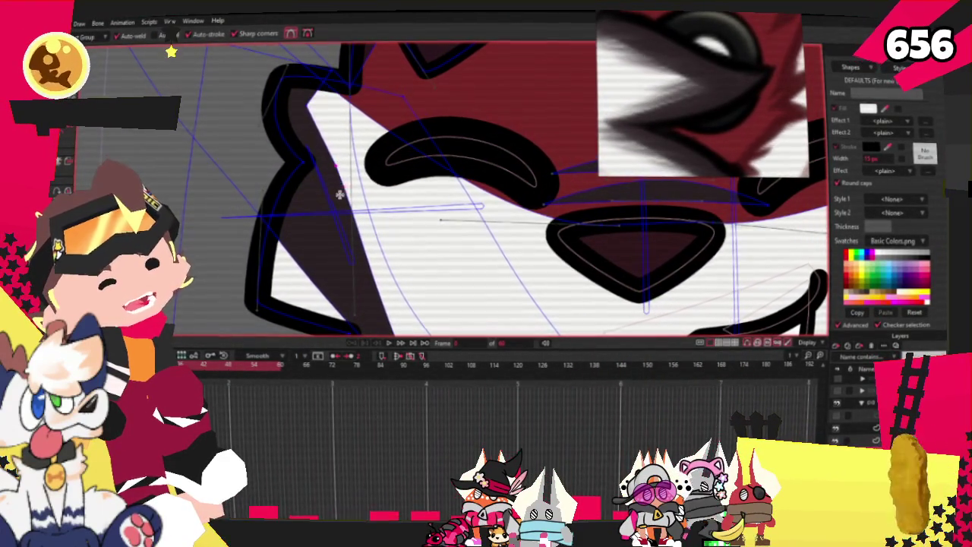
{"action": "scroll", "coordinate": [338, 191], "scroll_direction": "down", "scroll_amount": 3}
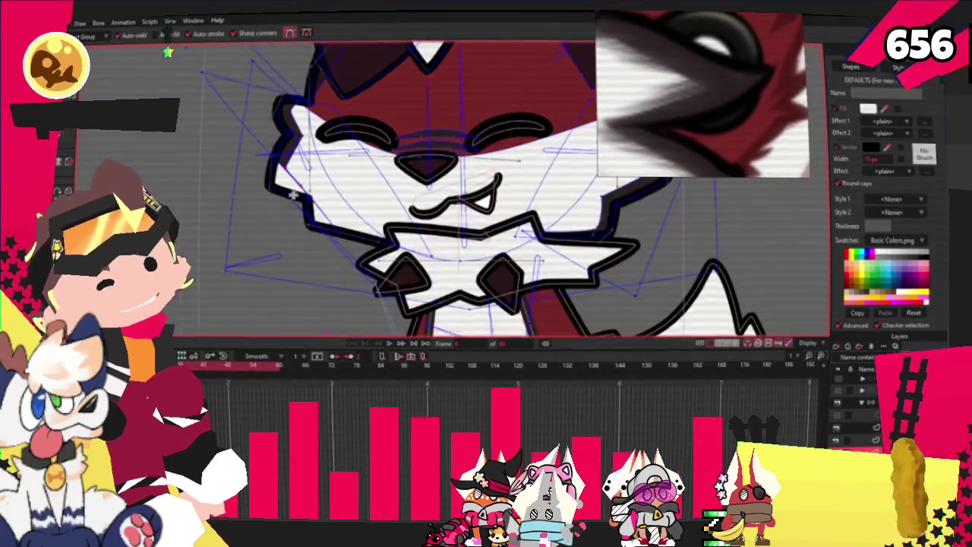
{"action": "scroll", "coordinate": [326, 190], "scroll_direction": "up", "scroll_amount": 4}
{"action": "key", "text": "ctrl+z"}
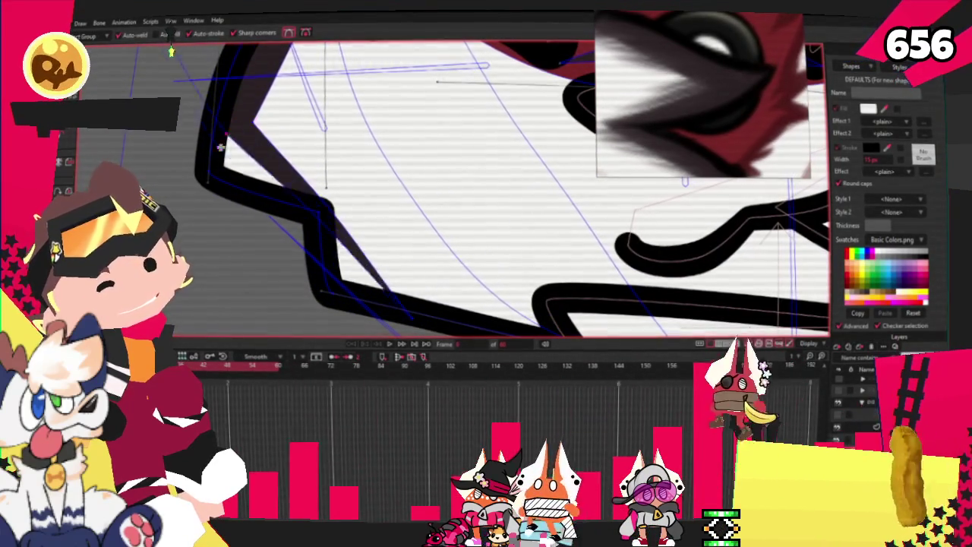
{"action": "key", "text": "ctrl+z"}
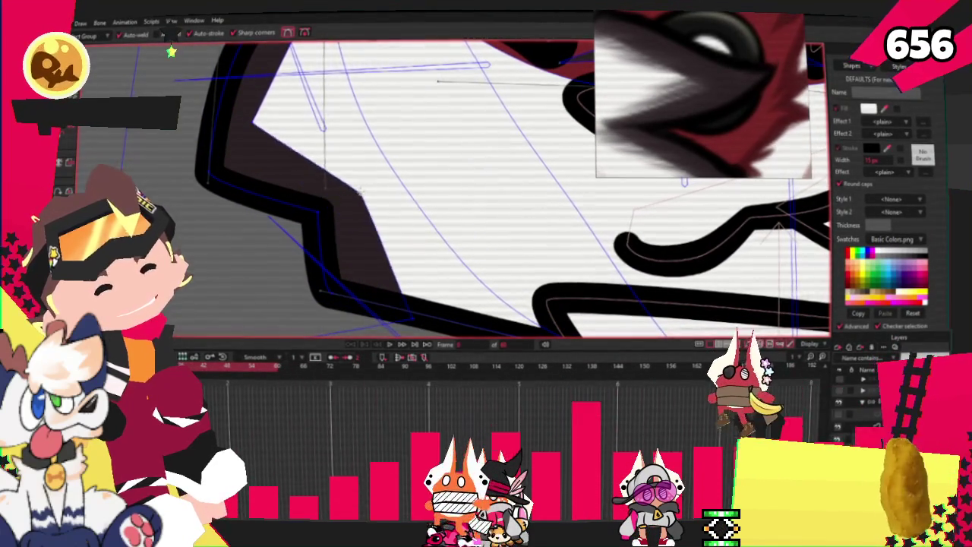
{"action": "scroll", "coordinate": [354, 224], "scroll_direction": "down", "scroll_amount": 1}
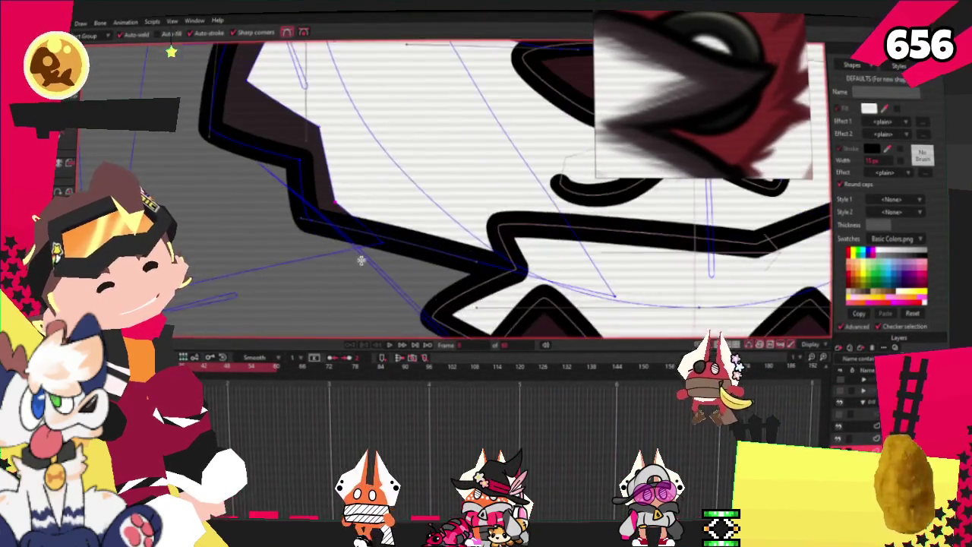